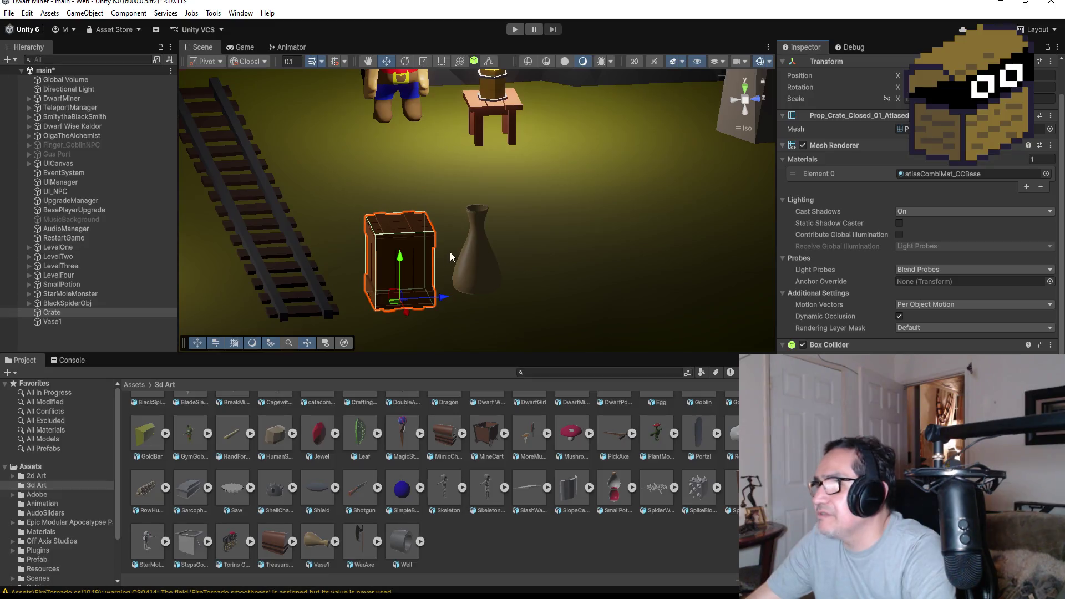
Select the vase in the Scene view and check its Biege material in the Inspector
left_click(485, 270)
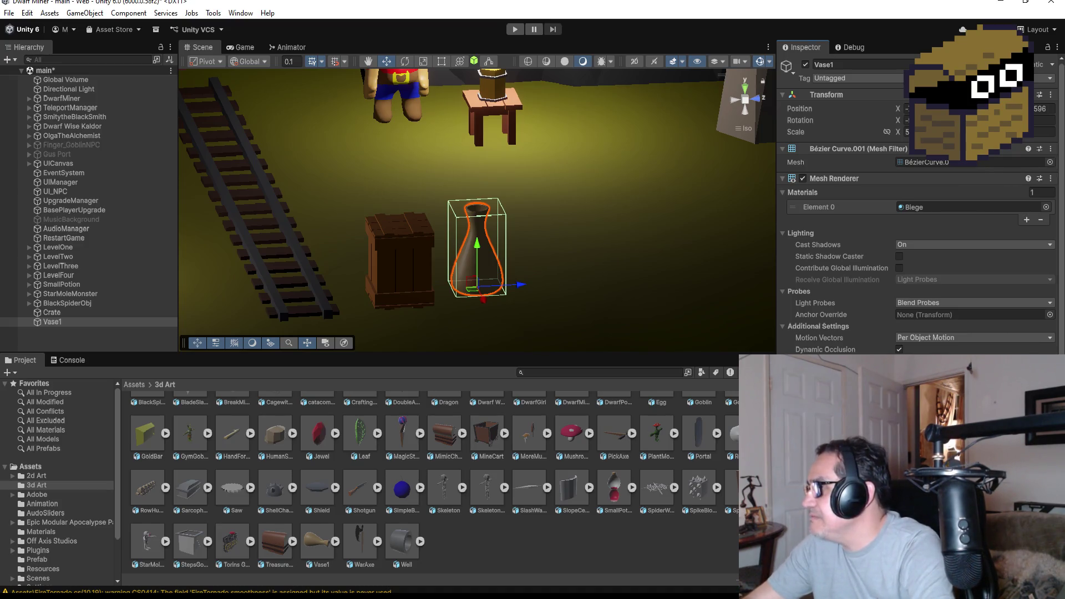
scroll(915, 210, "down", 2)
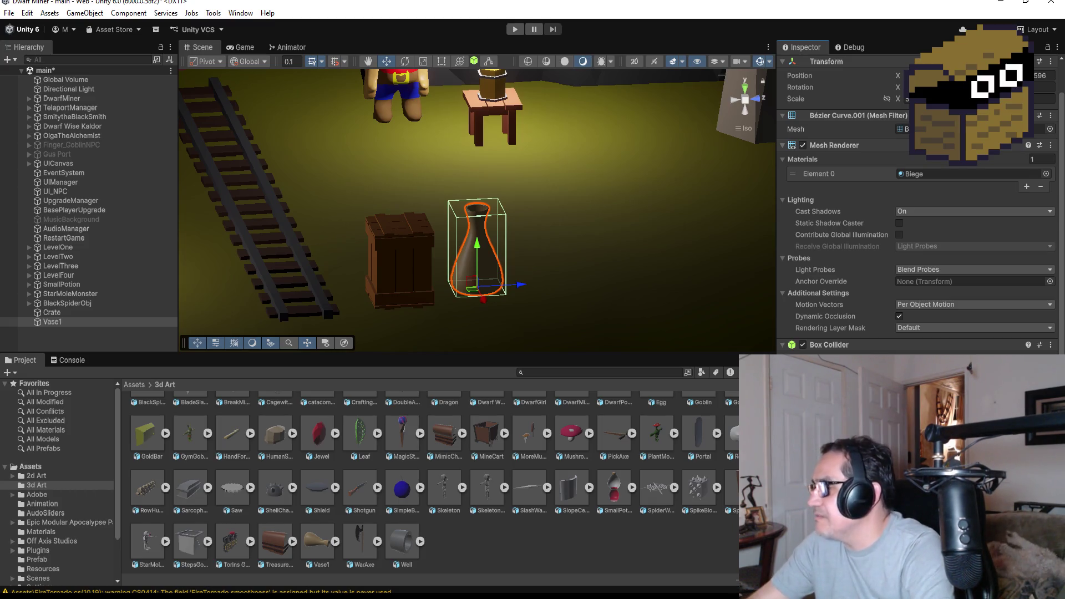
scroll(228, 441, "up", 1)
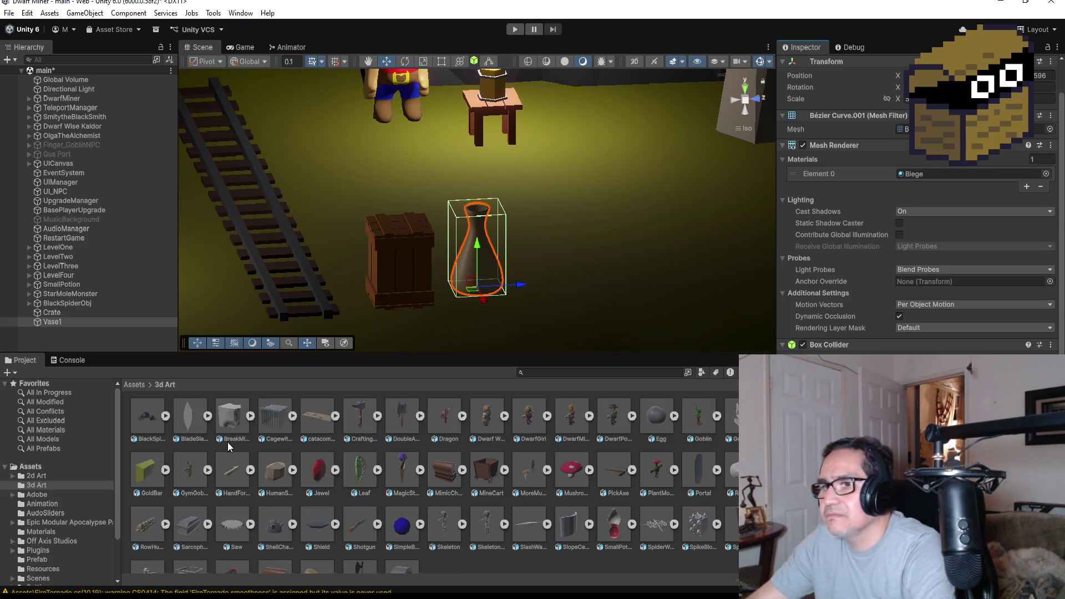
Go to the Assets root, open the Prefab folder, and reselect Vase1 to view its components
left_click(142, 383)
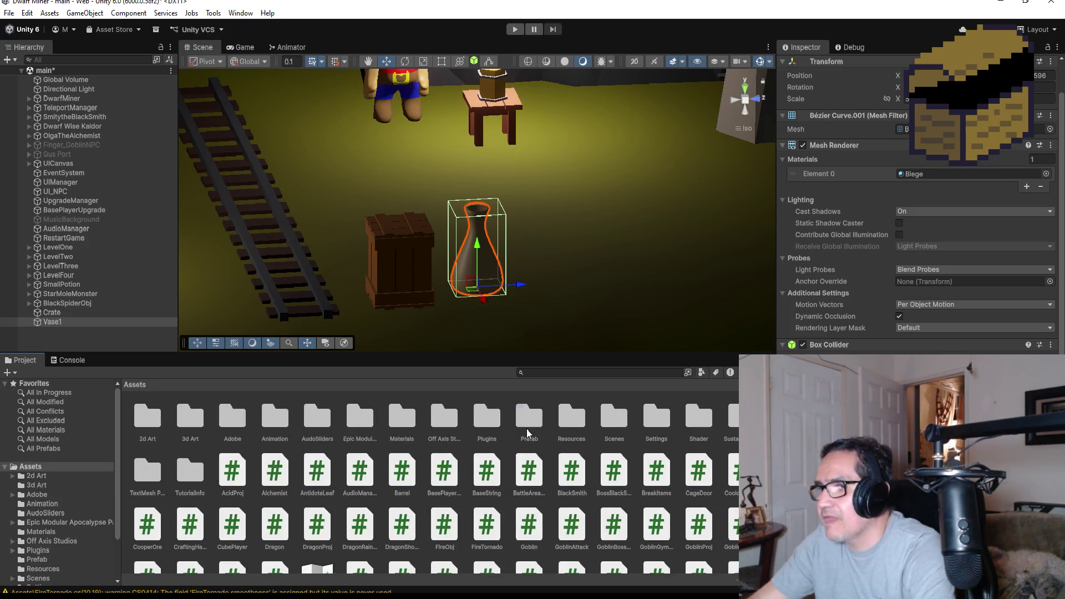
double_click(529, 422)
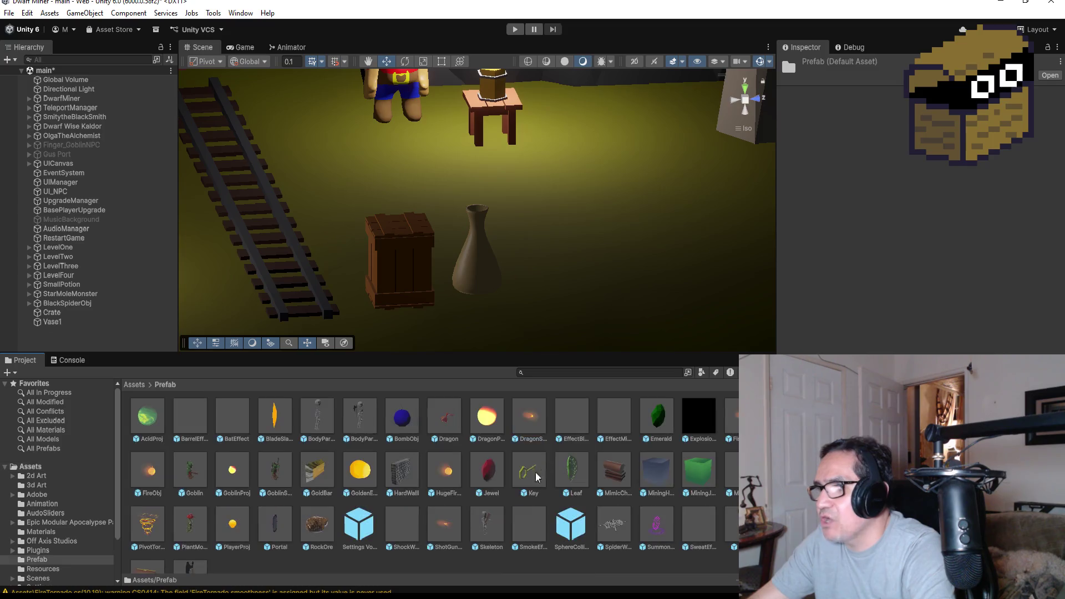
left_click(52, 322)
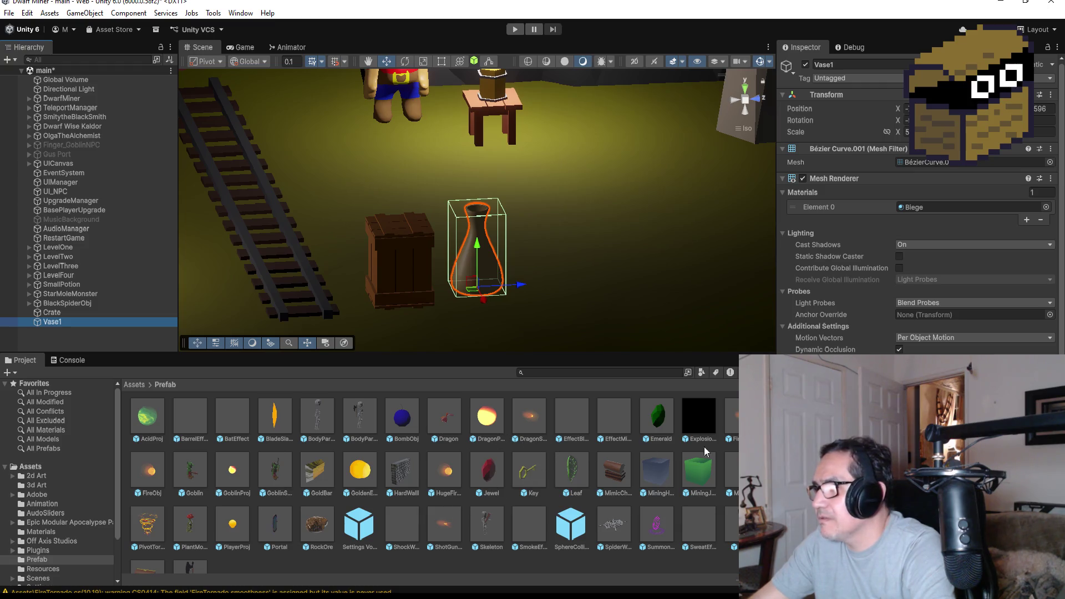
scroll(394, 485, "down", 2)
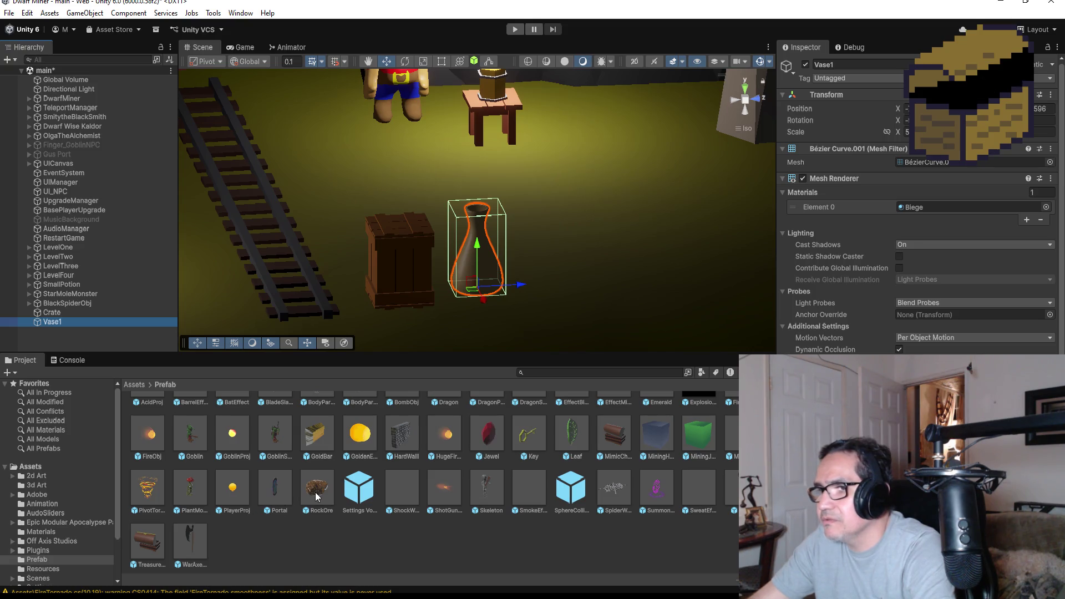
left_click_drag(318, 493, 777, 499)
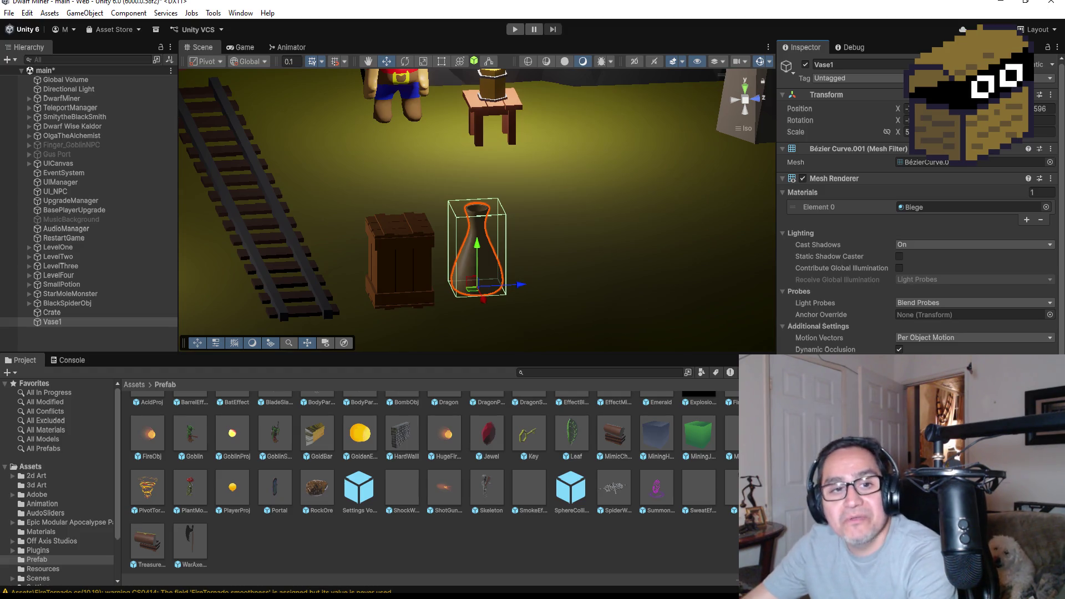
left_click(68, 313)
Frame Vase1 and orbit around it in the Scene view, then start and stop one Play-mode test
left_click(65, 321)
key("f")
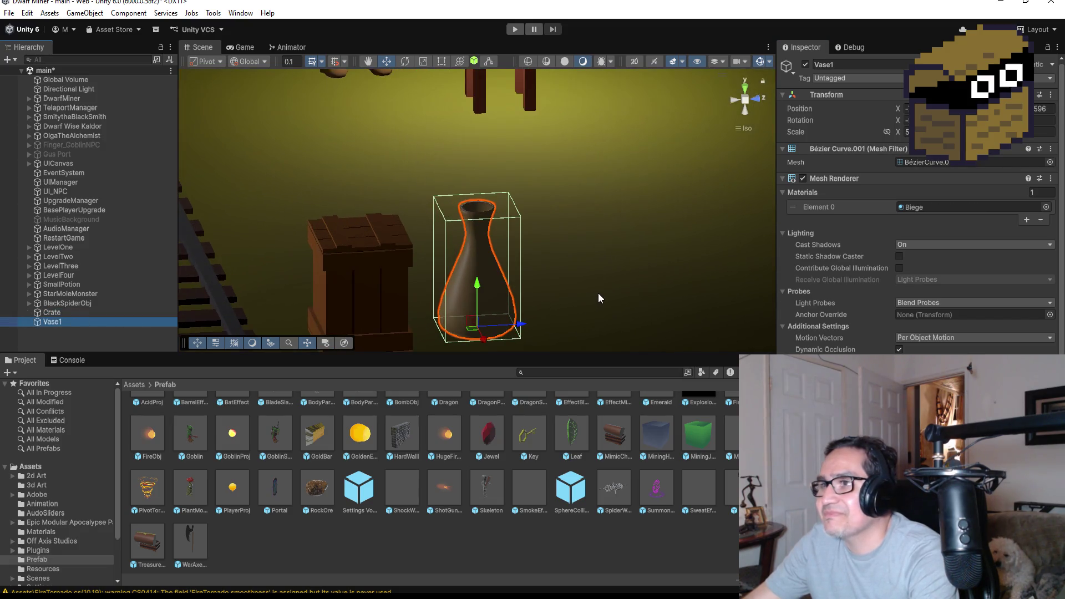
left_click_drag(610, 287, 609, 232)
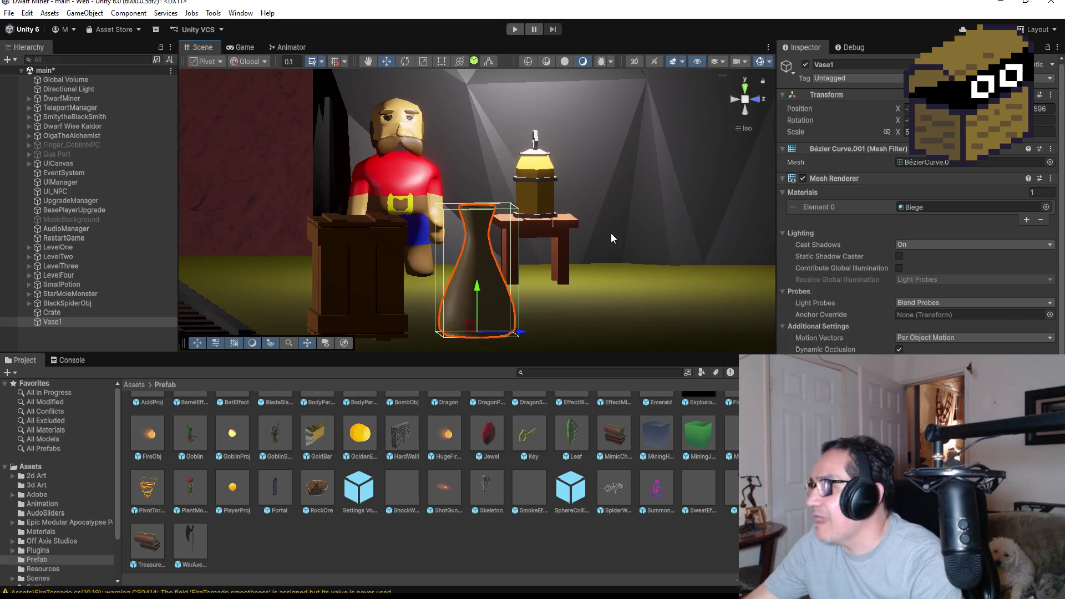
mouse_move(606, 291)
left_mouse_down()
mouse_move(606, 262)
mouse_move(605, 283)
left_mouse_up()
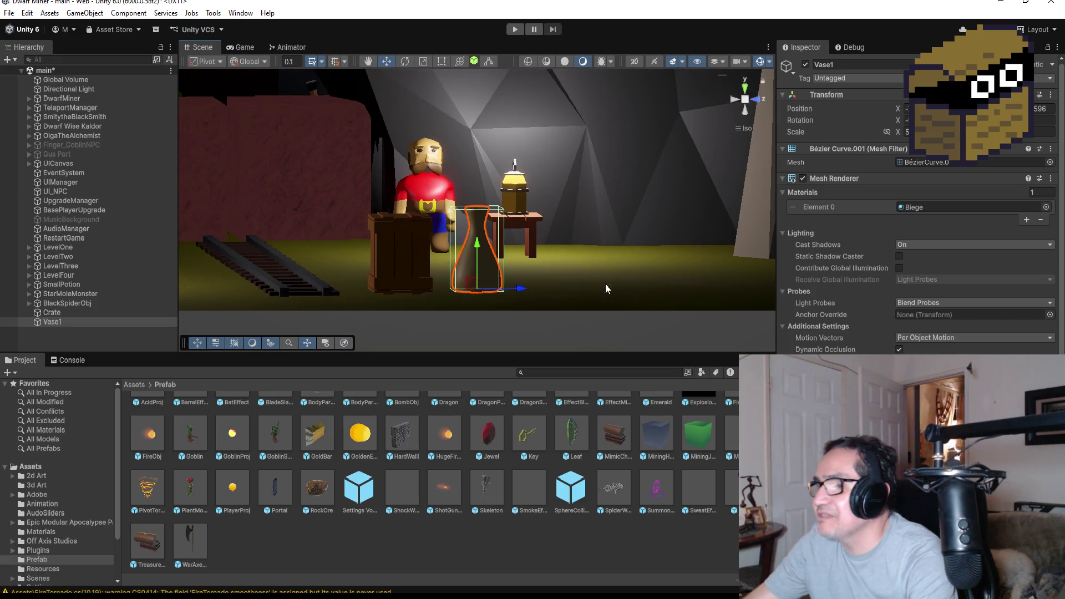
left_click(514, 29)
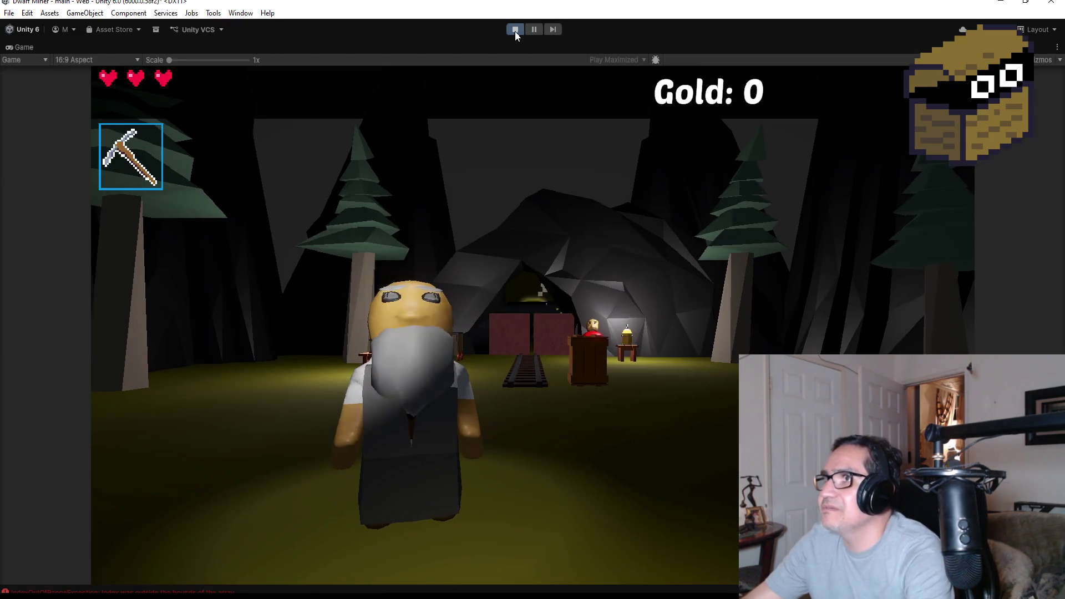
left_click(516, 28)
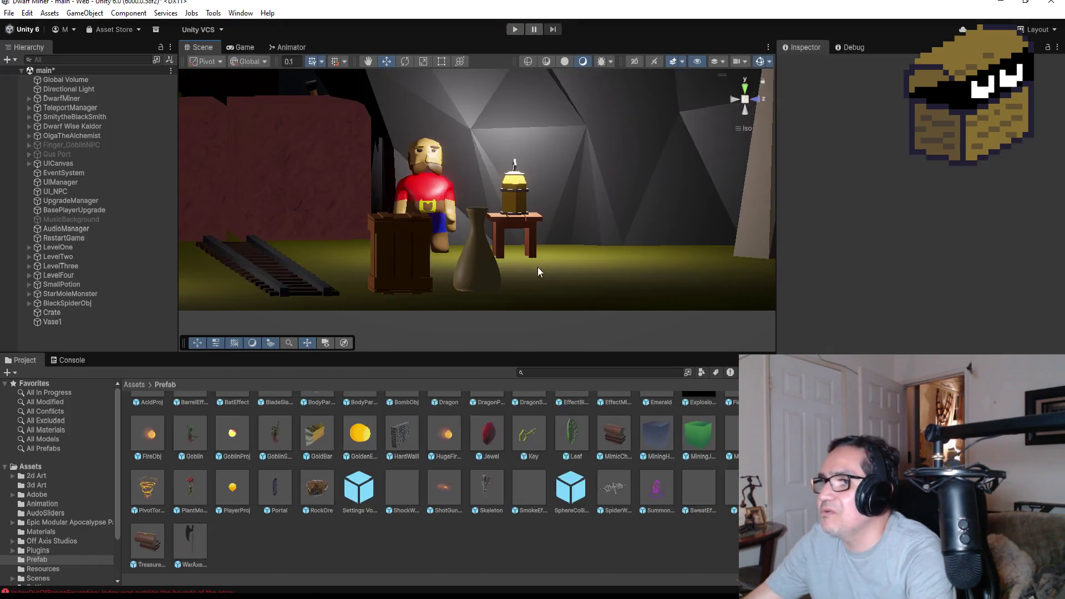
Below line 7 in BreakItems.cs, add '[SE] private GameObject breakEffect;' and save the script
key("alt+Tab")
scroll(424, 282, "up", 3)
scroll(423, 283, "down", 3)
scroll(466, 263, "up", 3)
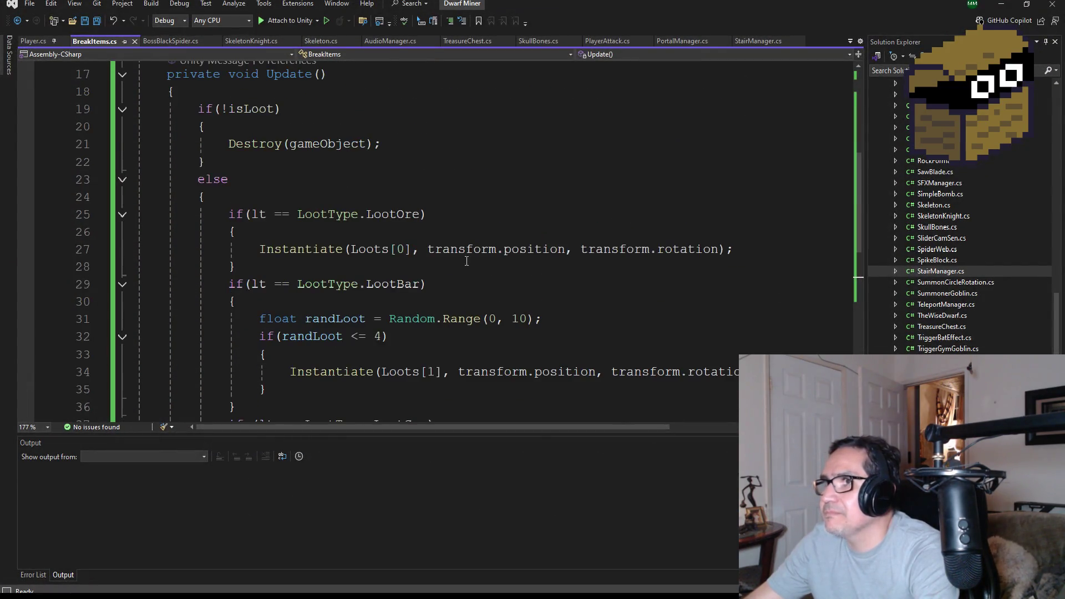
scroll(447, 276, "up", 6)
scroll(409, 280, "down", 3)
scroll(389, 255, "up", 3)
left_click(439, 187)
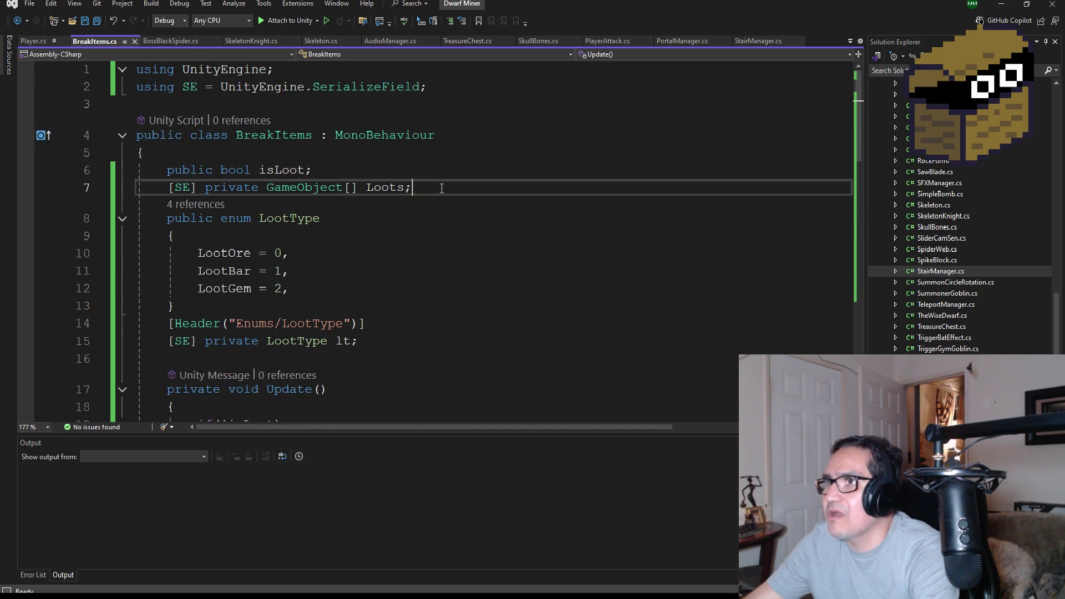
key("Return")
type("[]")
type("SE] privat")
type("e GameObject")
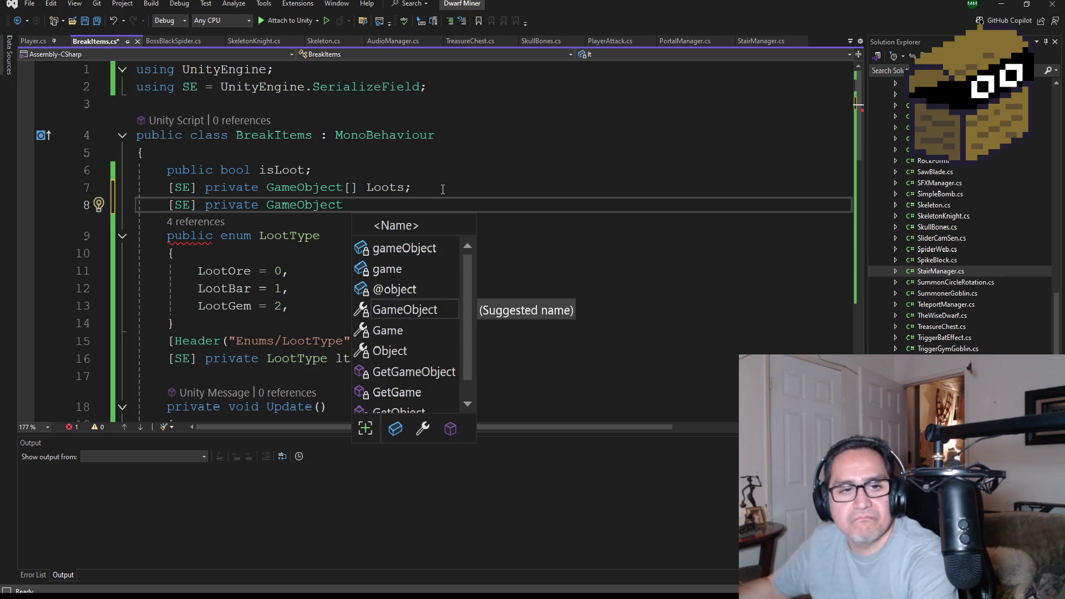
type("b")
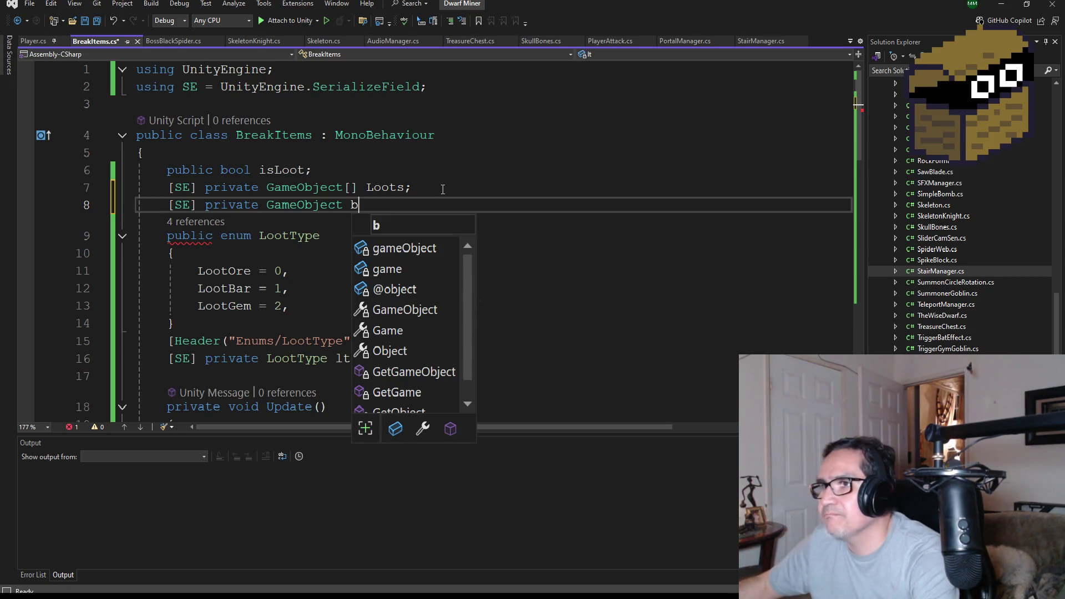
type("reakEffect;")
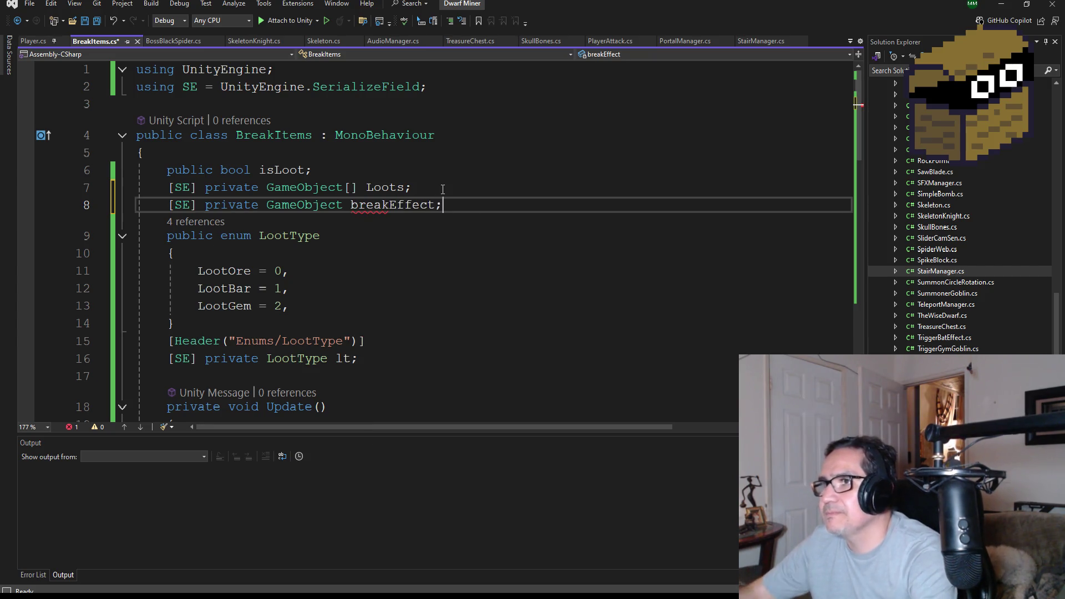
key("ctrl+s")
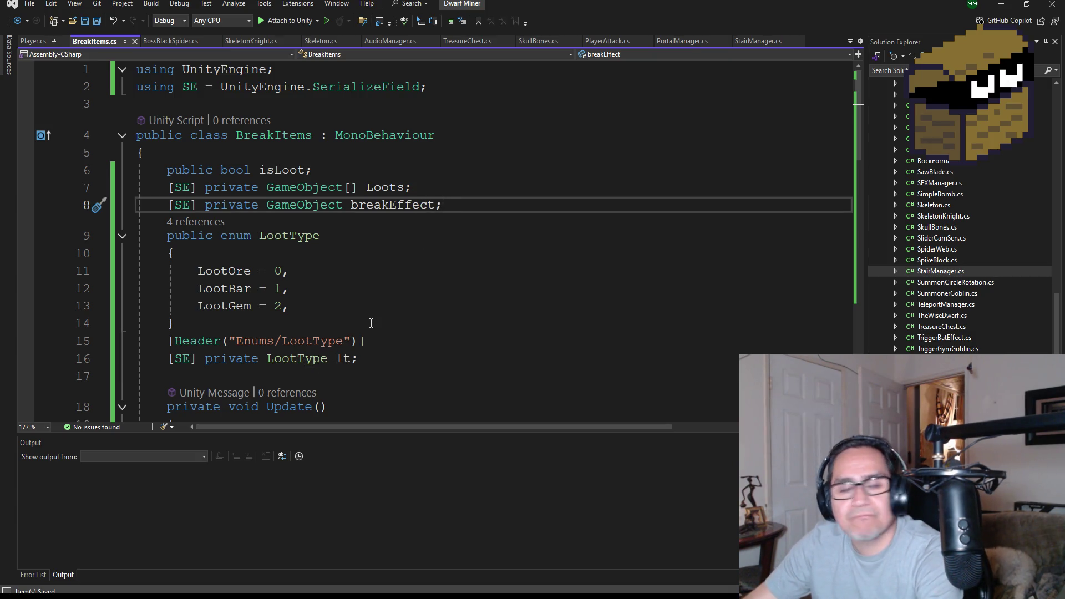
Place the cursor after Destroy(gameObject) on line 22
scroll(363, 291, "down", 3)
scroll(363, 292, "down", 1)
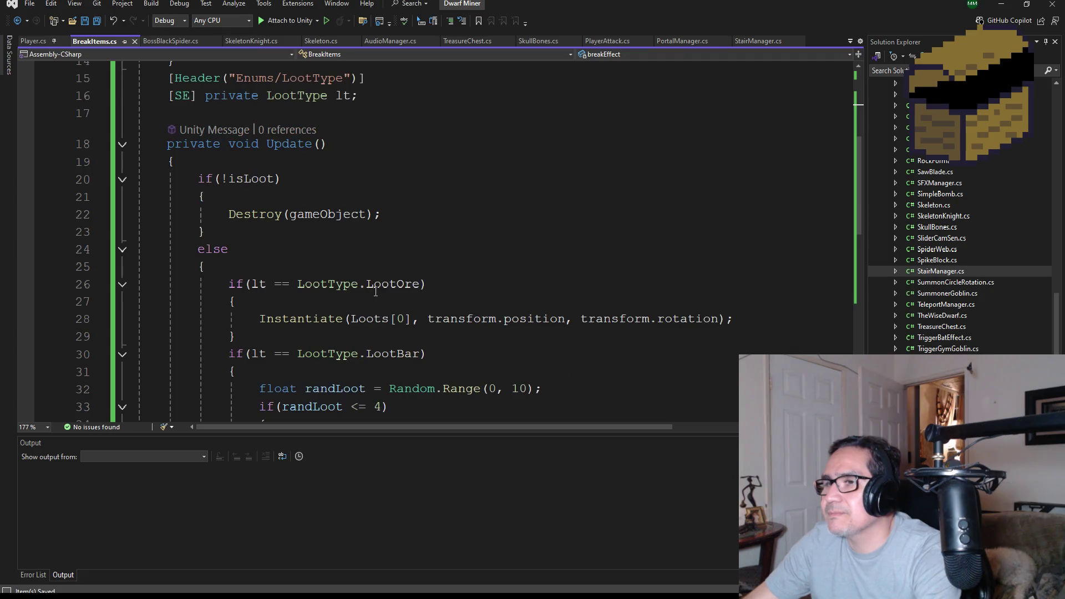
left_click(418, 216)
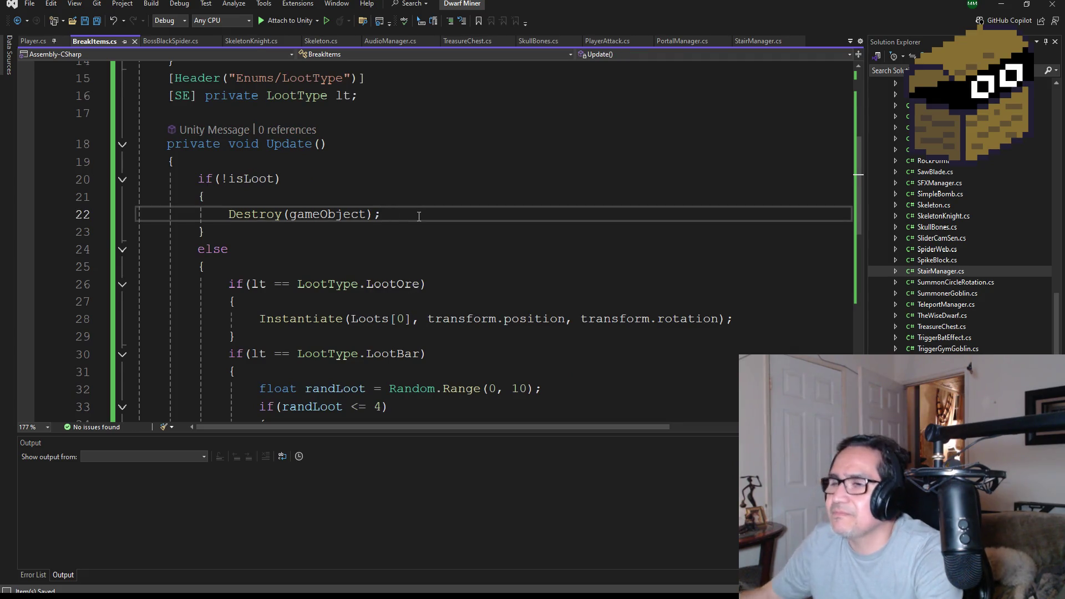
Add an Instantiate(breakEffect) call after Destroy(gameObject), then open Barrel.cs for reference
key("Return")
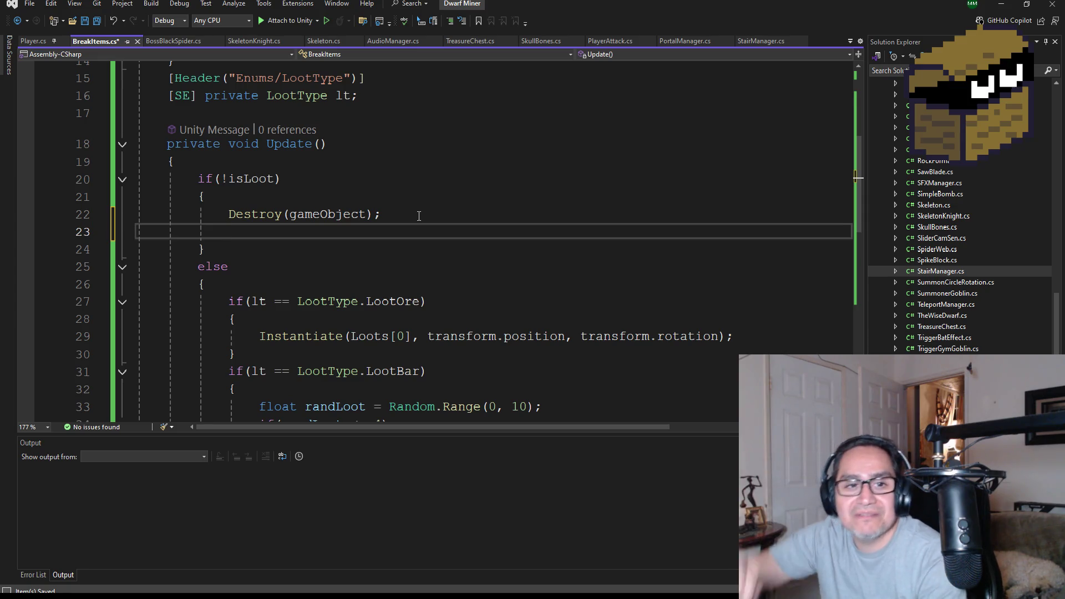
scroll(374, 279, "up", 5)
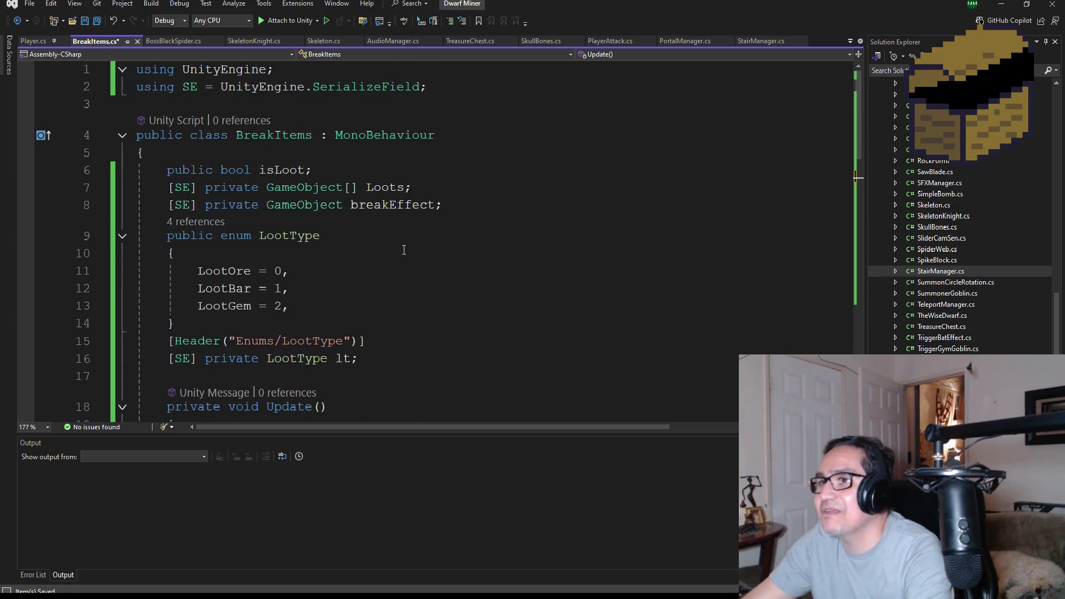
scroll(481, 313, "down", 3)
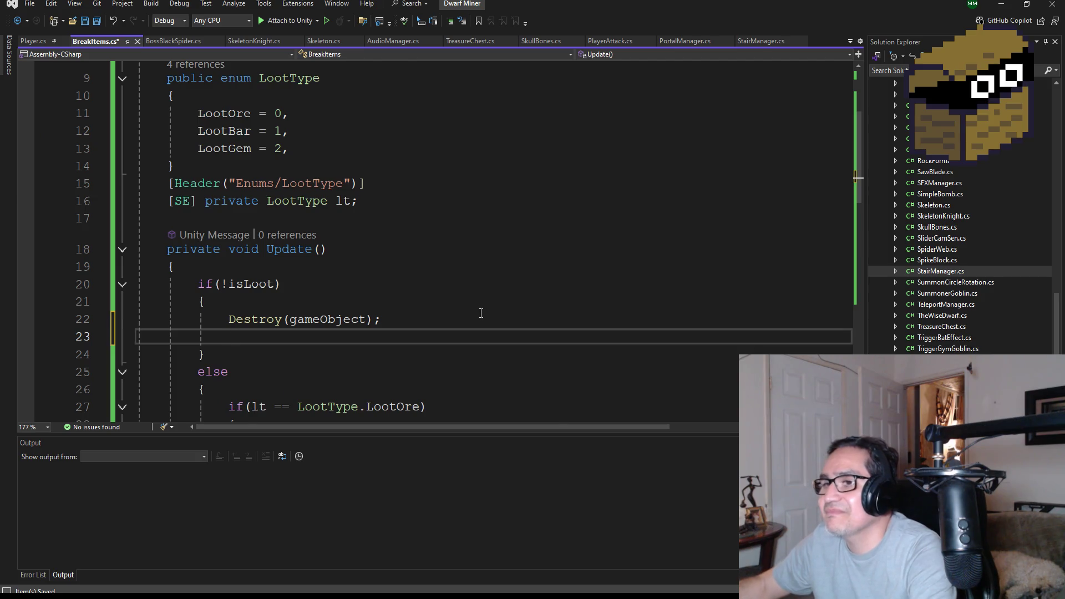
type("inst(")
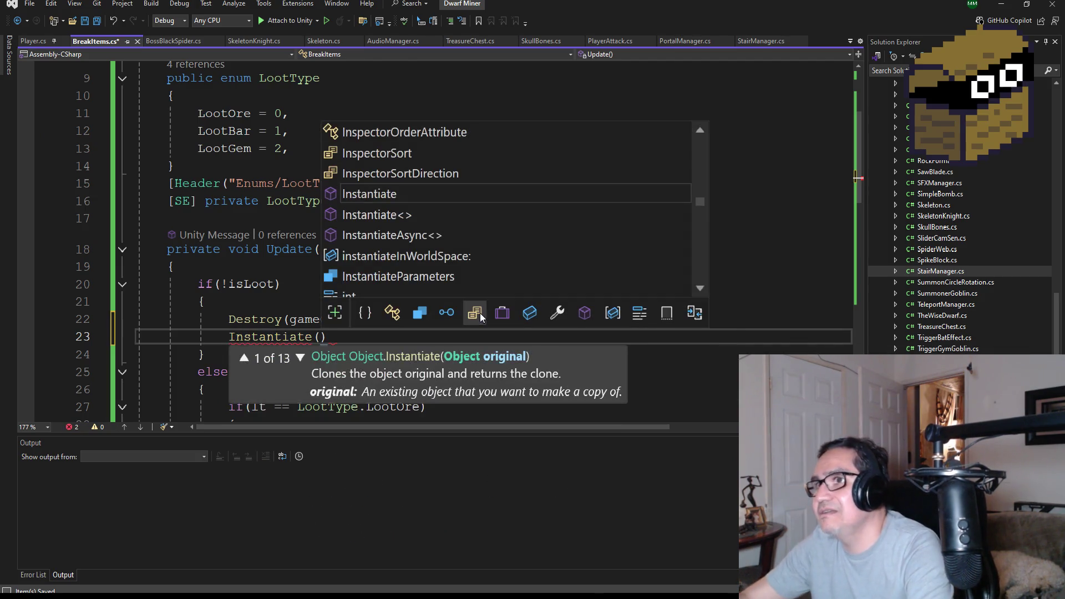
left_click(272, 110)
scroll(388, 238, "up", 3)
double_click(392, 204)
key("ctrl+c")
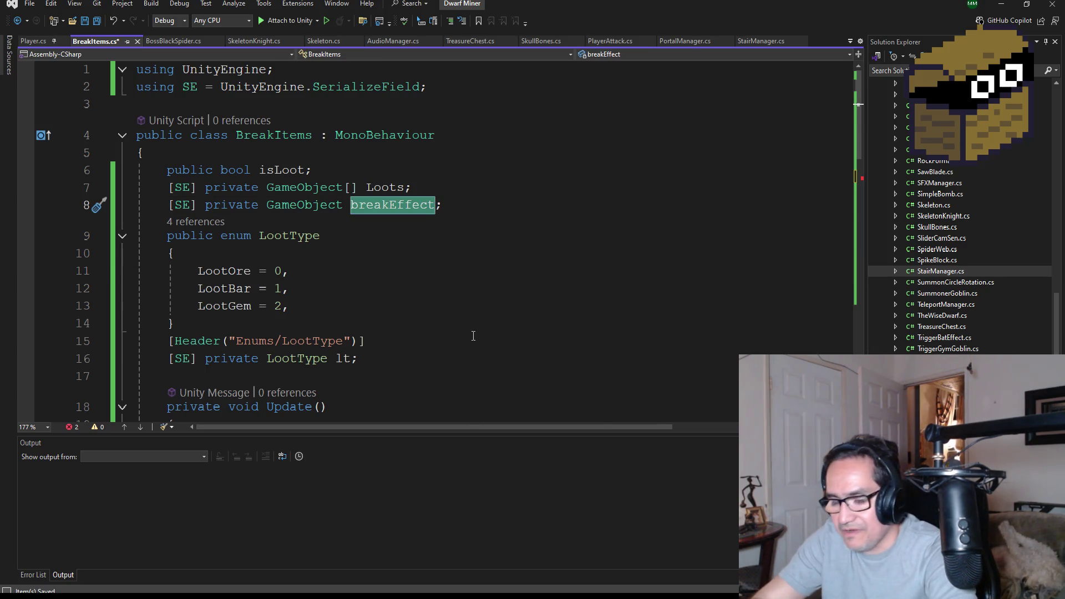
scroll(428, 215, "down", 4)
left_click(328, 287)
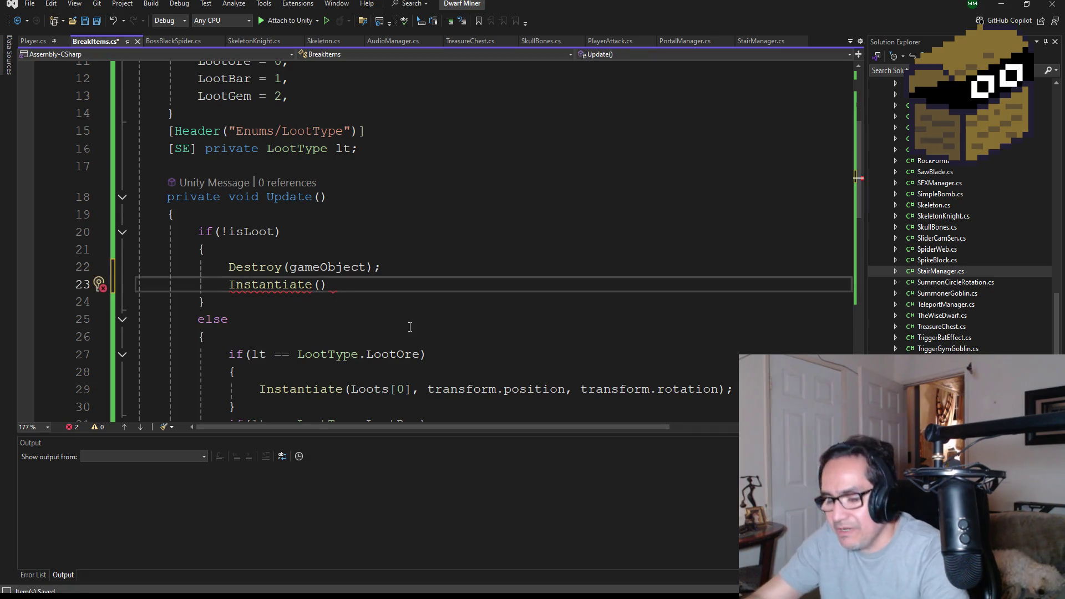
key("ctrl+v")
scroll(990, 208, "up", 15)
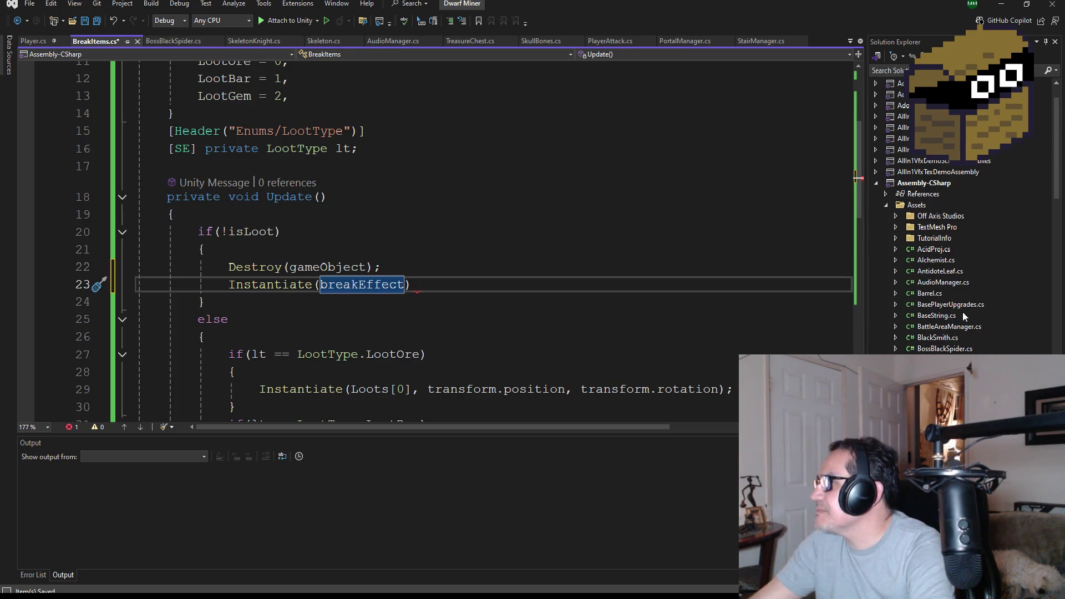
double_click(930, 293)
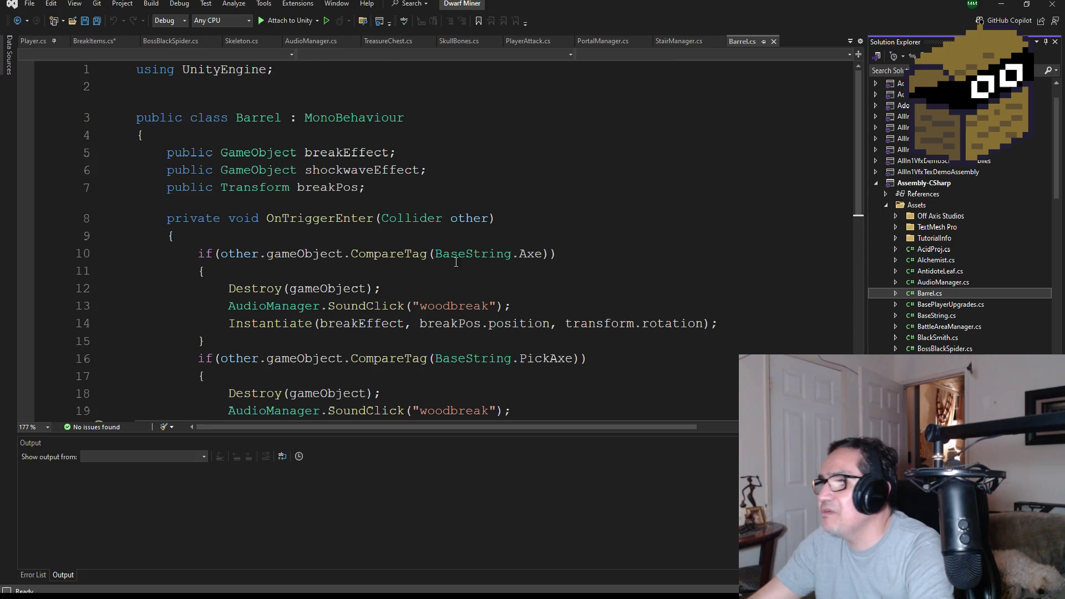
Review Barrel.cs's Instantiate(breakEffect, breakPos.position, transform.rotation) calls, then return to BreakItems.cs
scroll(490, 272, "down", 2)
left_click(491, 271)
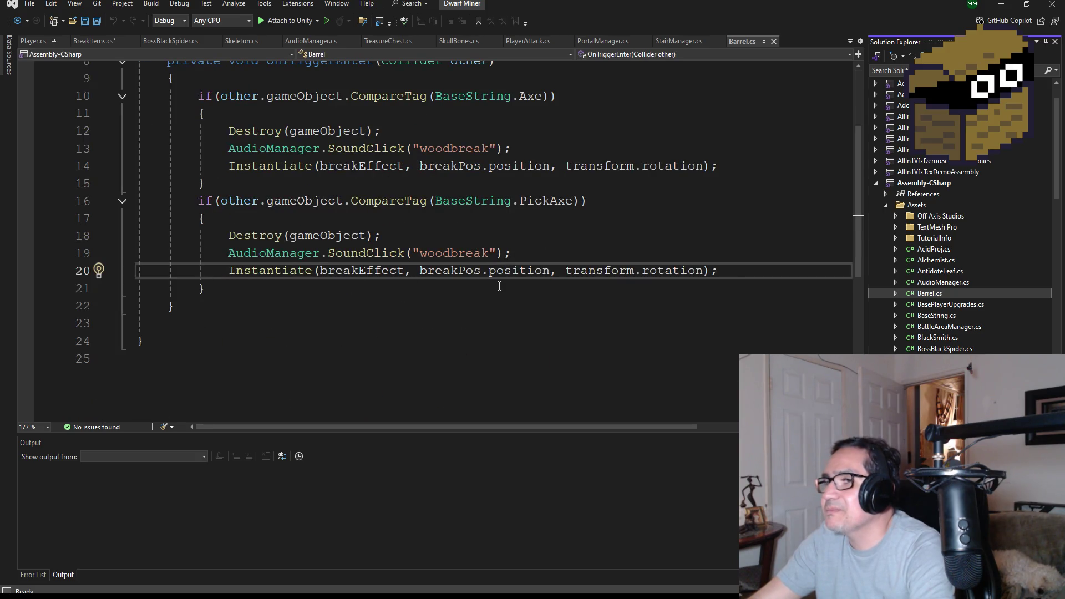
scroll(499, 286, "up", 2)
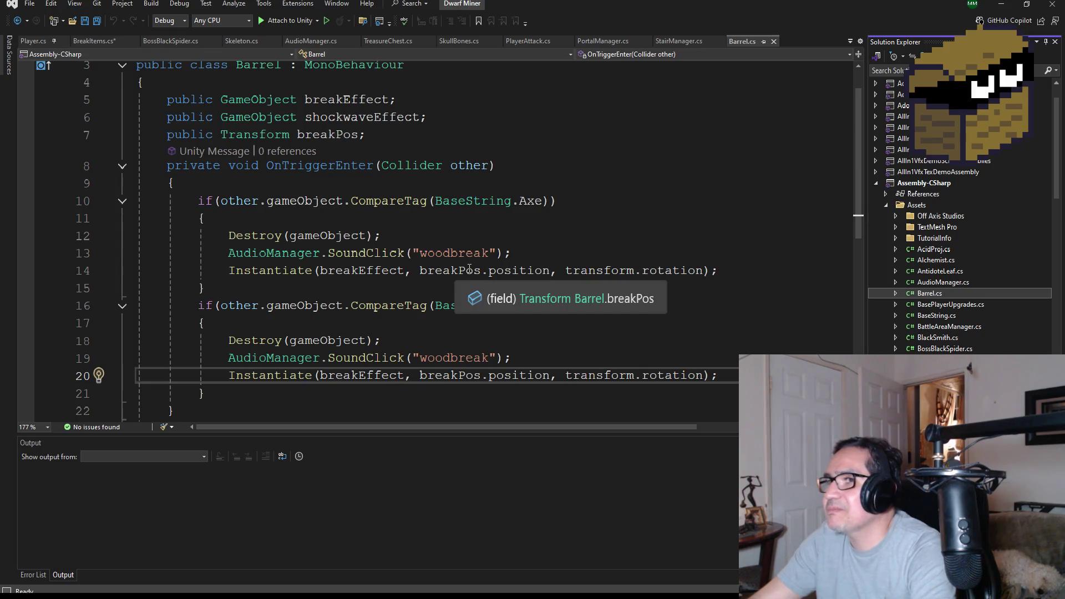
scroll(469, 268, "down", 2)
scroll(530, 291, "up", 3)
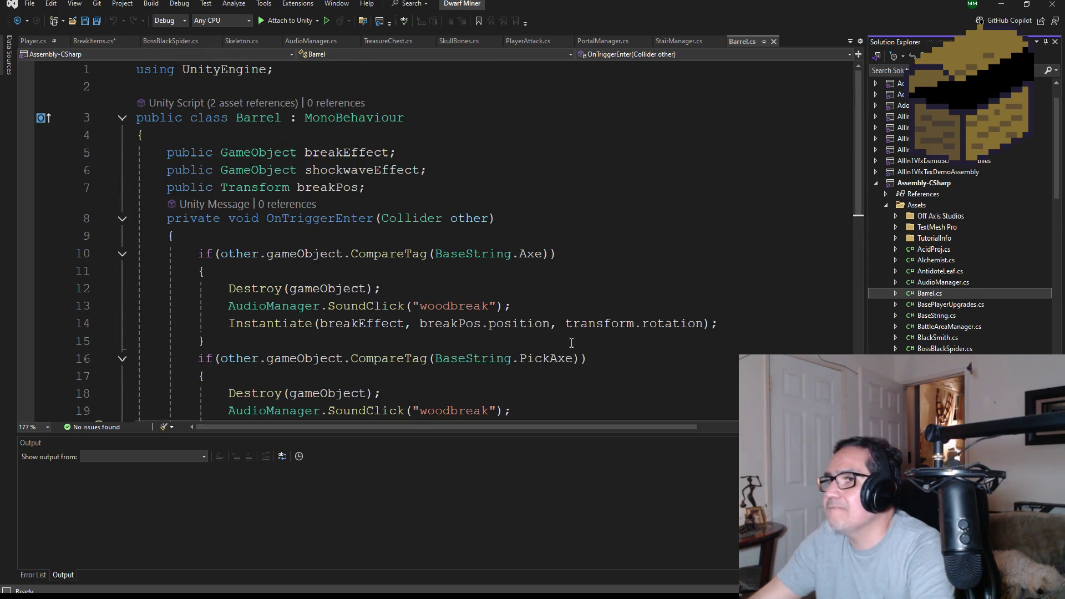
scroll(571, 343, "down", 2)
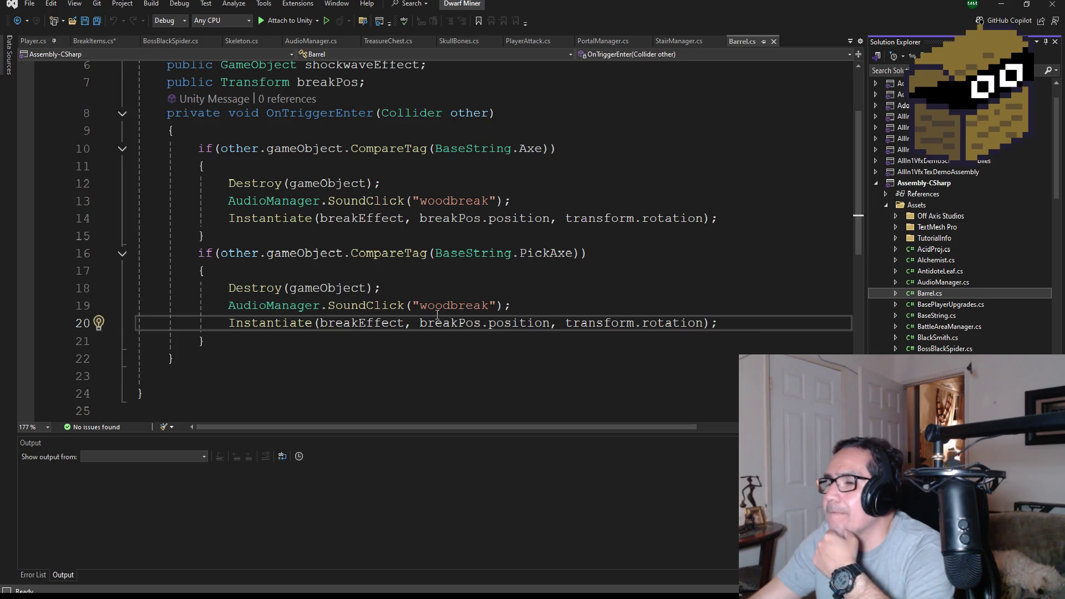
scroll(443, 303, "up", 2)
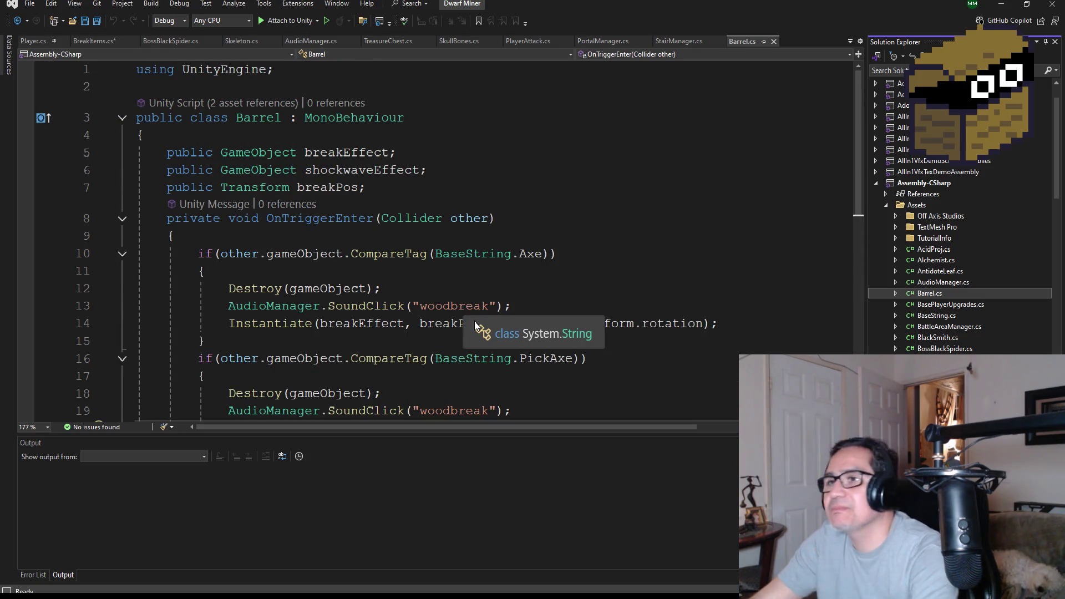
scroll(457, 288, "down", 2)
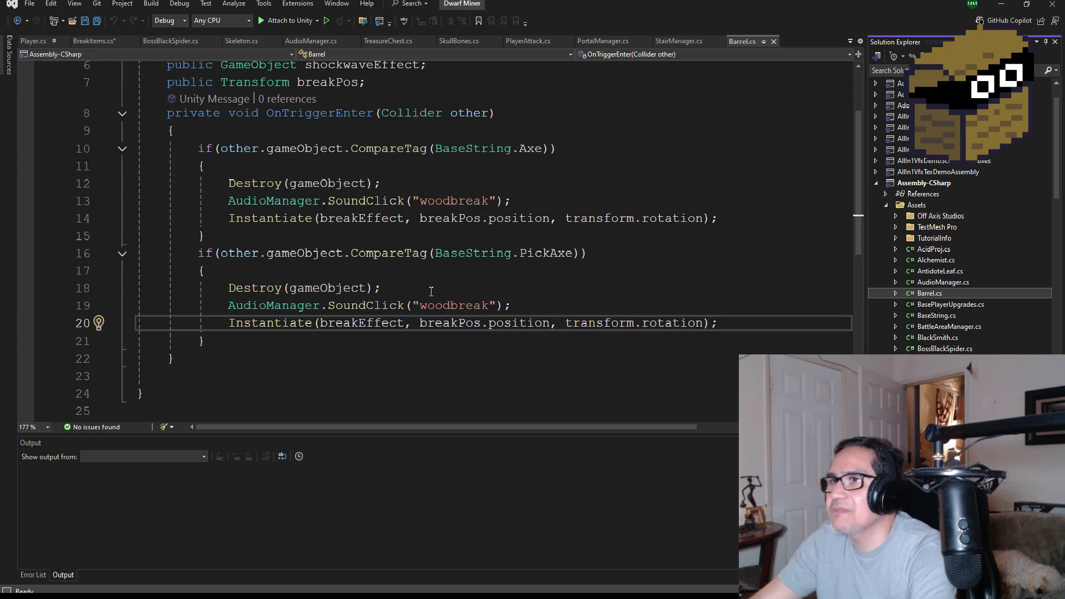
scroll(333, 194, "up", 2)
left_click(98, 38)
scroll(221, 222, "up", 3)
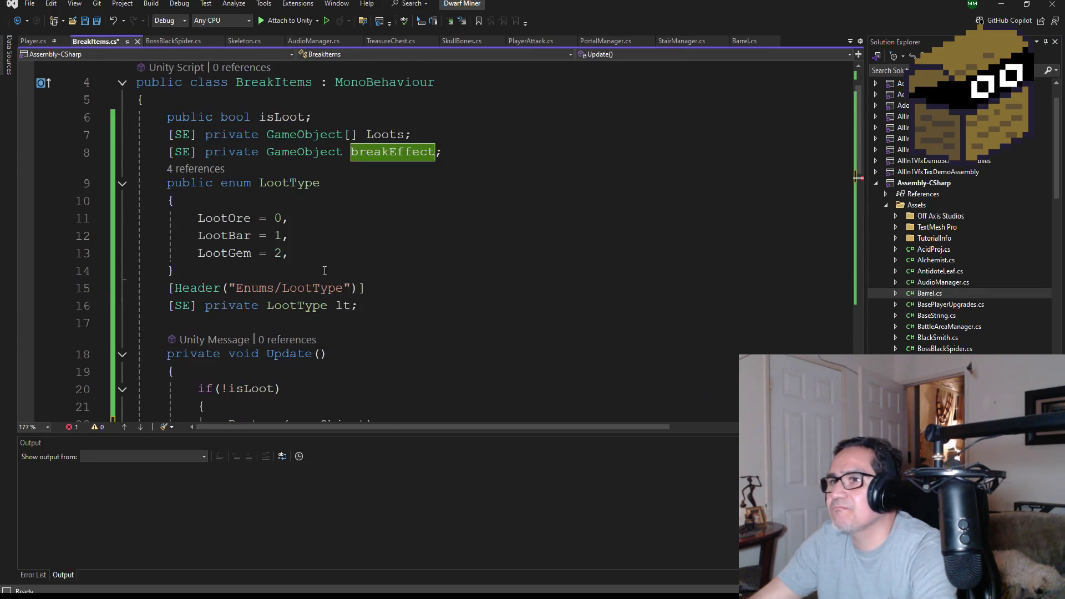
Save BreakItems.cs and delete the unfinished Instantiate(breakEffect) call on line 23
left_click(96, 22)
key("F3")
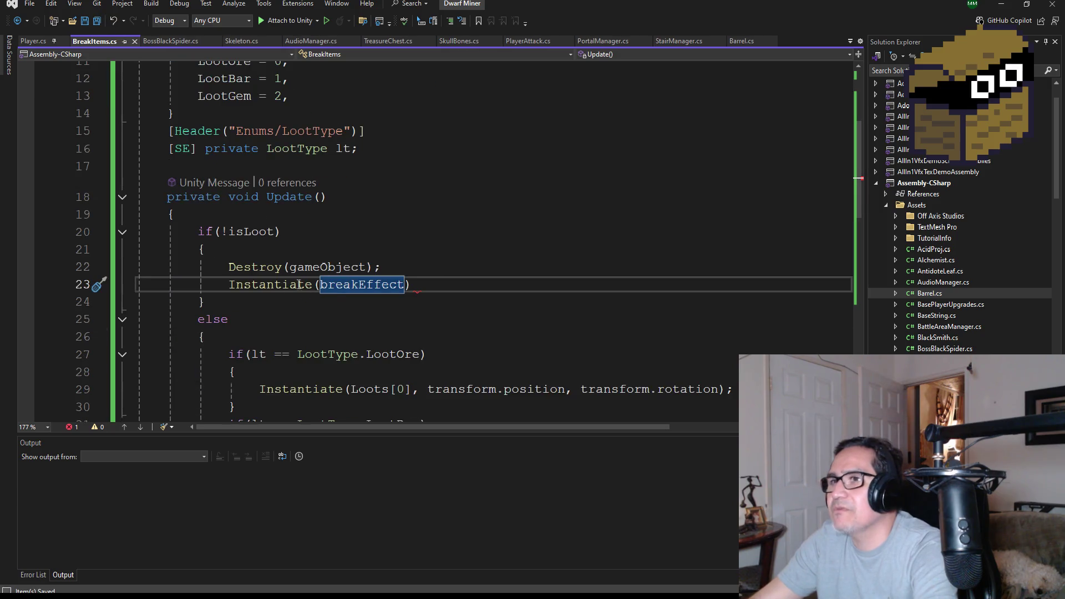
scroll(361, 305, "down", 3)
scroll(362, 305, "down", 4)
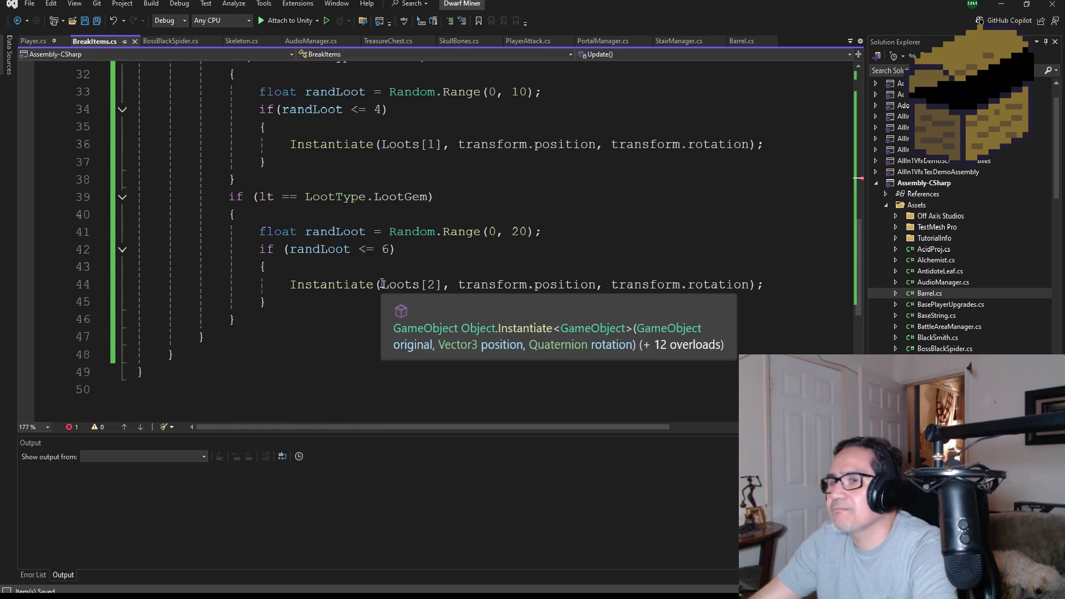
scroll(388, 288, "up", 7)
left_click(428, 276)
left_click_drag(427, 284, 234, 284)
key("Delete")
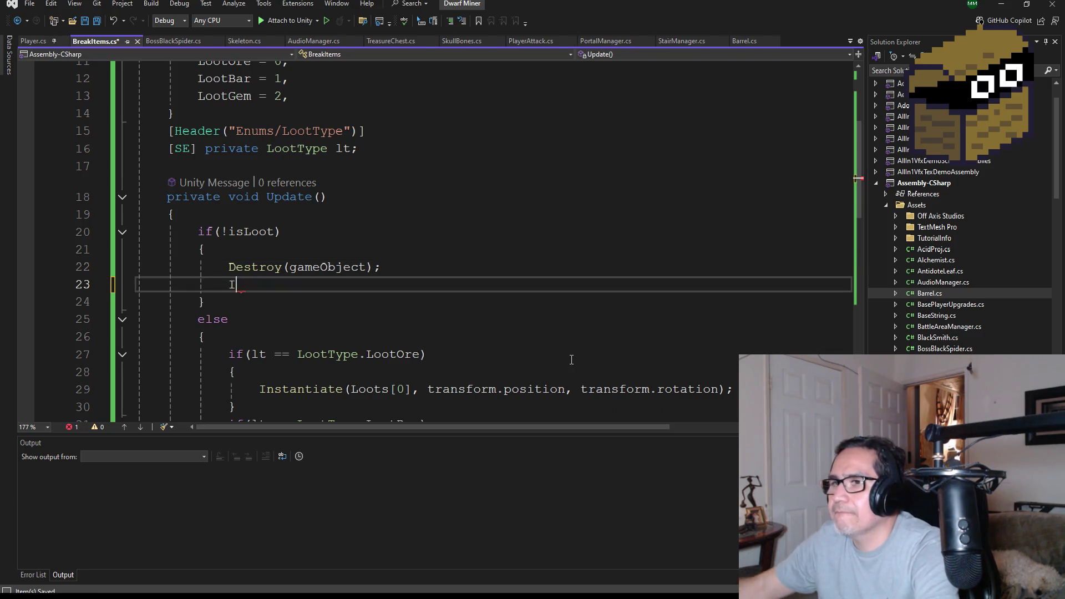
Put the caret on the line above Update, then switch back to Barrel.cs
scroll(409, 284, "down", 10)
scroll(395, 281, "up", 10)
scroll(331, 269, "up", 1)
left_click(244, 220)
left_click(317, 231)
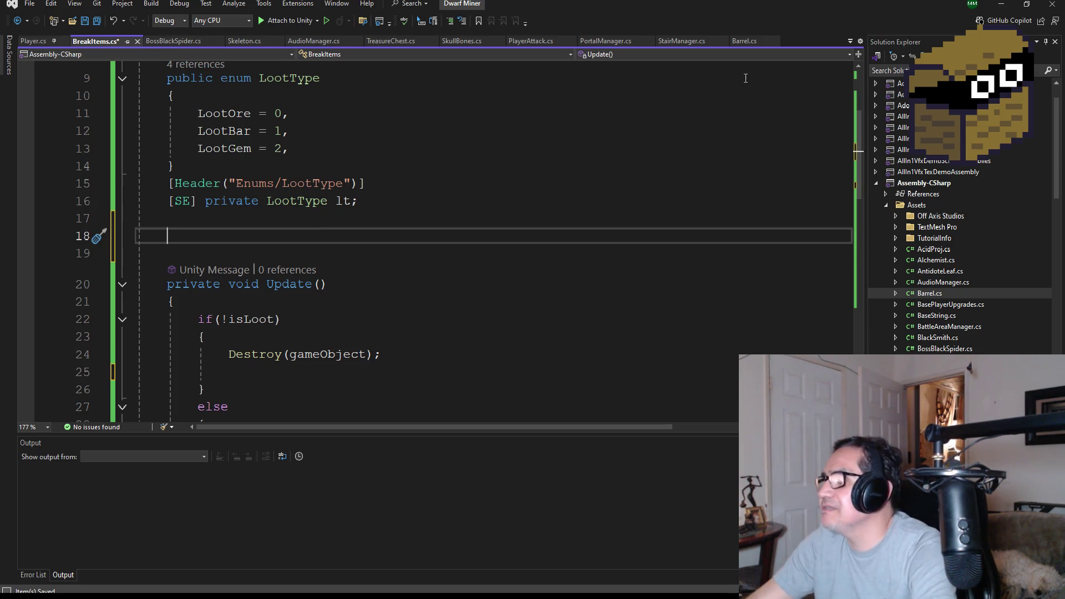
left_click(748, 43)
scroll(308, 335, "down", 6)
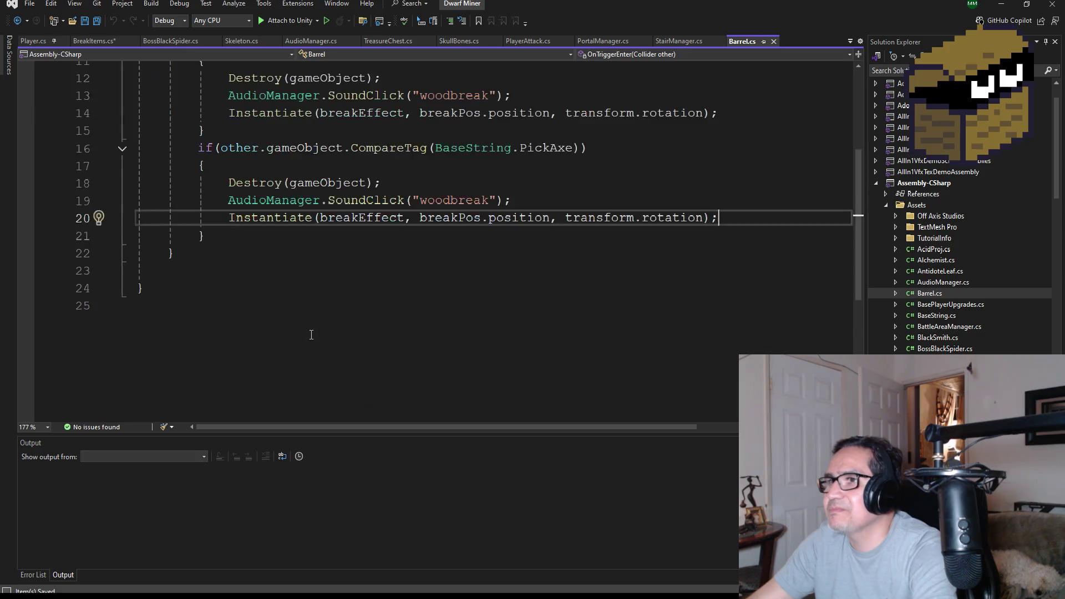
In BreakItems.cs, insert an OnCollisionEnter stub from 'void Onco' and rename its parameter to other
scroll(309, 333, "up", 6)
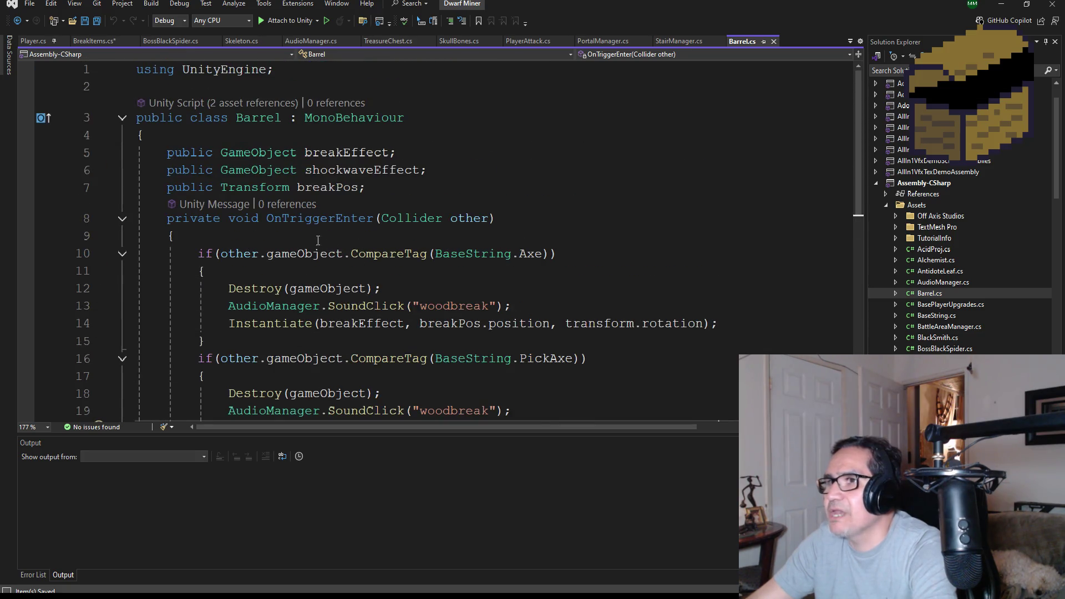
left_click(109, 41)
type("void Onco")
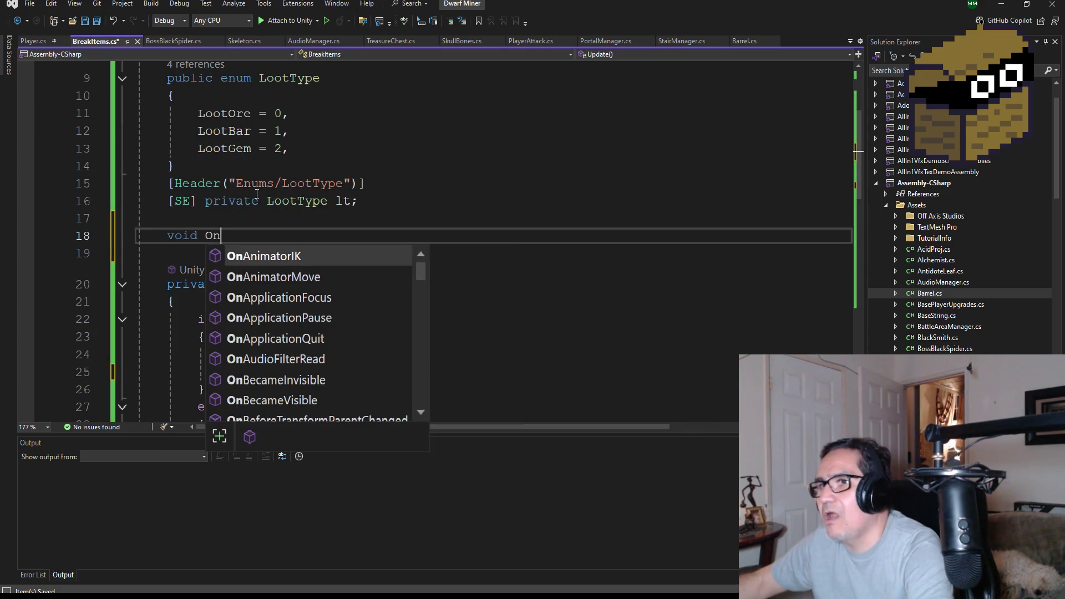
key("Tab")
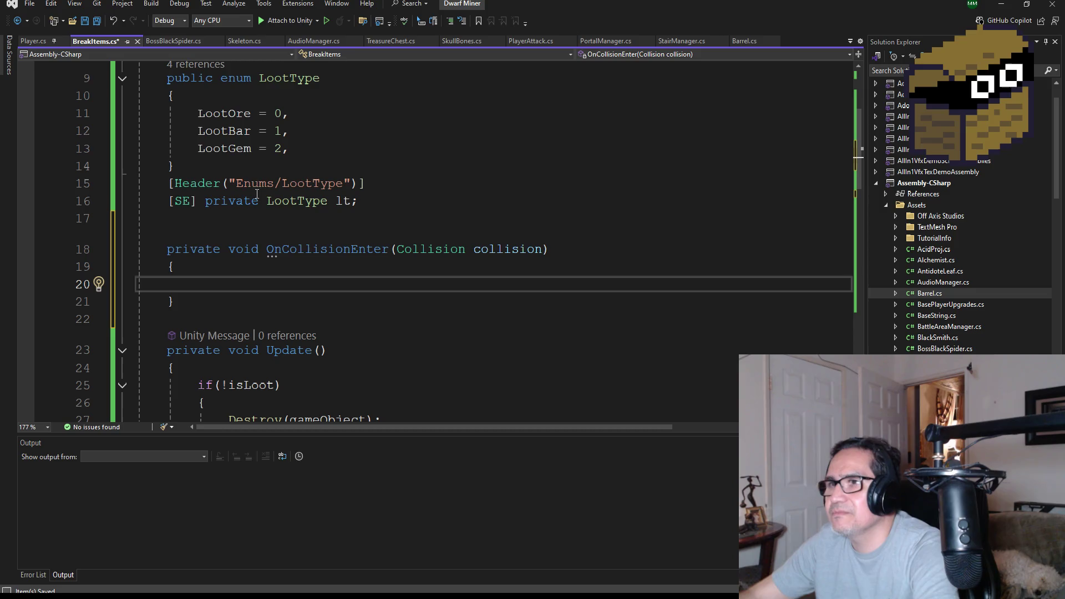
double_click(521, 248)
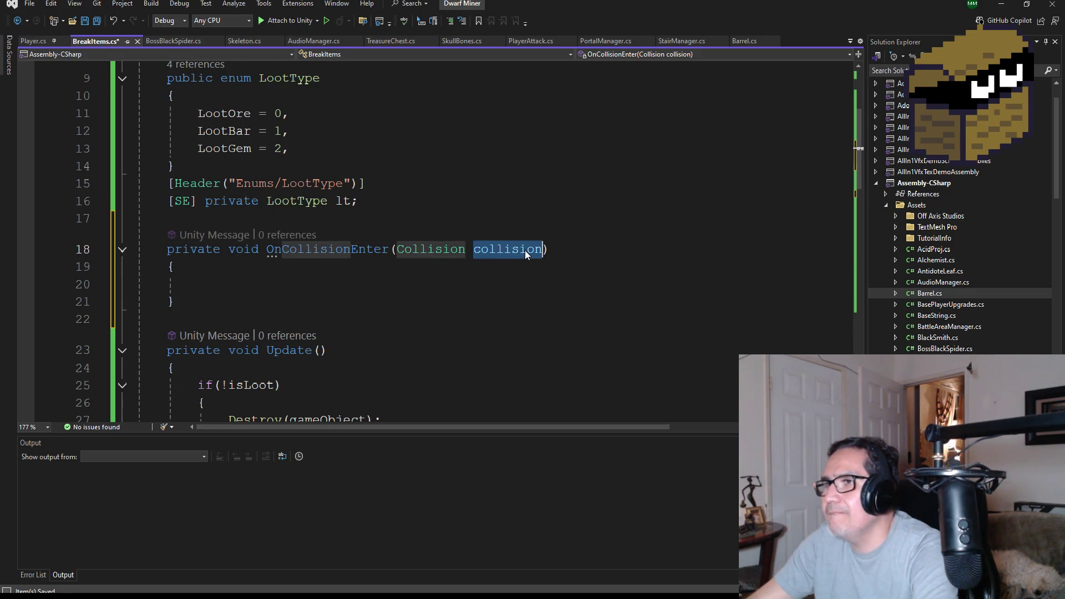
type("other")
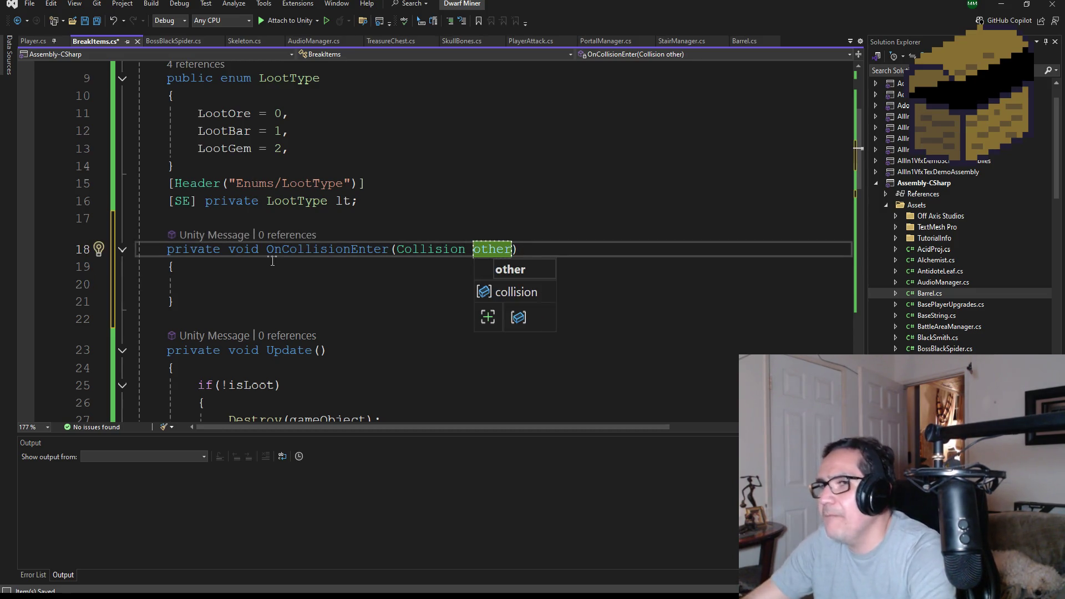
left_click(214, 276)
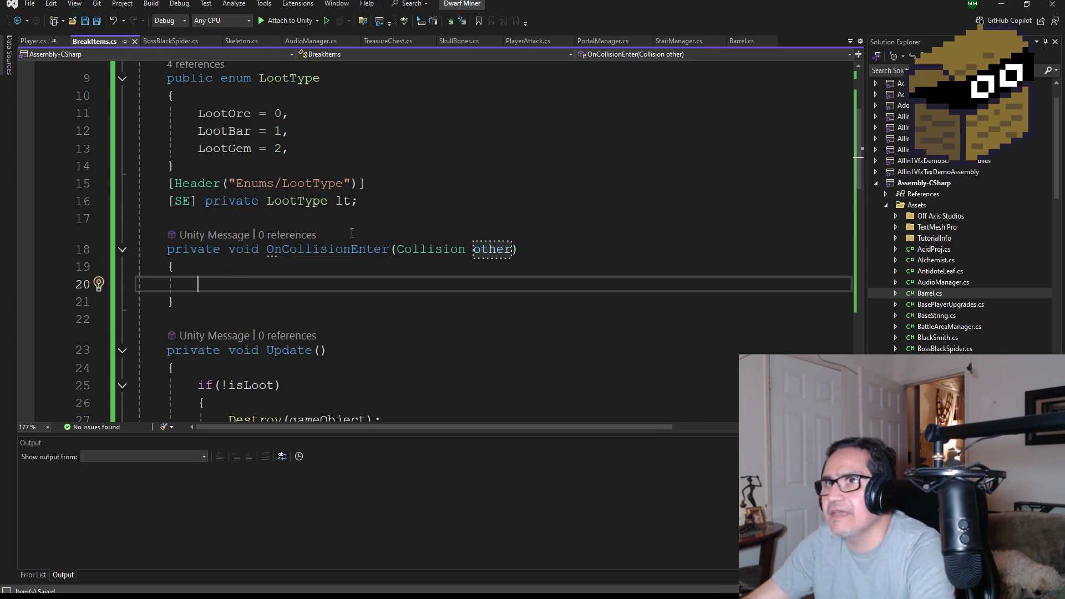
Select the loot logic inside Update's body
mouse_move(365, 243)
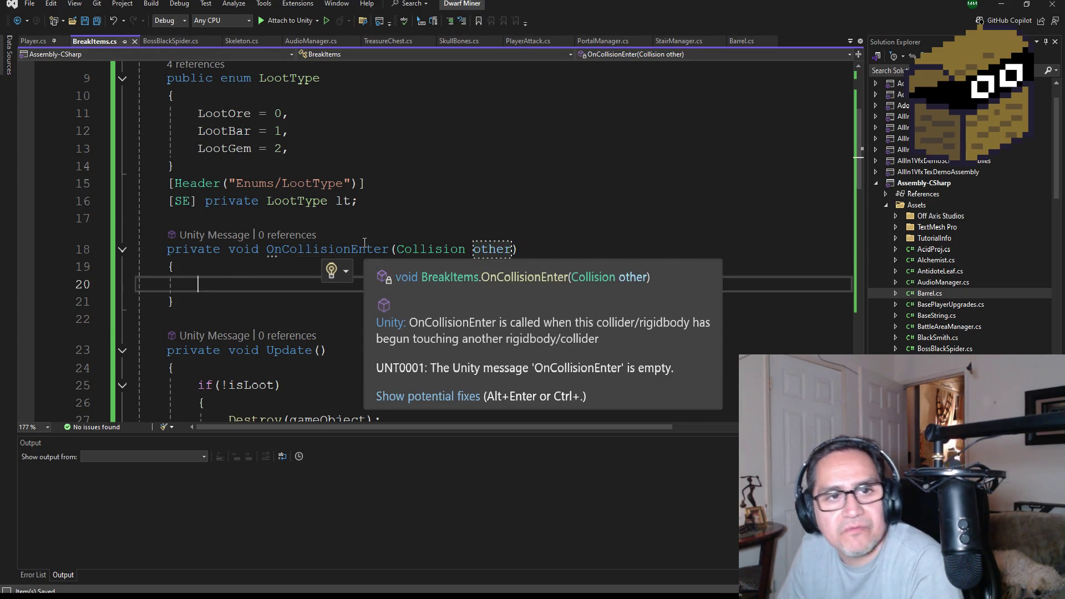
scroll(317, 288, "down", 2)
scroll(358, 295, "up", 2)
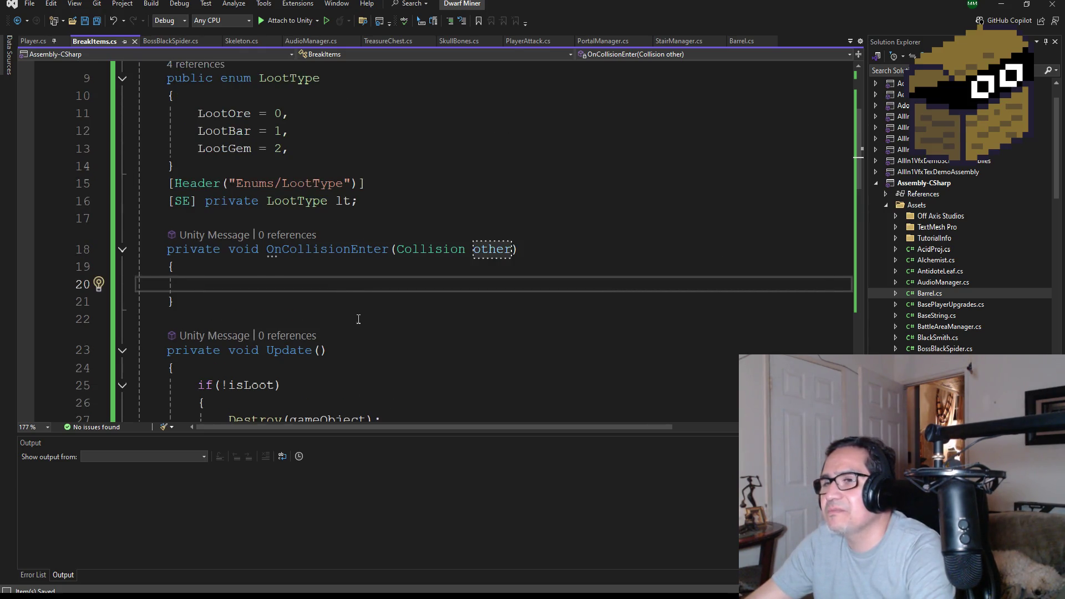
scroll(367, 306, "down", 2)
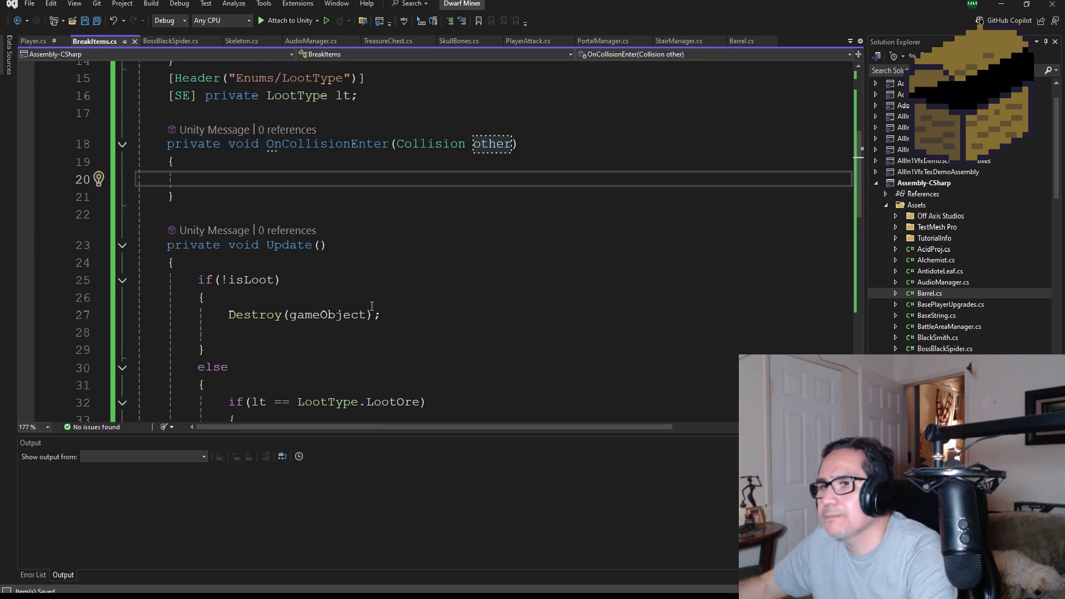
scroll(372, 306, "down", 3)
scroll(371, 327, "down", 7)
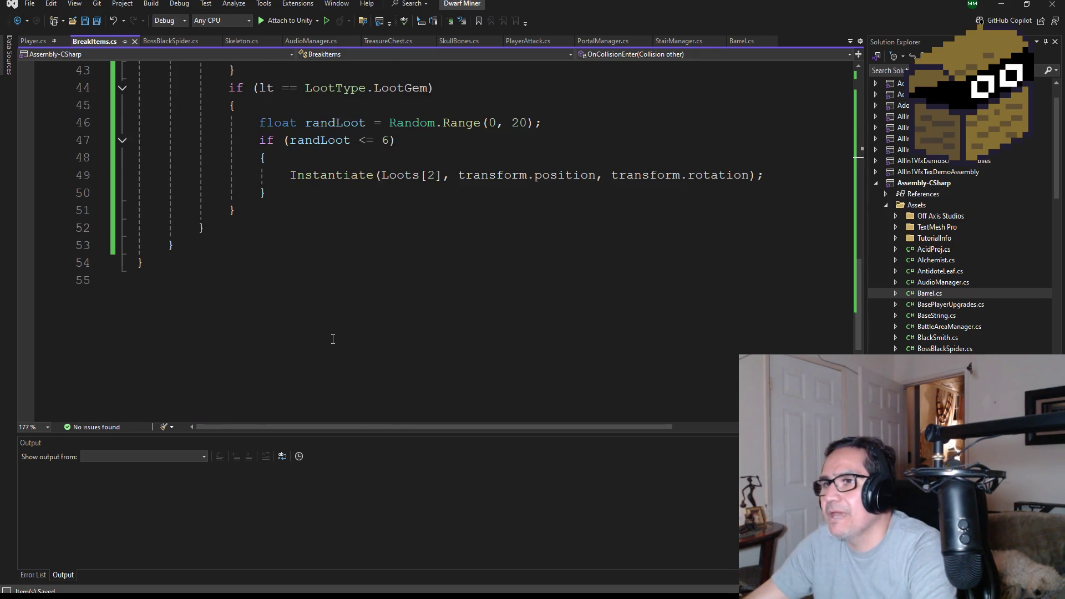
mouse_move(267, 239)
left_mouse_down()
mouse_move(136, 172)
mouse_move(136, 63)
mouse_move(131, 159)
left_mouse_up()
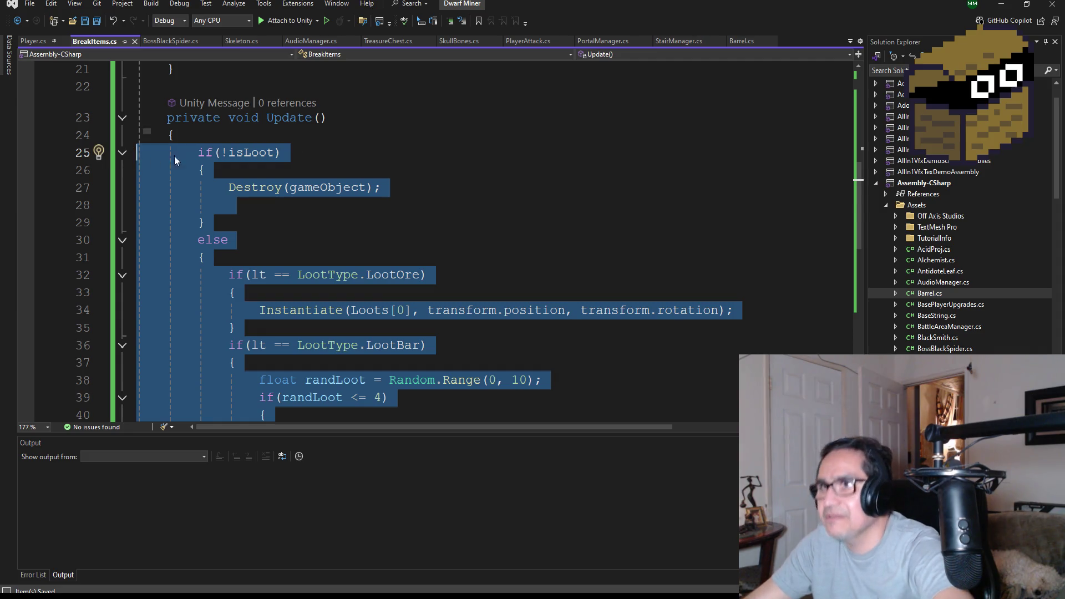
Move the loot logic from Update into OnCollisionEnter and save all files
key("Delete")
left_click(206, 213)
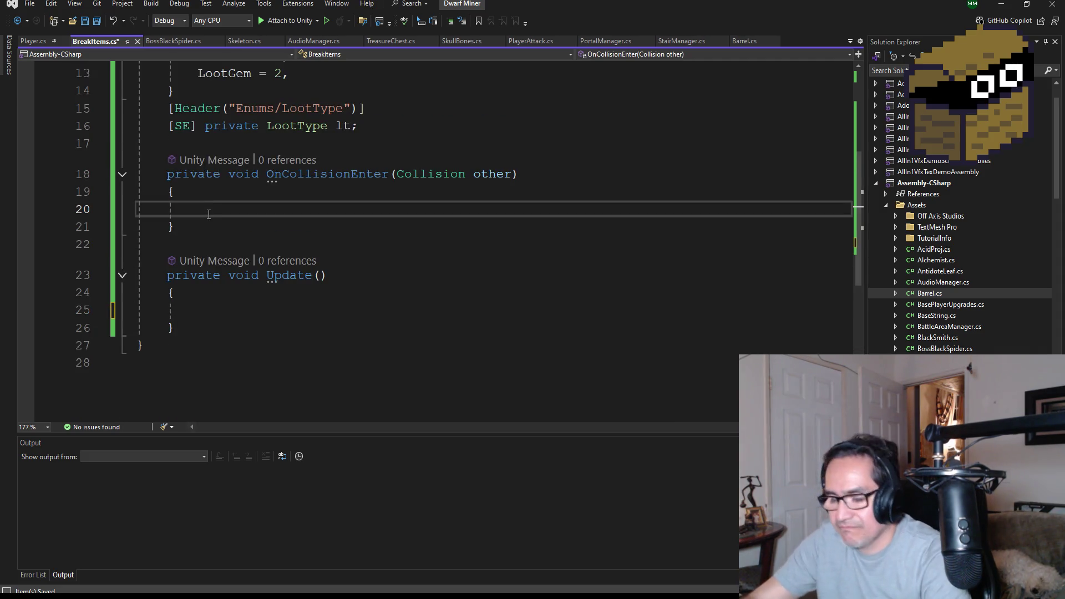
key("ctrl+v")
scroll(292, 219, "up", 6)
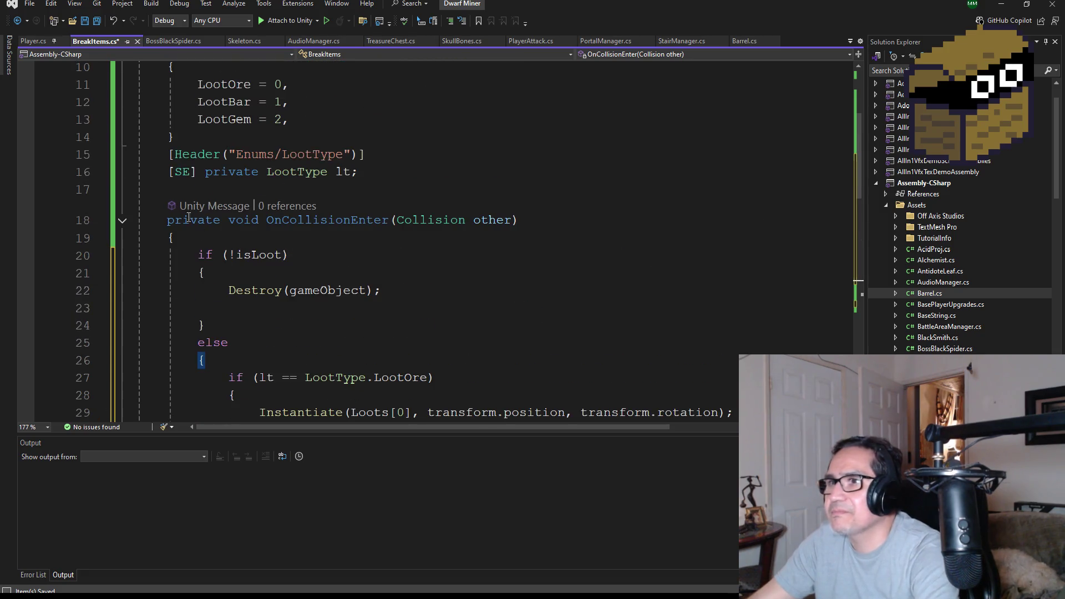
left_click(97, 20)
scroll(263, 227, "down", 2)
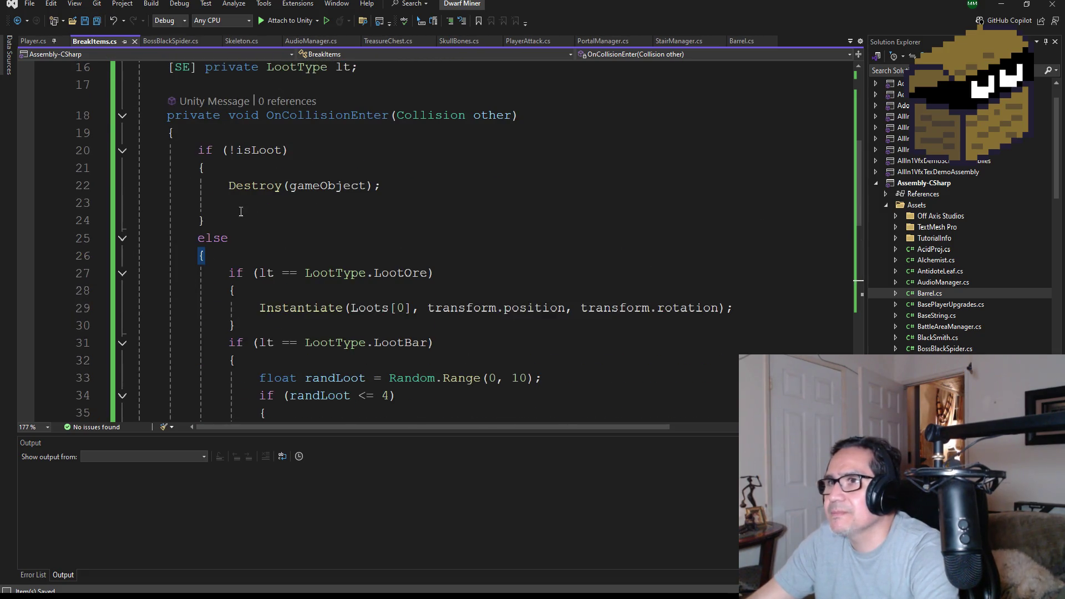
scroll(305, 261, "down", 1)
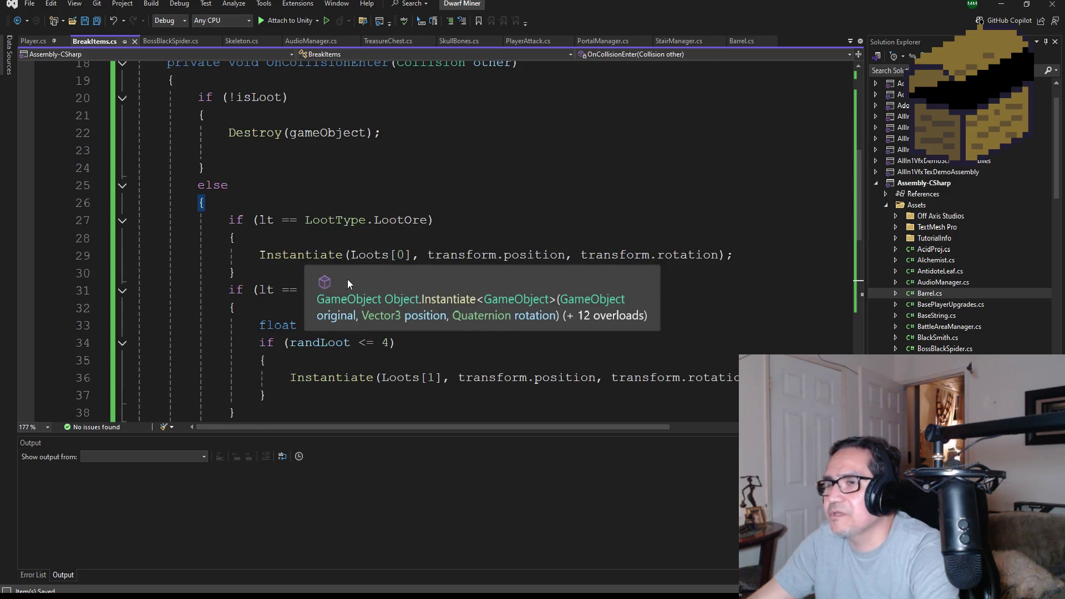
left_click_drag(208, 168, 277, 156)
key("Escape")
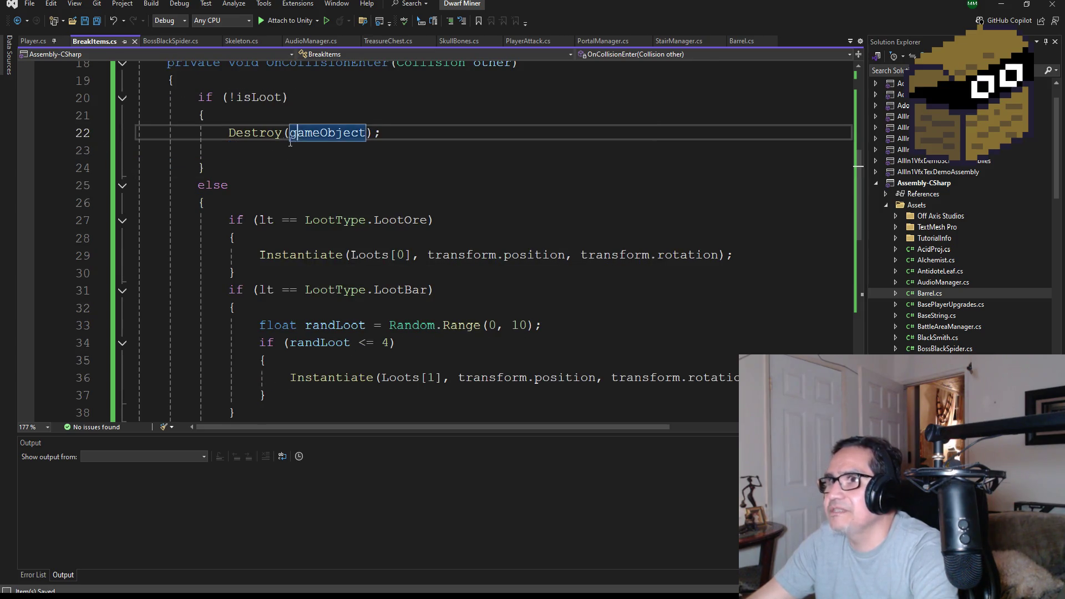
Copy the woodbreak sound and Instantiate breakEffect lines from Barrel.cs's Axe branch
left_click(734, 41)
scroll(413, 279, "down", 1)
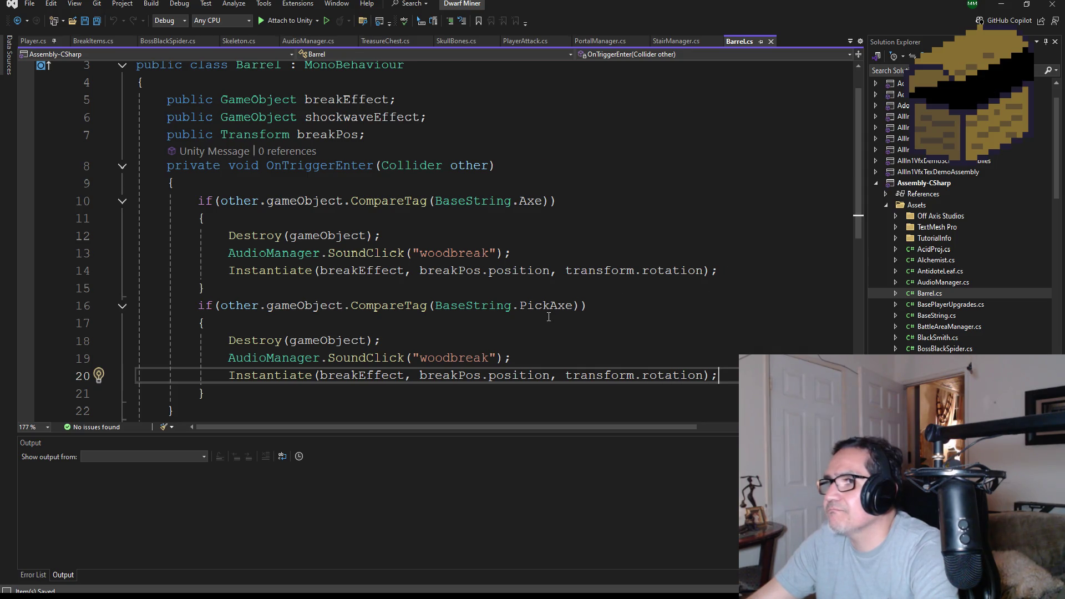
scroll(211, 154, "down", 1)
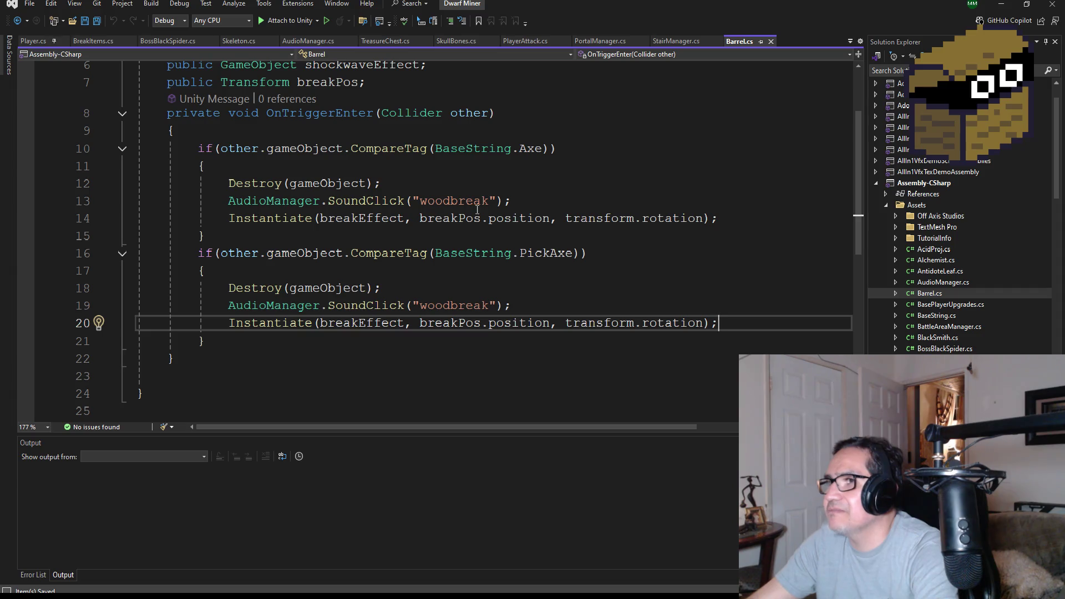
left_click_drag(528, 202, 22, 184)
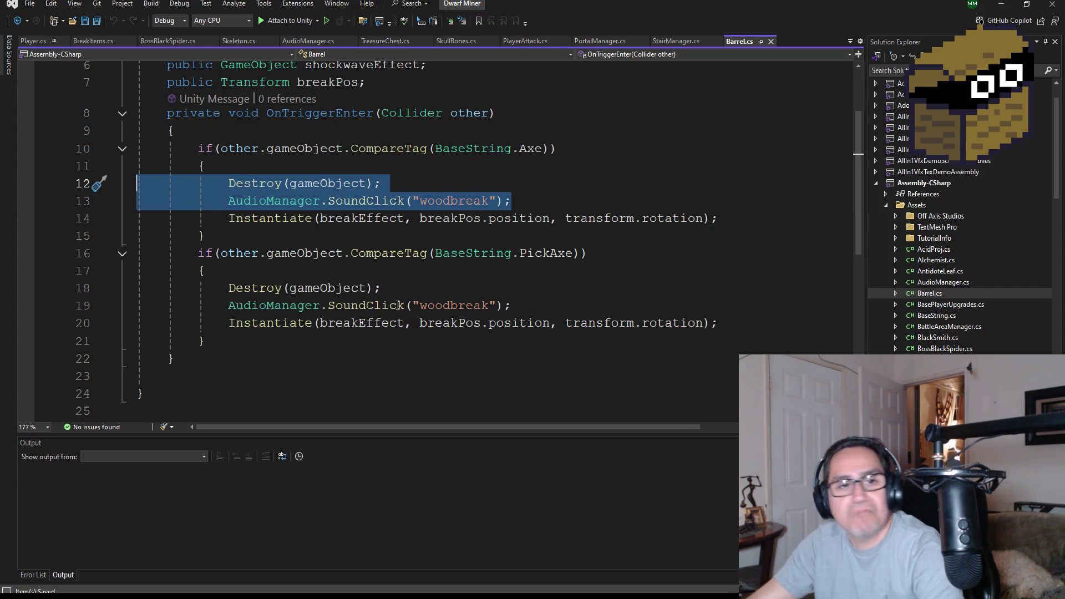
mouse_move(721, 219)
left_mouse_down()
mouse_move(742, 221)
mouse_move(91, 201)
mouse_move(92, 183)
left_mouse_up()
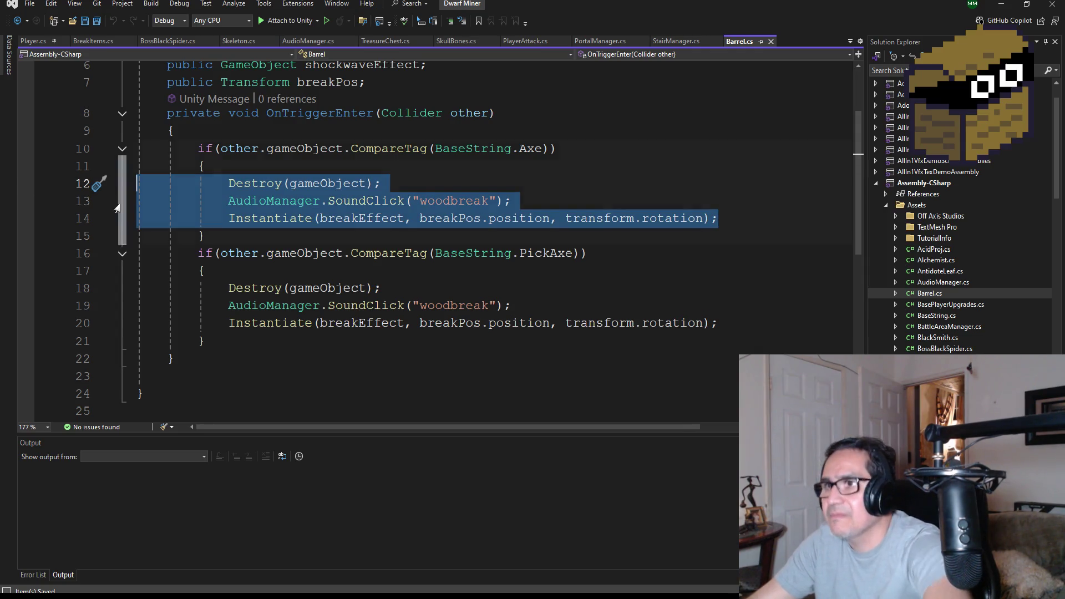
key("ctrl+c")
Paste those lines into BreakItems' non-loot branch and remove the duplicated Destroy line
left_click(87, 41)
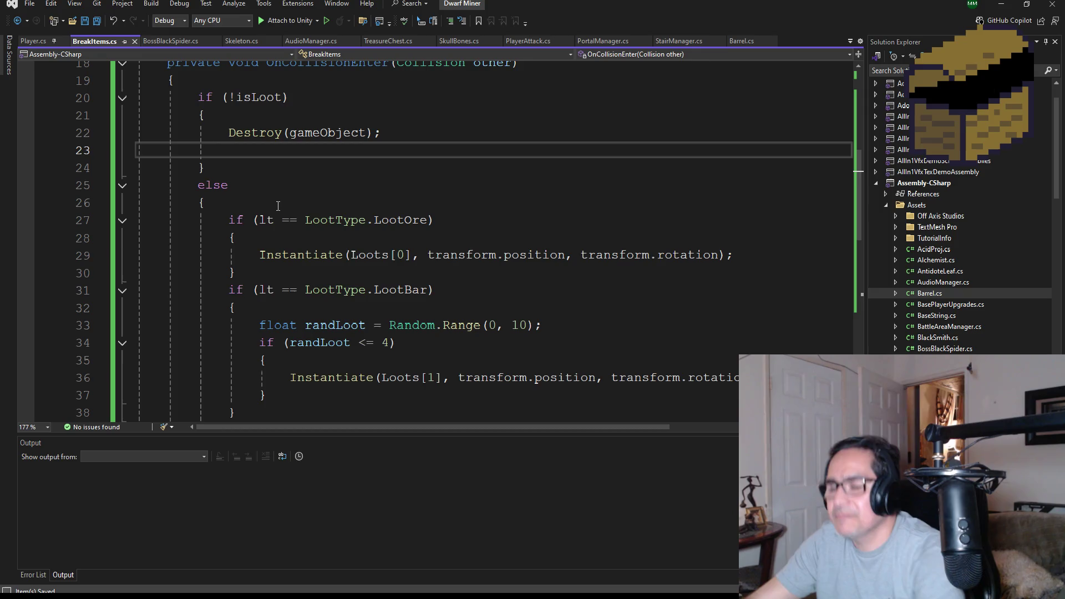
key("ctrl+v")
mouse_move(92, 151)
left_mouse_down()
mouse_move(87, 134)
mouse_move(85, 160)
mouse_move(89, 136)
mouse_move(143, 154)
left_mouse_up()
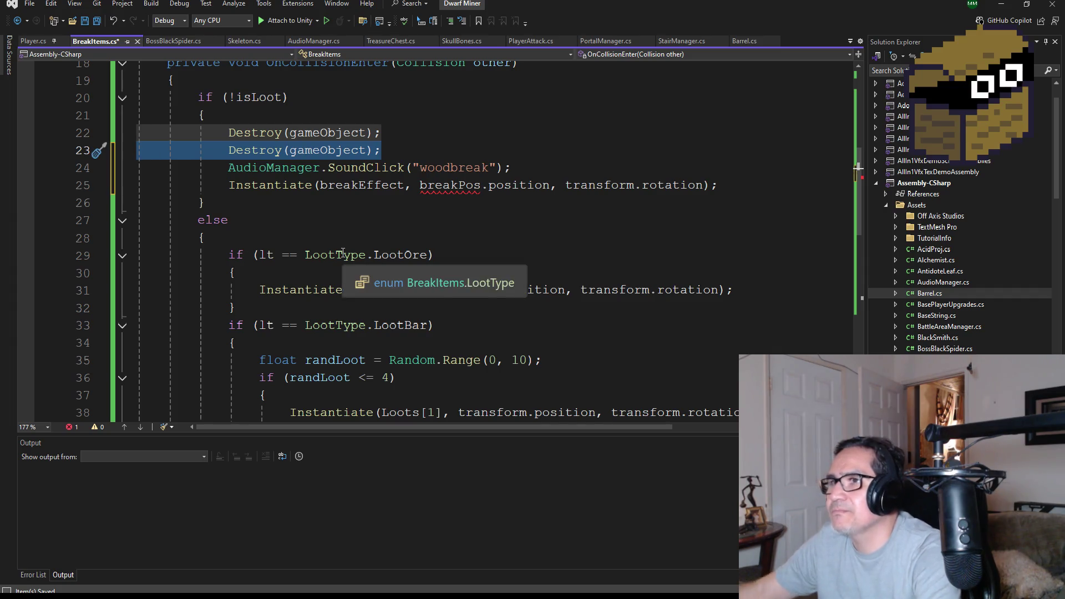
key("BackSpace")
key("BackSpace")
scroll(297, 141, "up", 4)
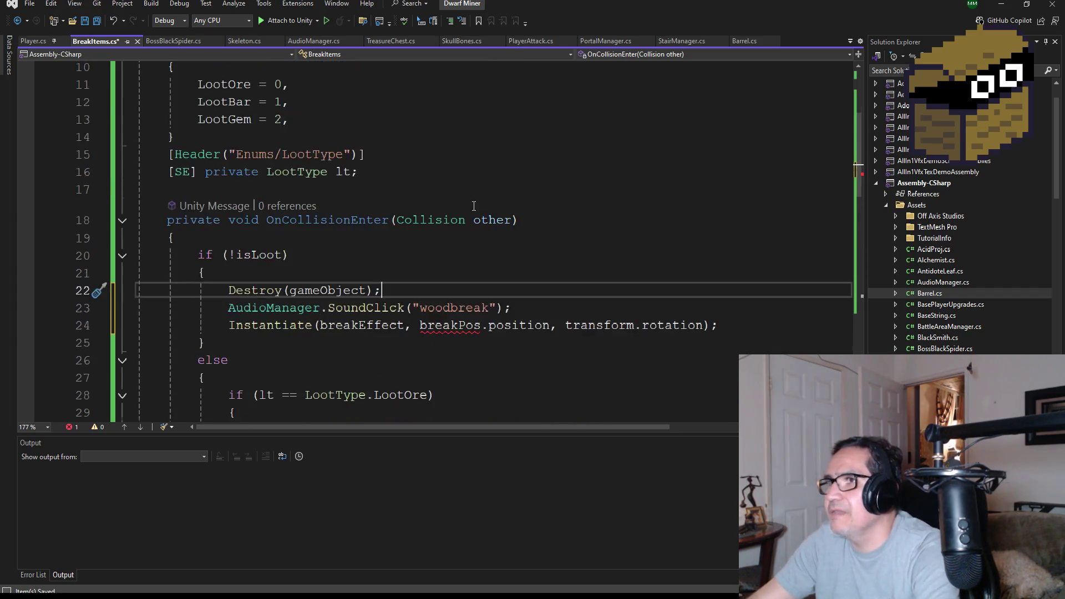
scroll(484, 272, "up", 2)
scroll(485, 272, "down", 5)
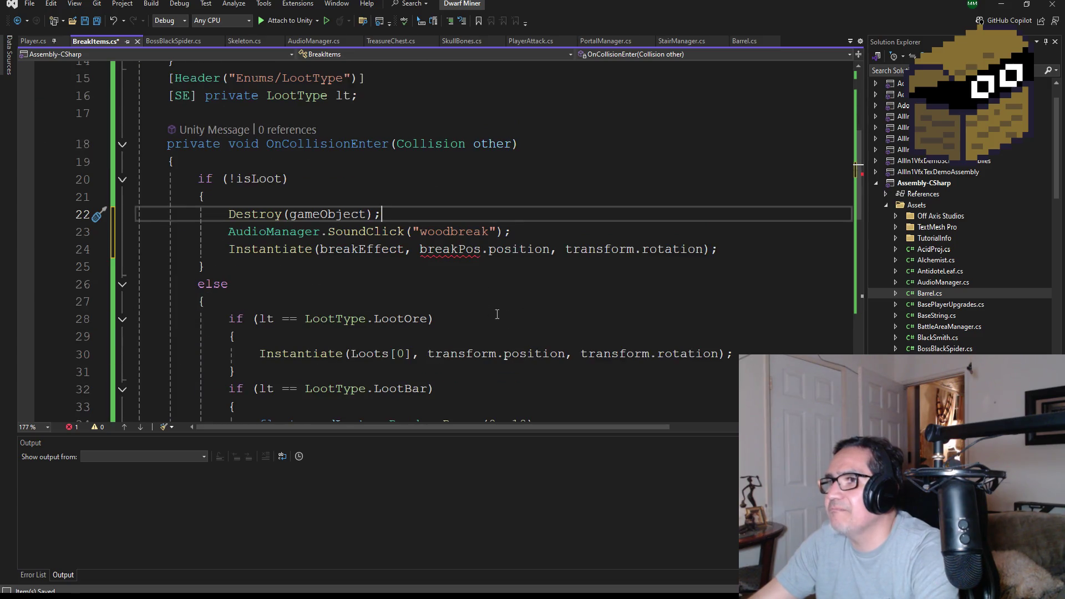
scroll(422, 234, "up", 5)
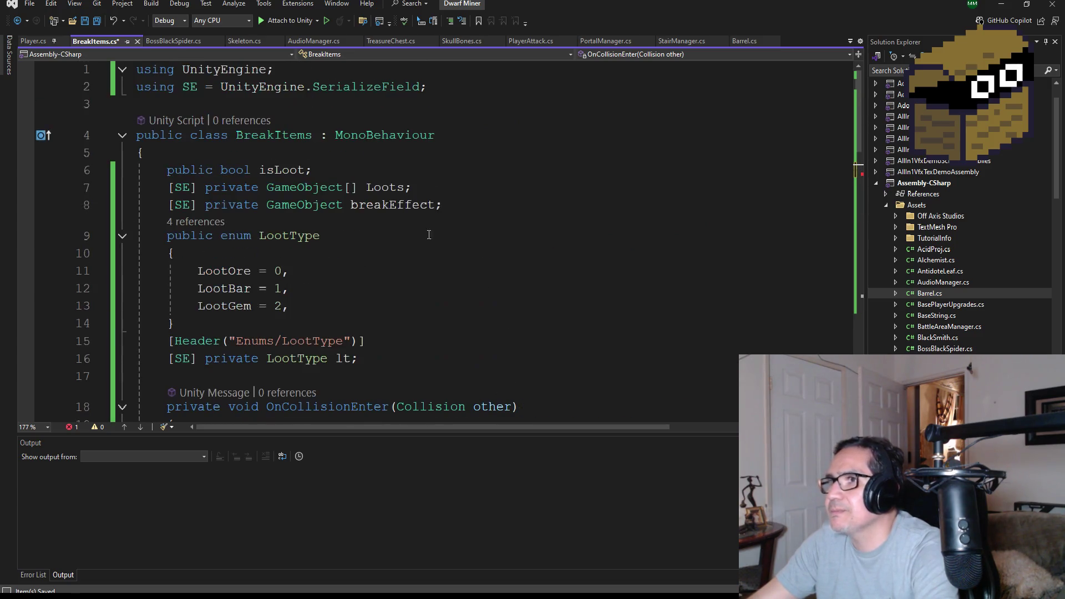
Add '[SE] private Transform breakPos;' on a new line below the breakEffect field
left_click(474, 209)
key("Return")
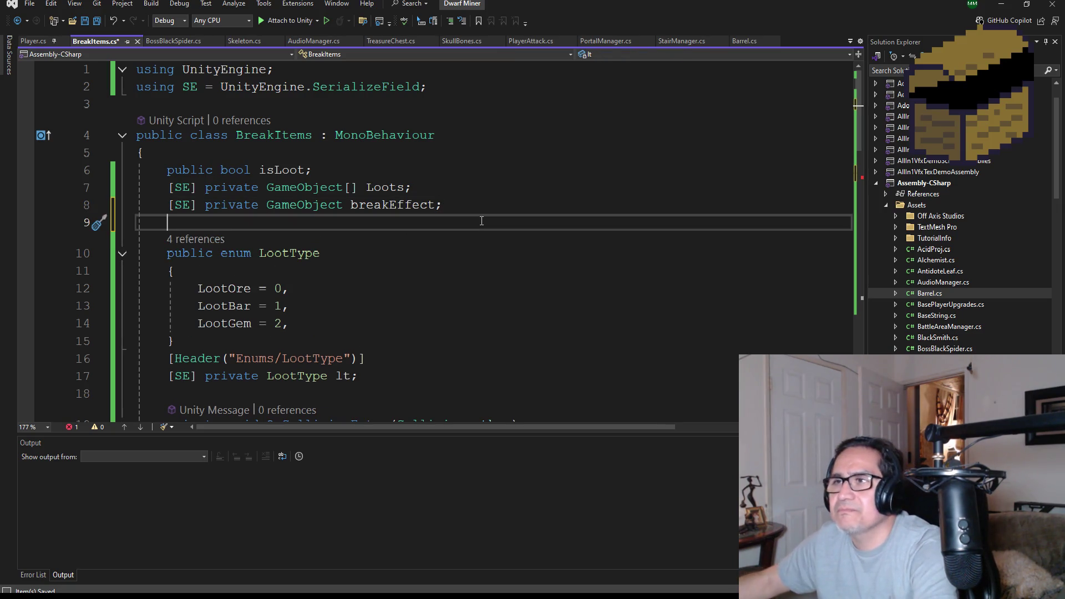
type("[SE] privatee")
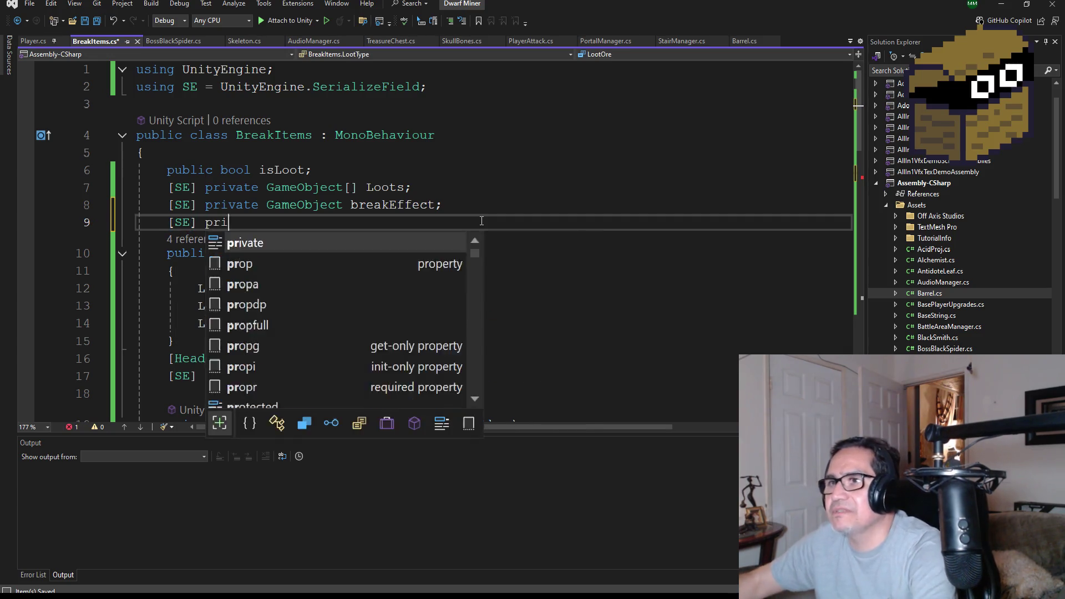
key("BackSpace")
key("BackSpace")
type("Trans")
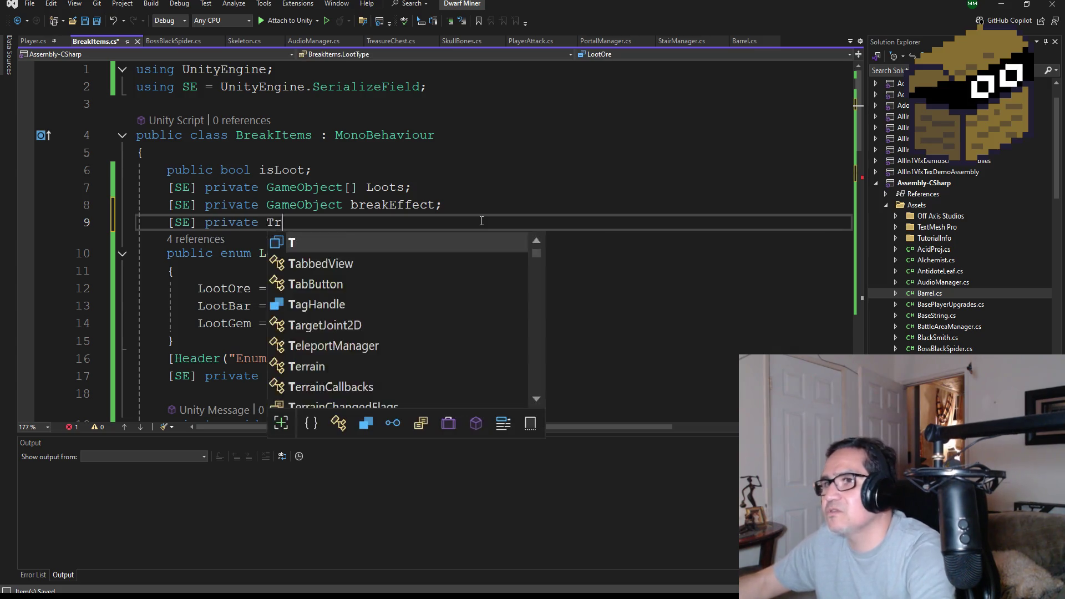
key("Tab")
key("BackSpace")
key("BackSpace")
key("BackSpace")
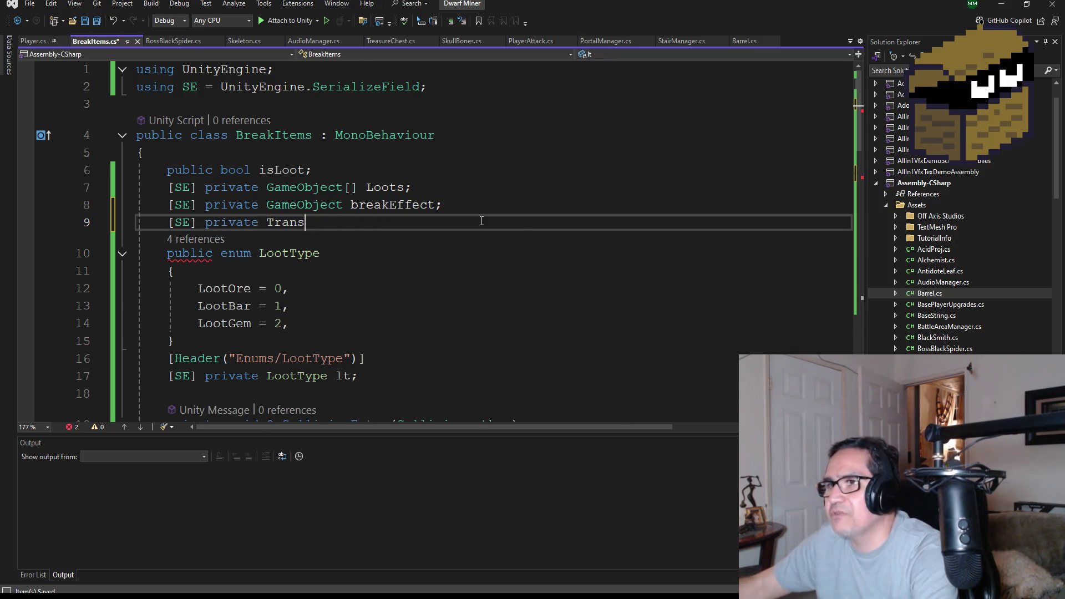
type("Trans")
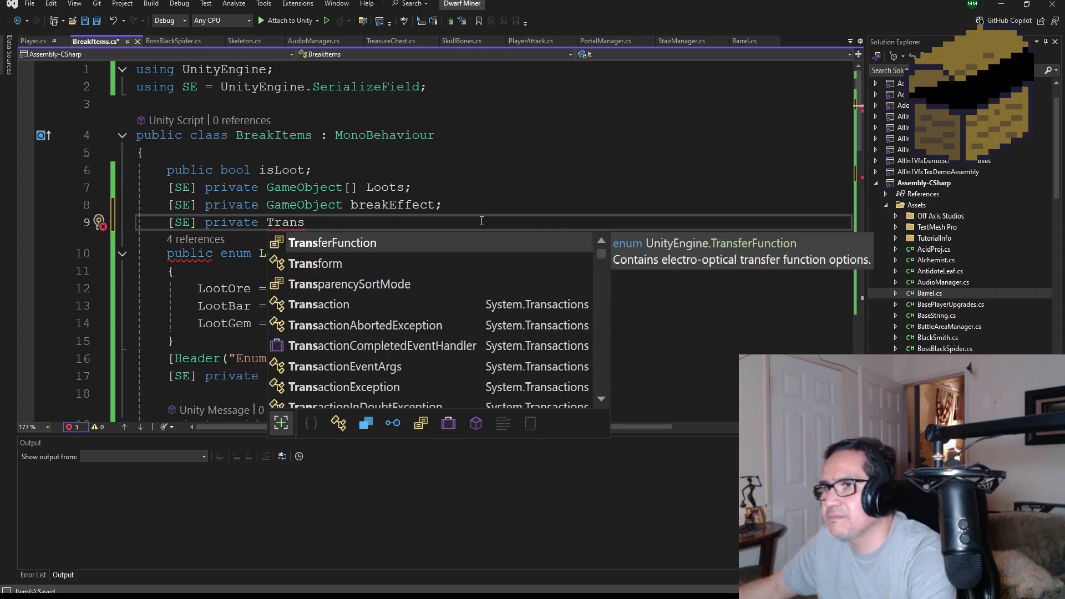
type("form brea")
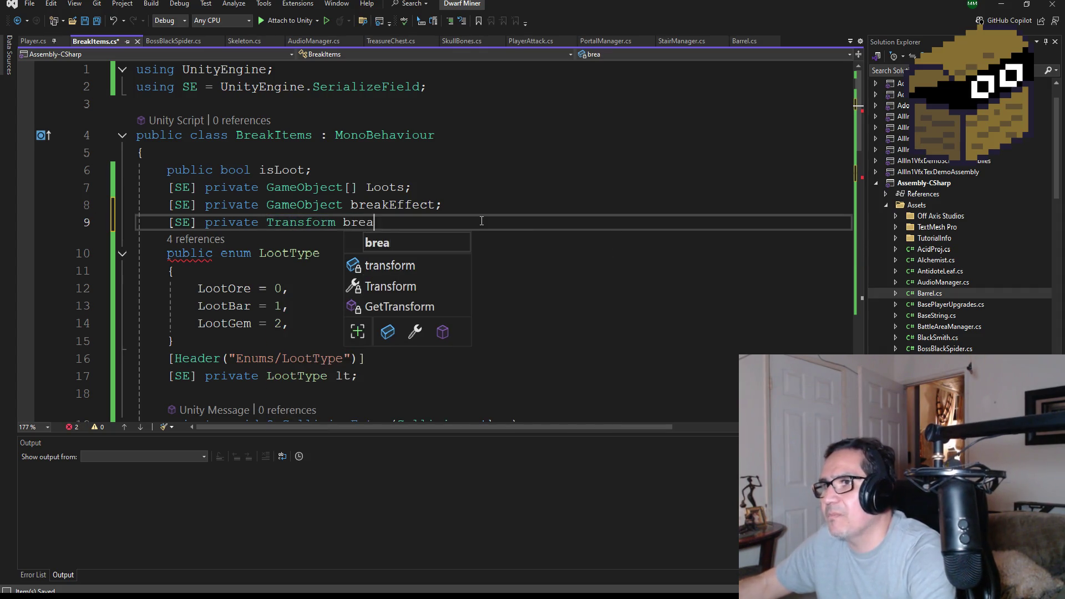
type("kPos;")
scroll(474, 307, "down", 5)
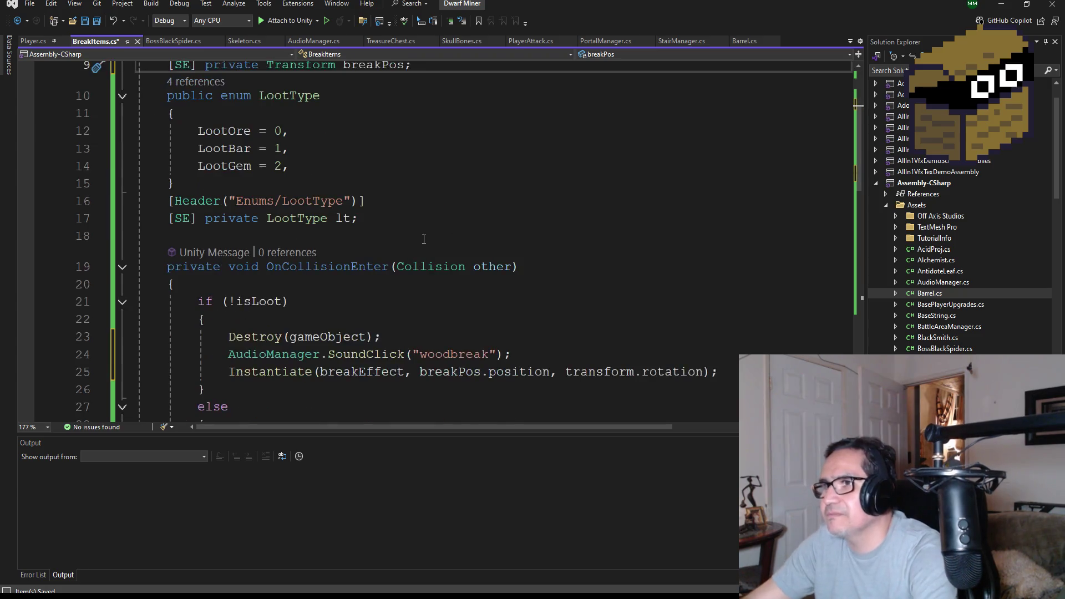
mouse_move(718, 267)
left_mouse_down()
mouse_move(128, 267)
mouse_move(98, 256)
left_mouse_up()
key("ctrl+c")
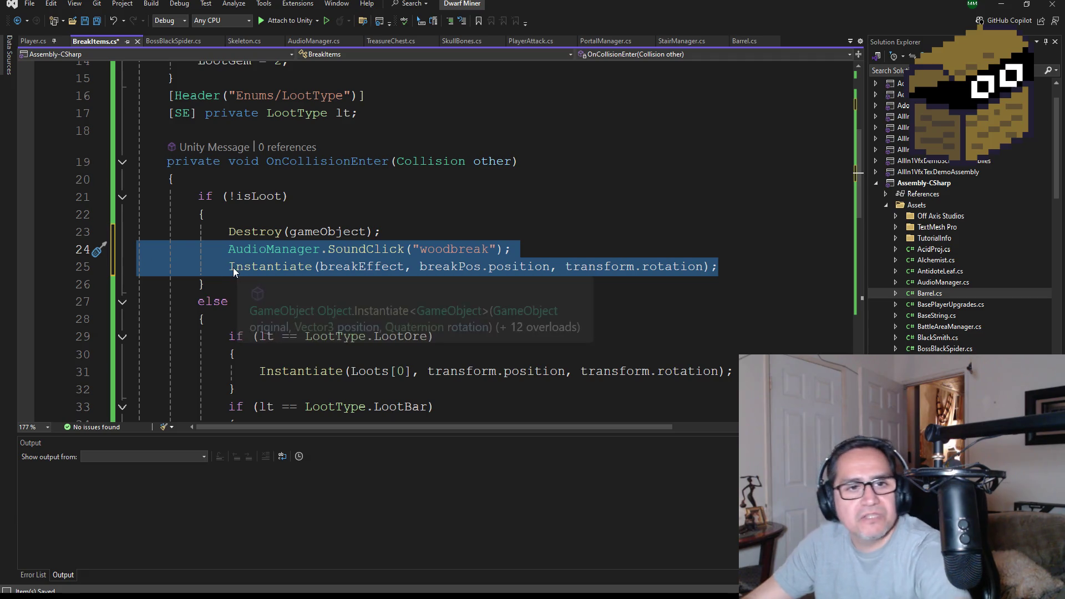
Scroll through BreakItems.cs to review OnCollisionEnter's woodbreak sound and breakEffect spawn lines
scroll(461, 390, "down", 2)
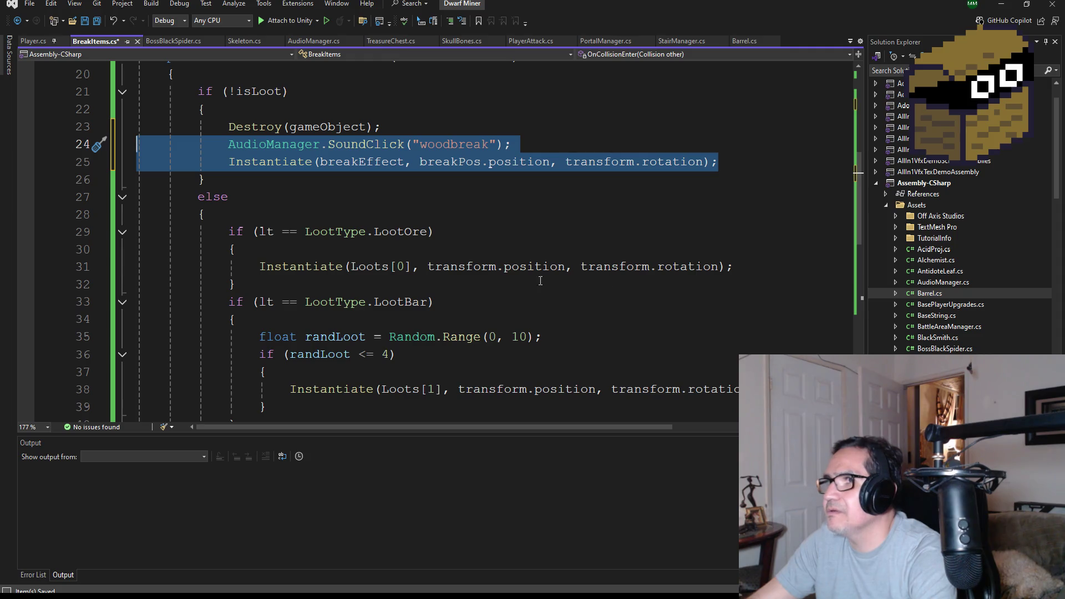
scroll(367, 270, "up", 2)
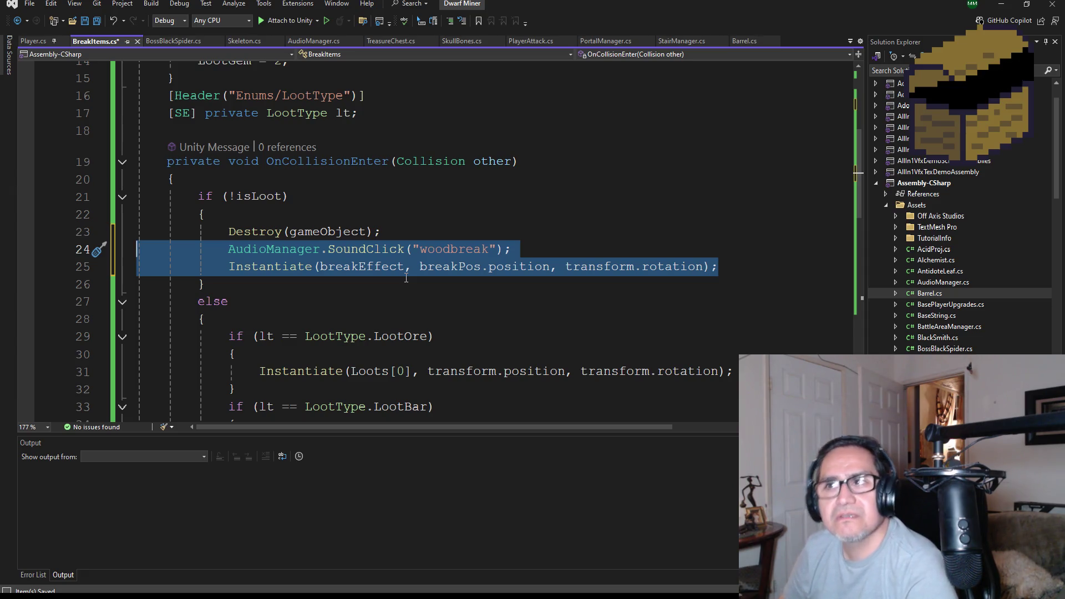
scroll(420, 271, "down", 2)
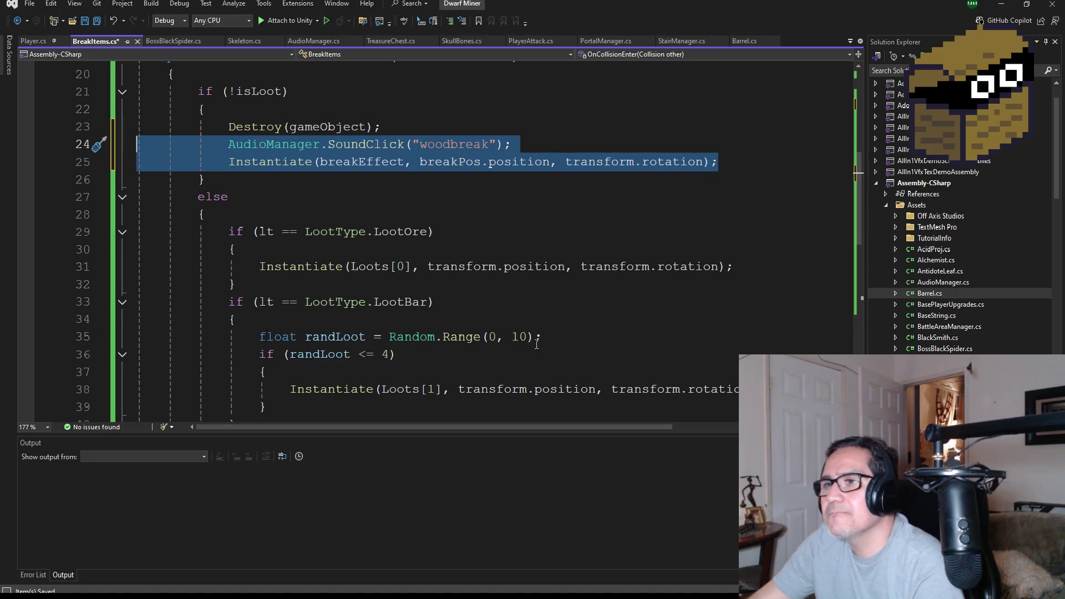
scroll(530, 333, "down", 1)
scroll(522, 305, "up", 1)
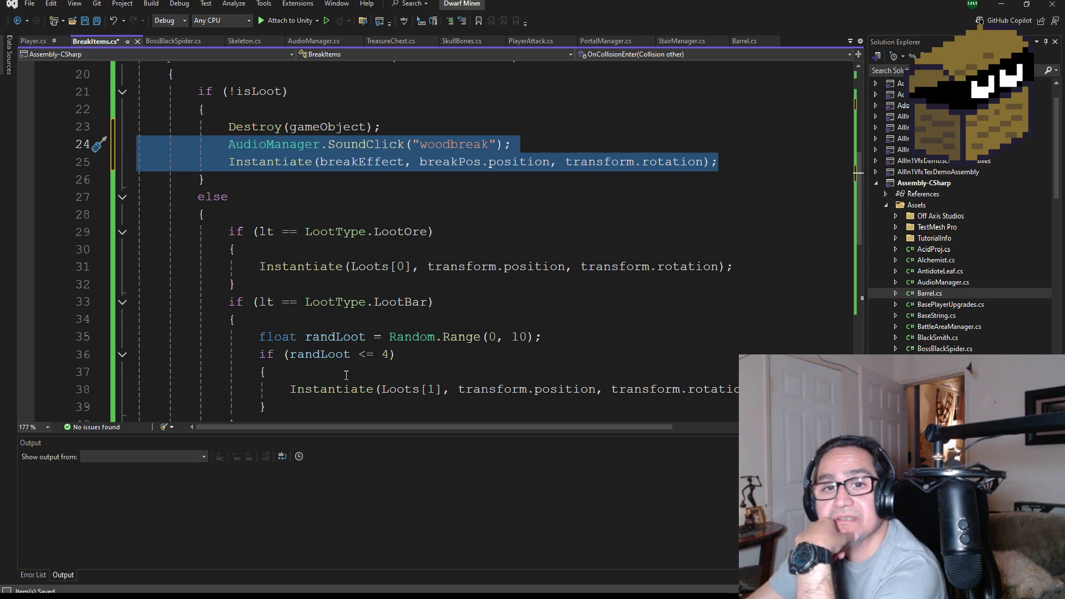
scroll(414, 204, "up", 6)
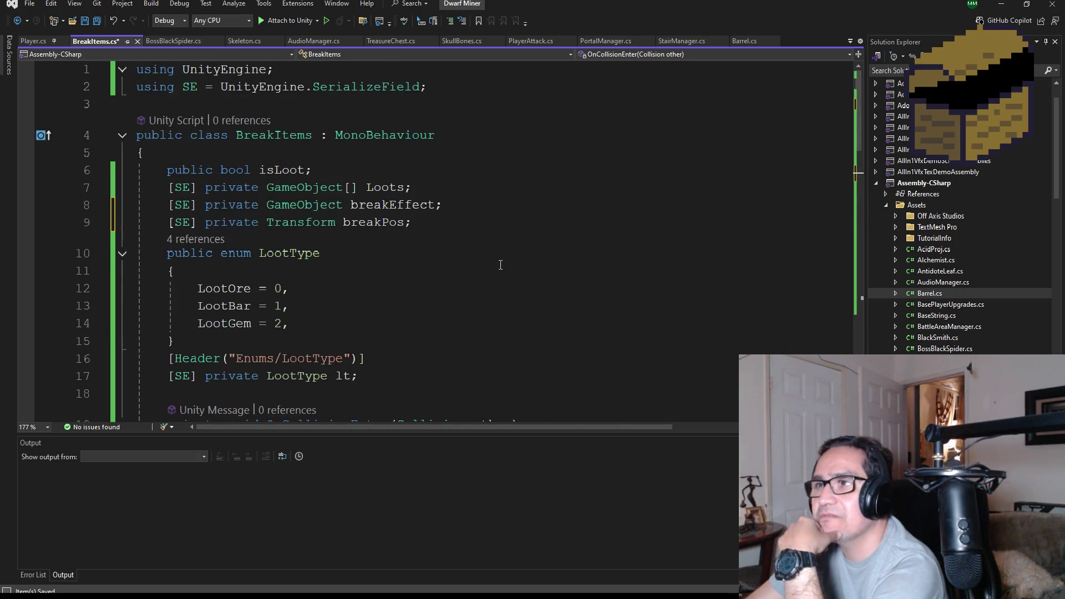
scroll(500, 267, "down", 3)
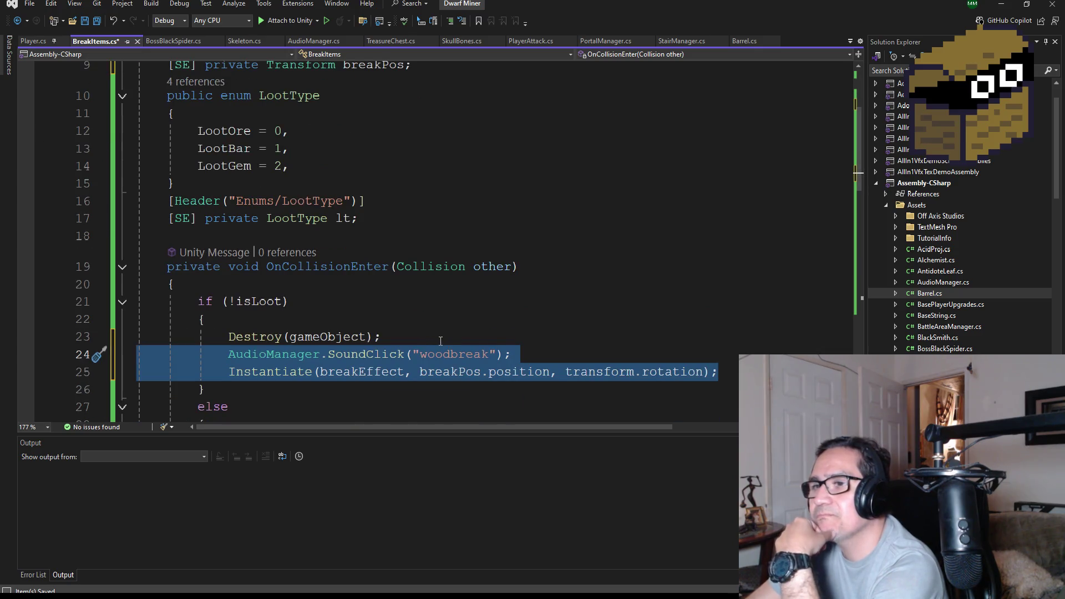
scroll(442, 340, "down", 2)
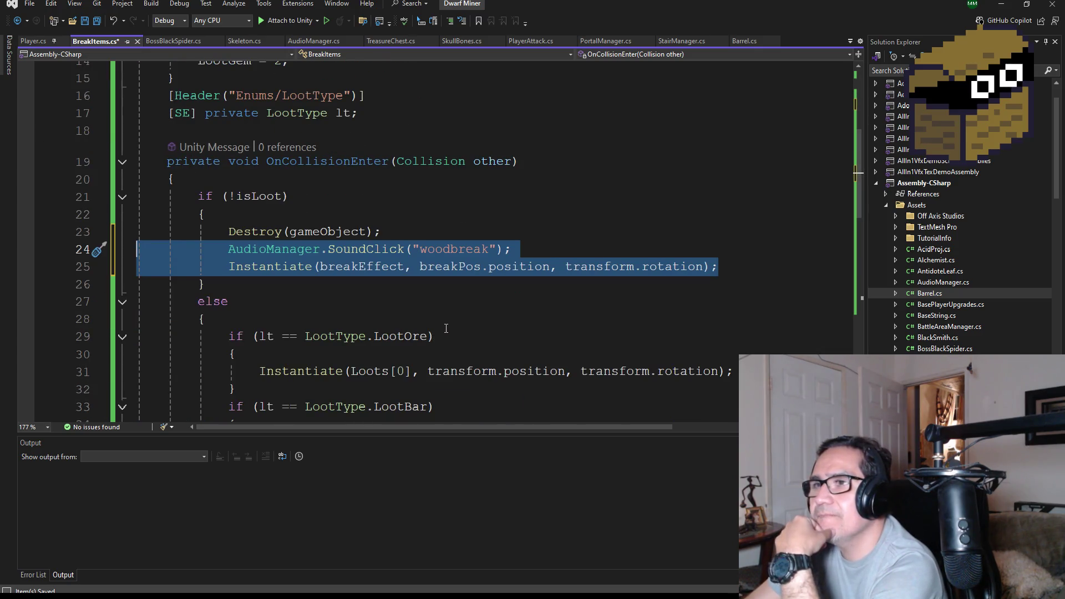
scroll(449, 330, "up", 5)
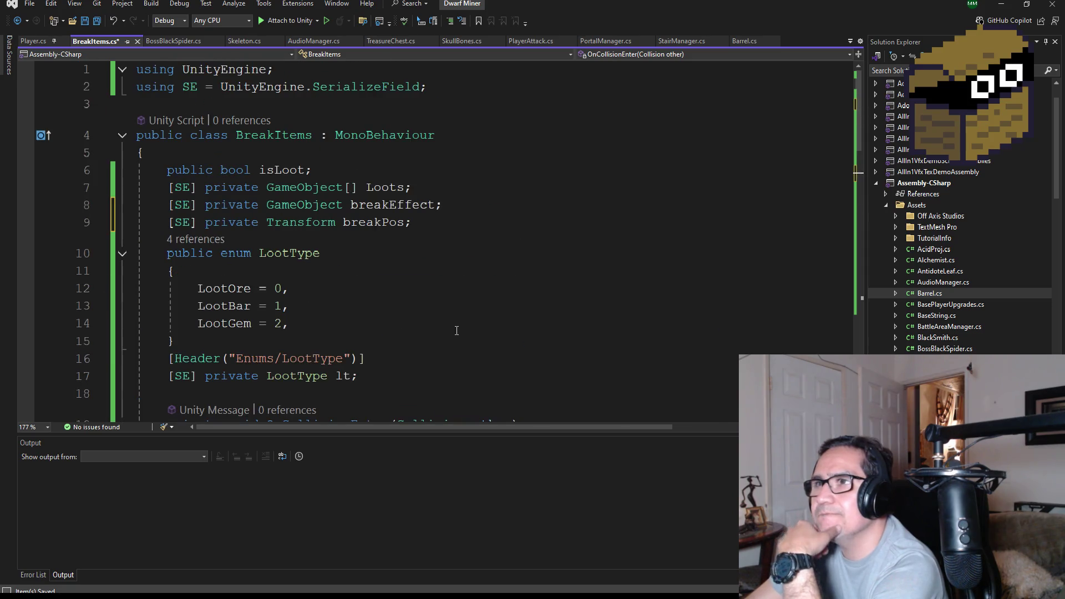
scroll(460, 325, "down", 5)
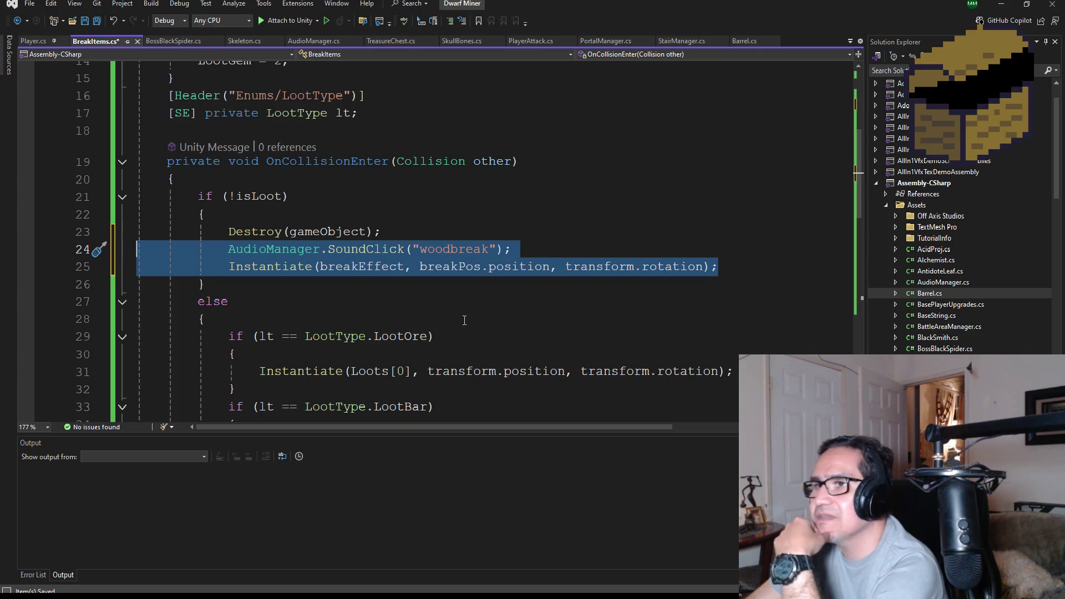
scroll(465, 320, "up", 5)
scroll(467, 319, "down", 3)
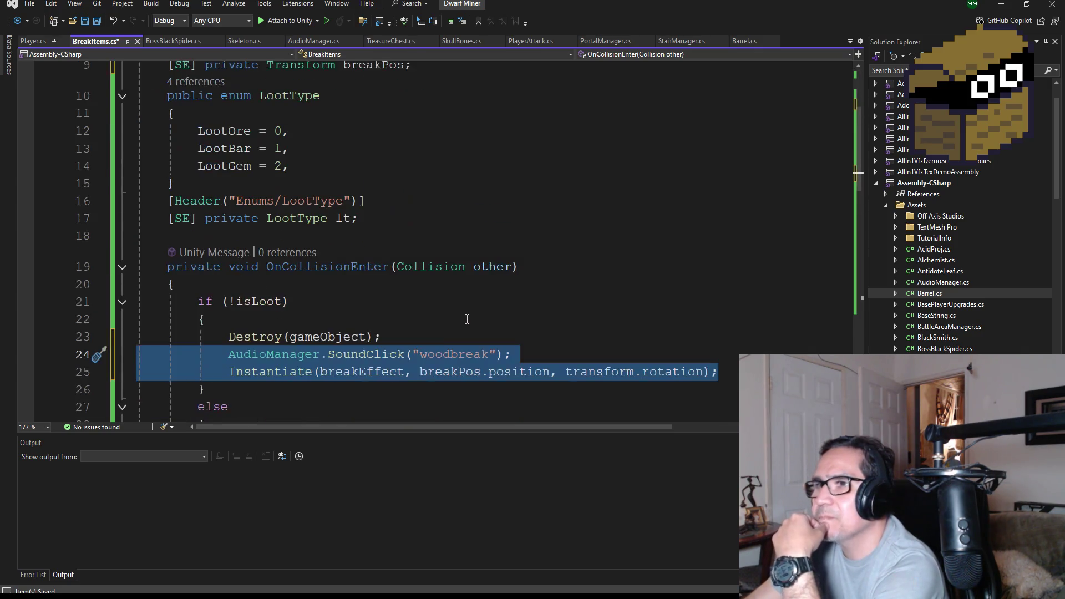
scroll(431, 354, "down", 4)
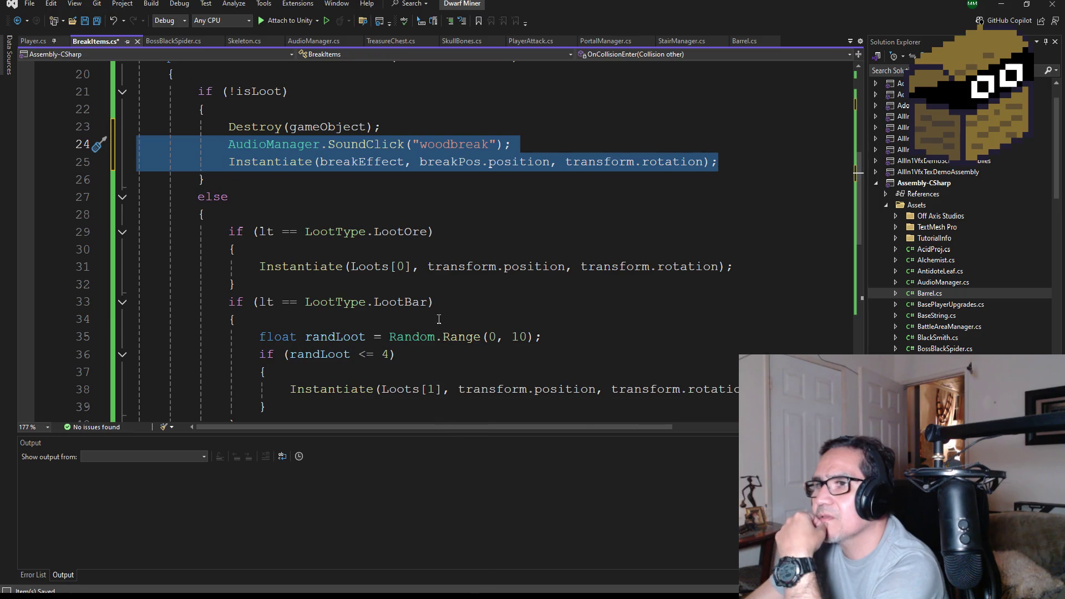
Paste the woodbreak sound and break-effect lines after the LootOre and LootBar spawn lines
left_click(738, 267)
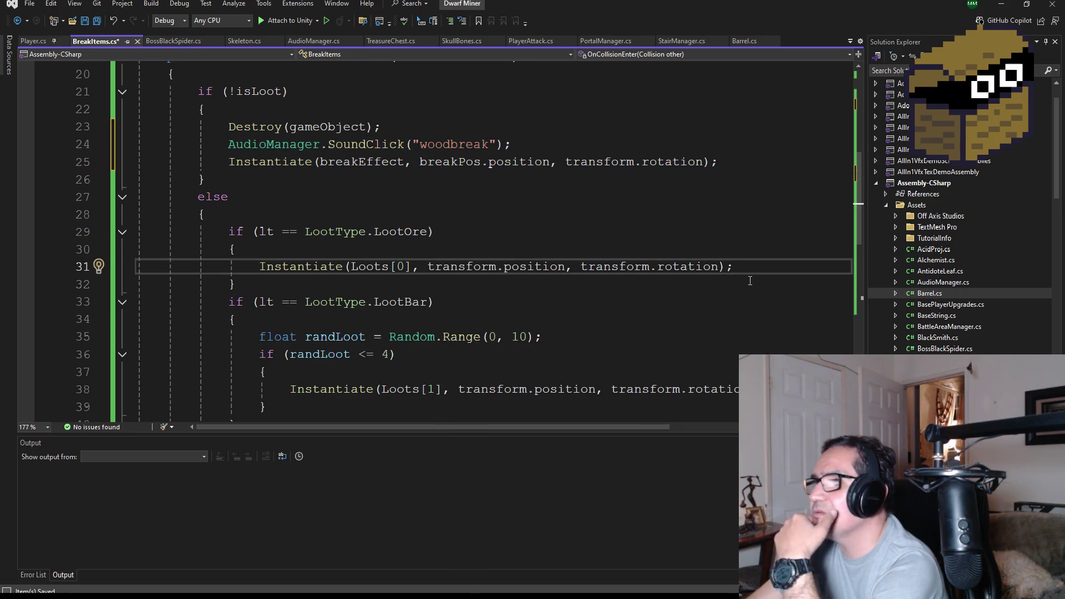
key("Return")
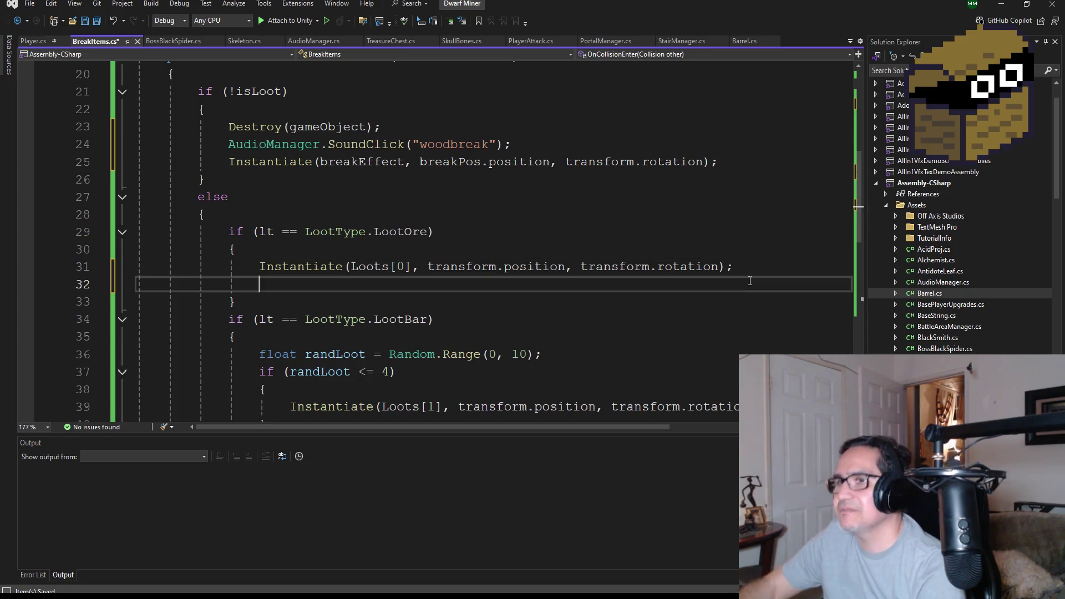
key("ctrl+v")
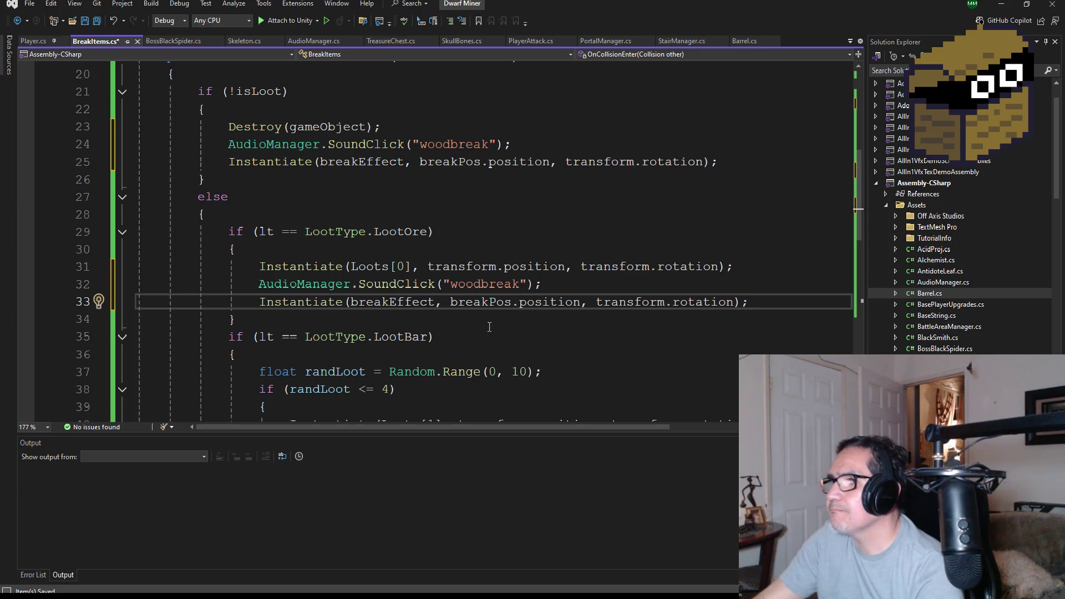
scroll(486, 323, "down", 2)
left_click(778, 323)
key("Return")
key("ctrl+v")
Paste the same two lines after the LootGem spawn line and save all scripts
scroll(638, 343, "down", 4)
left_click(786, 286)
key("Return")
key("ctrl+v")
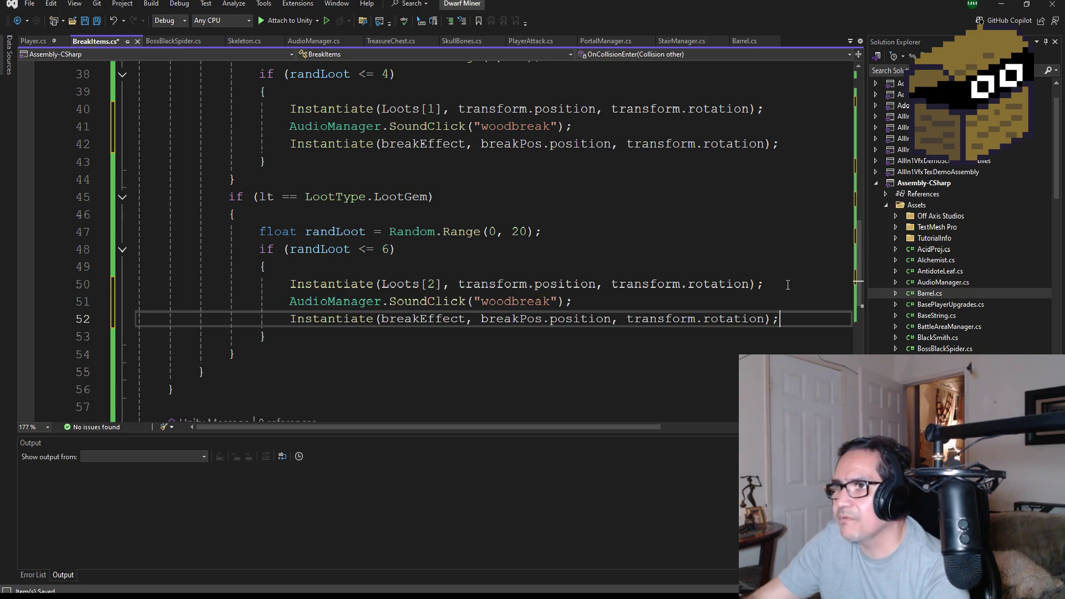
scroll(191, 121, "up", 9)
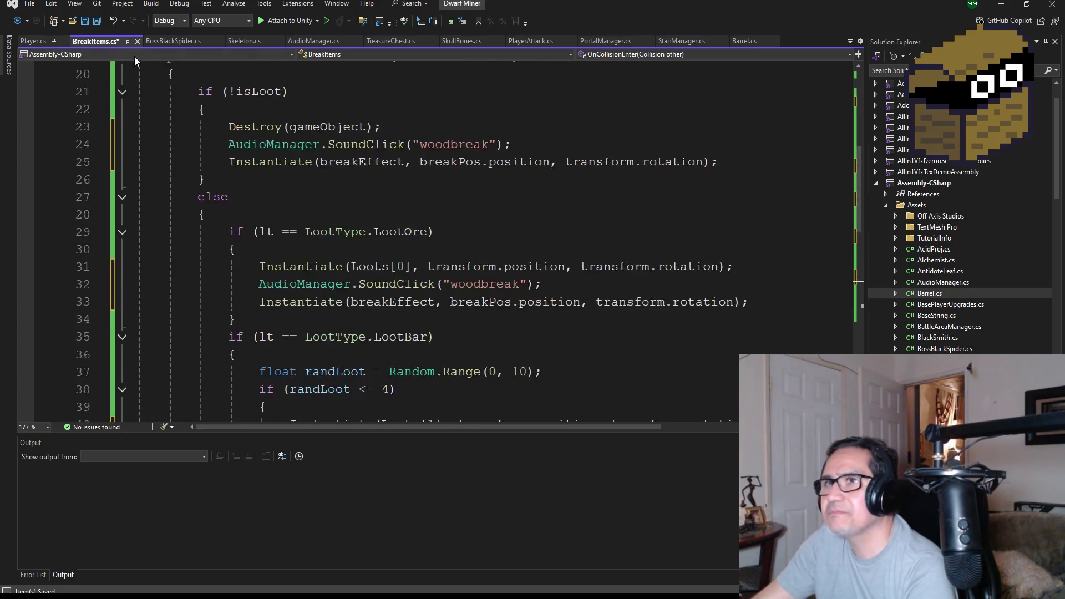
left_click(97, 26)
scroll(338, 251, "up", 4)
scroll(355, 256, "down", 4)
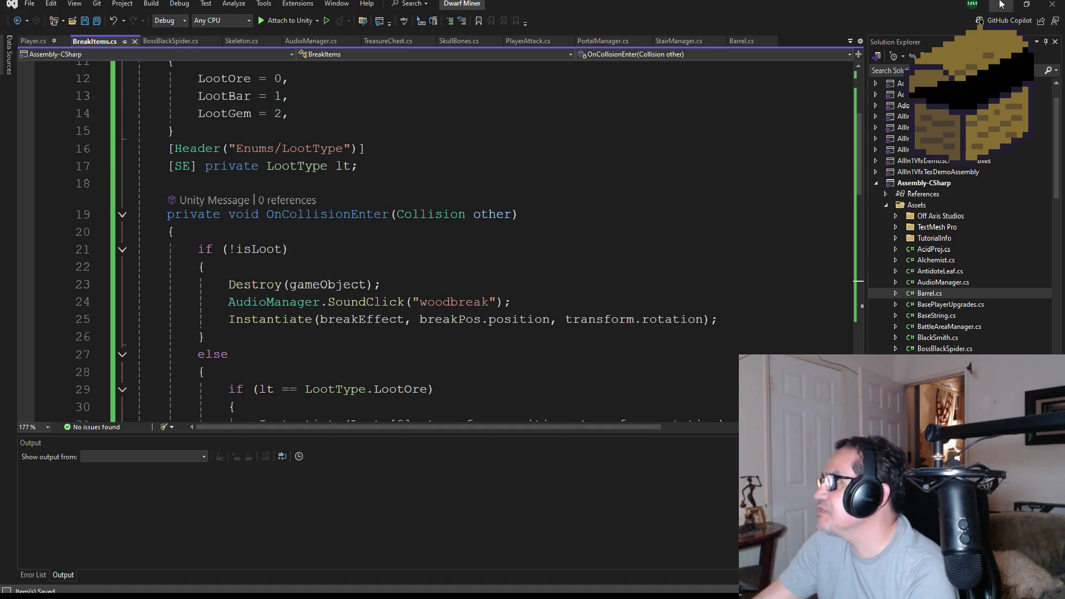
left_click(1002, 4)
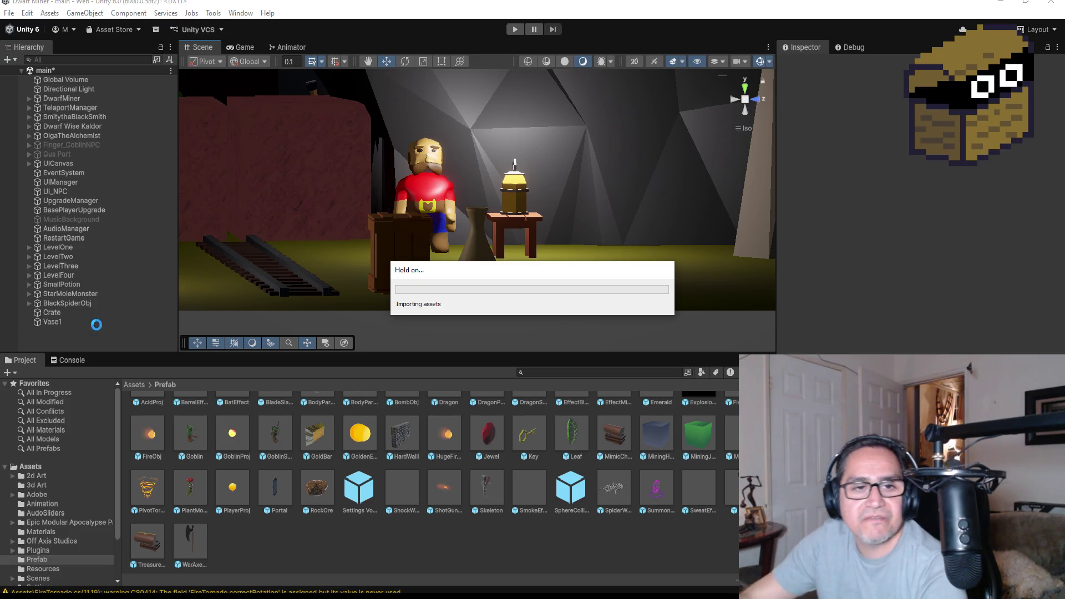
left_click(59, 314)
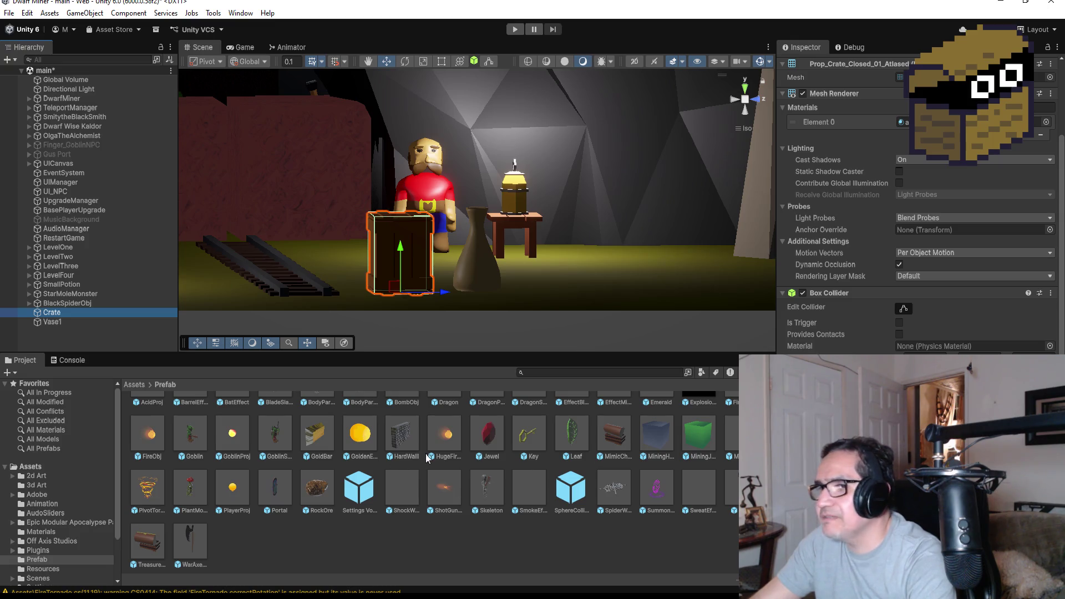
scroll(461, 460, "up", 2)
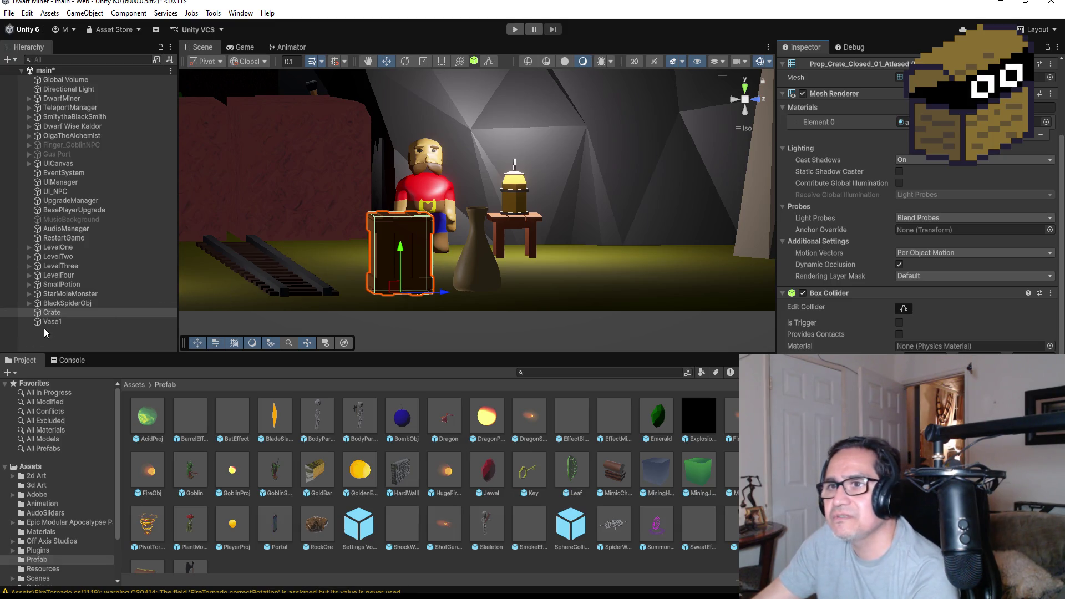
left_click(53, 314)
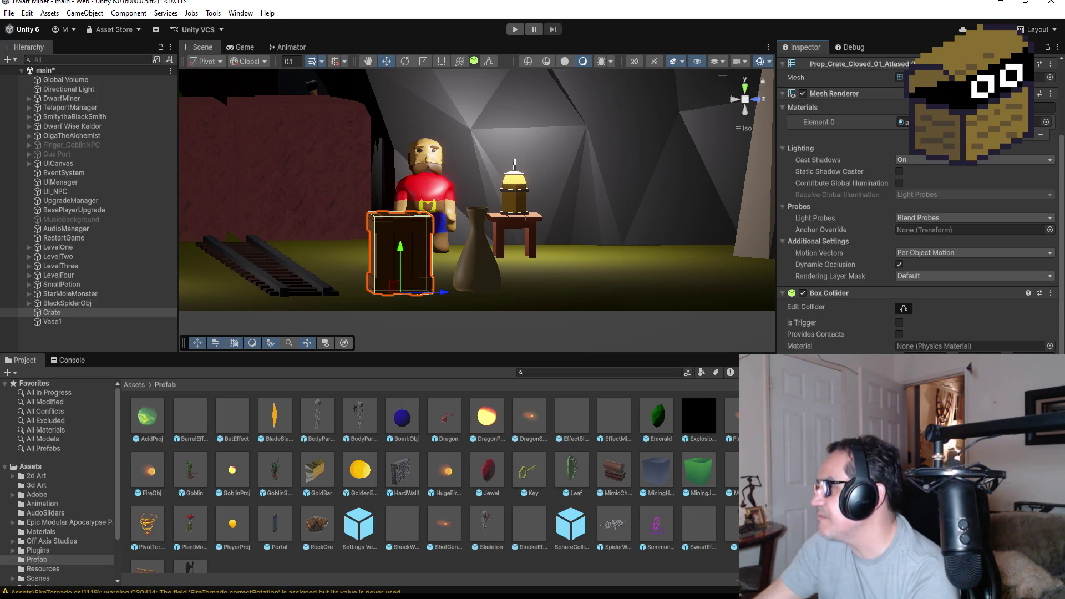
Check the Vase1 and Crate materials in the Inspector, then save the main scene
left_click(53, 322)
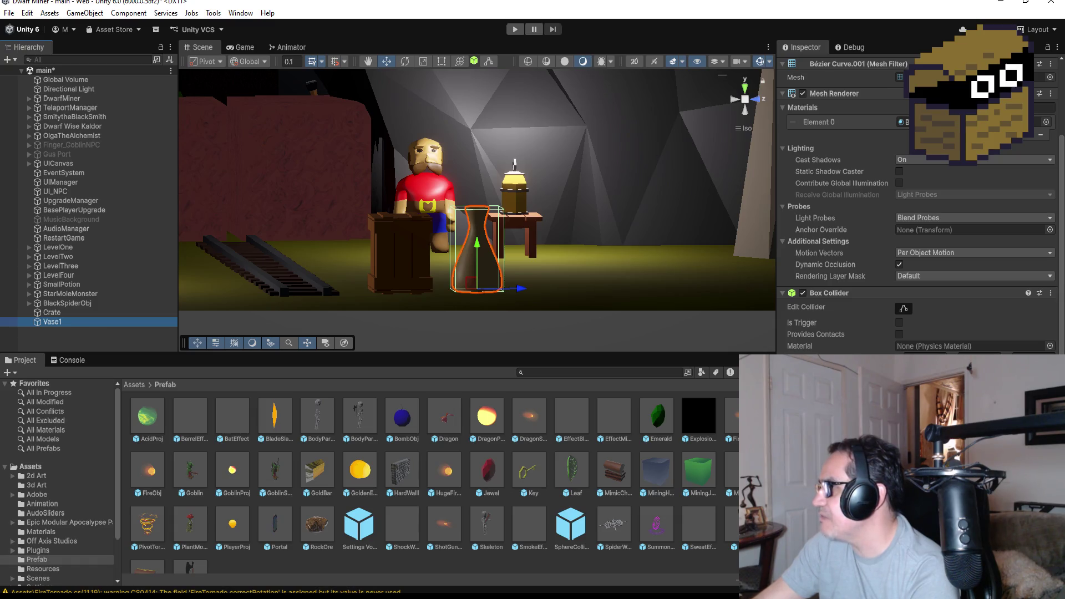
scroll(921, 233, "up", 3)
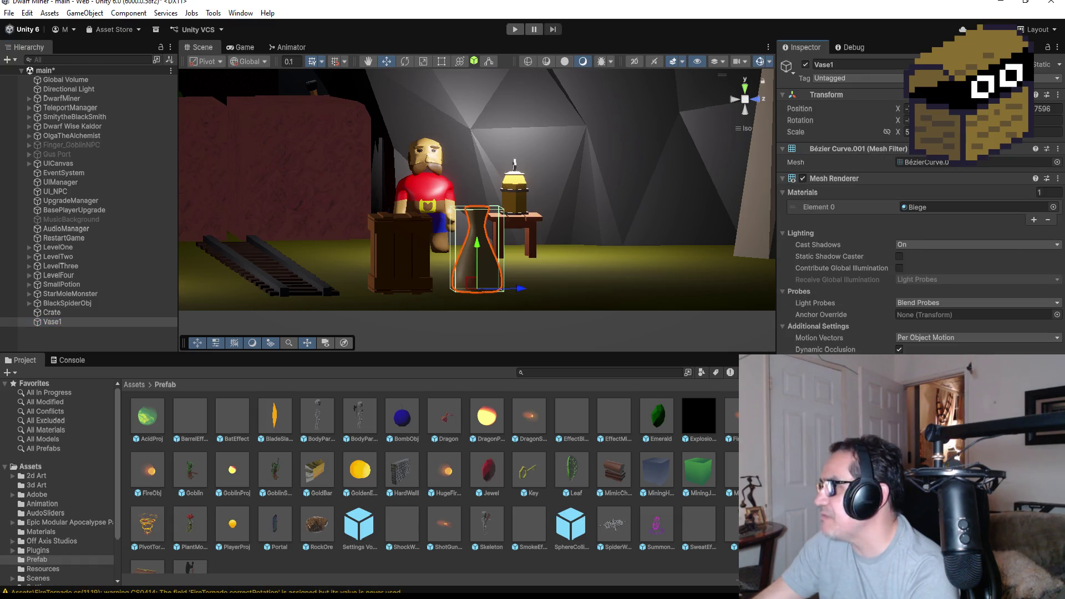
left_click(65, 314)
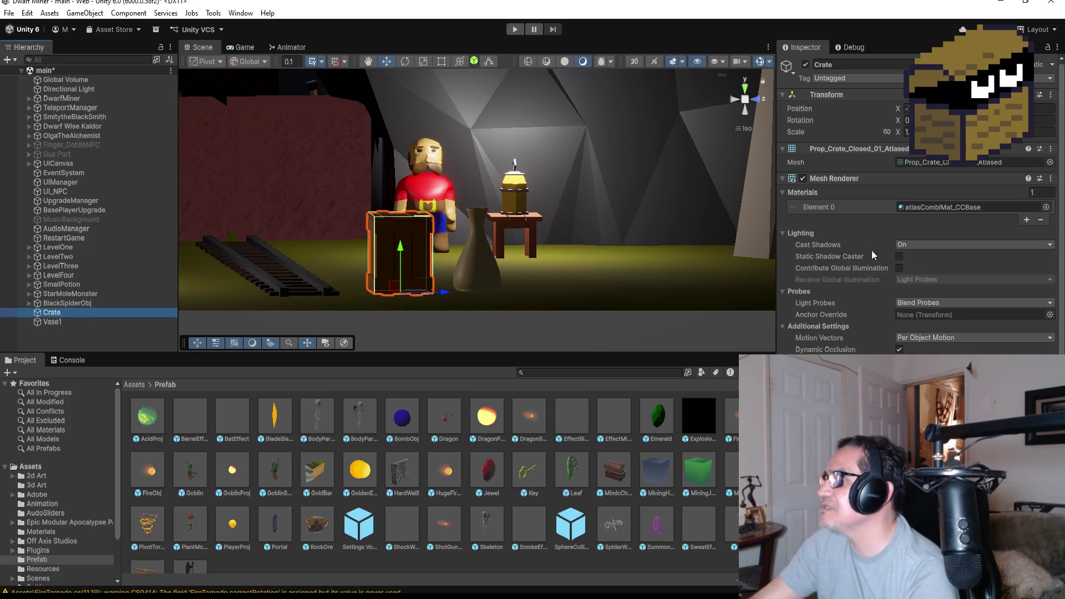
scroll(915, 222, "down", 3)
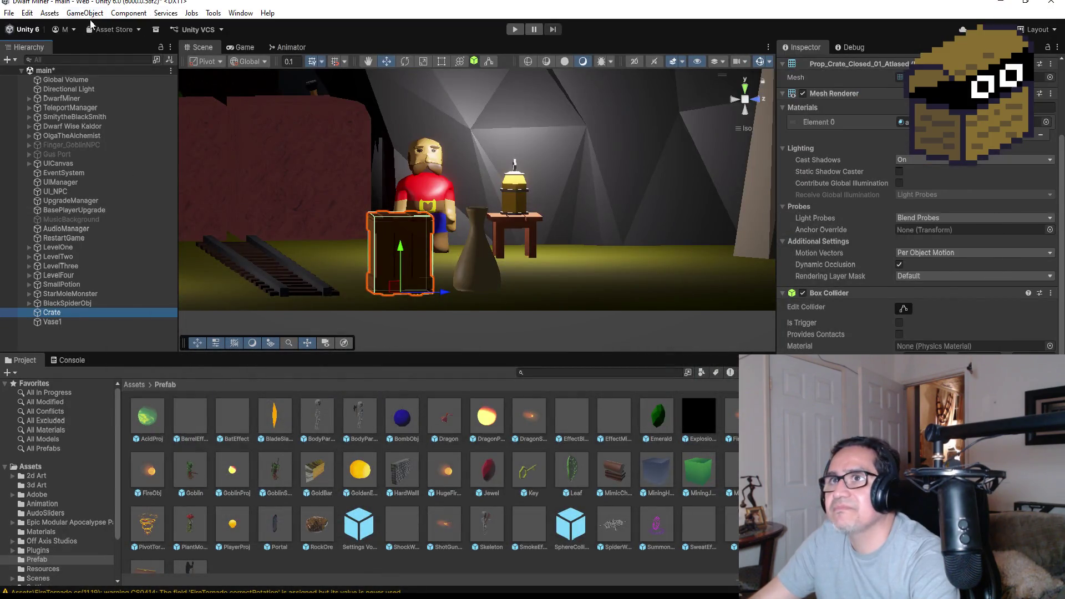
left_click(9, 13)
left_click(30, 69)
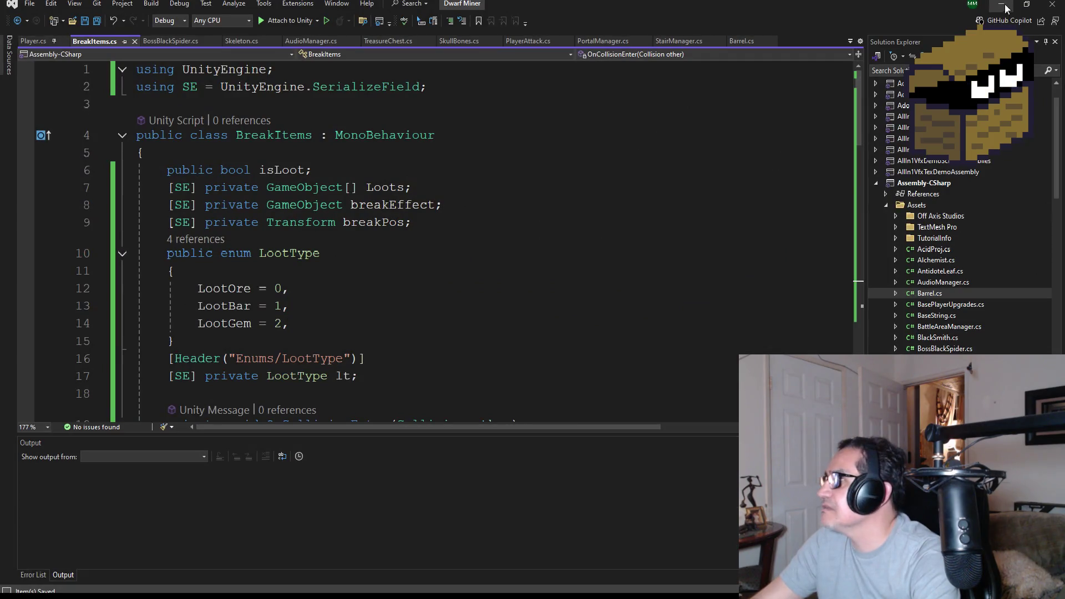
Rename the BreakItems script in the top-level Assets folder to WoodBreak
left_click(1001, 6)
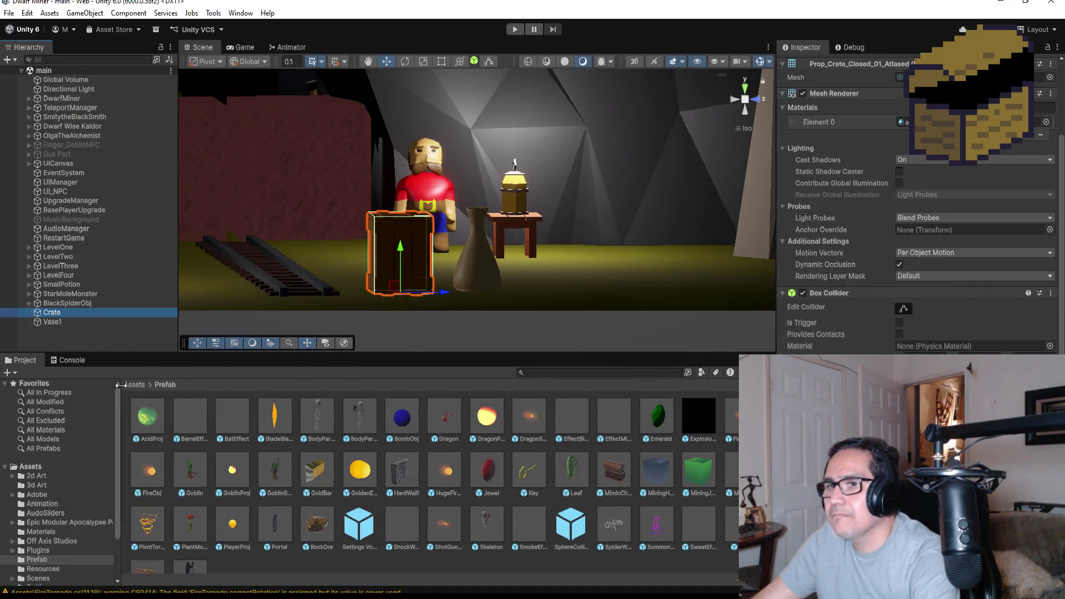
left_click(134, 385)
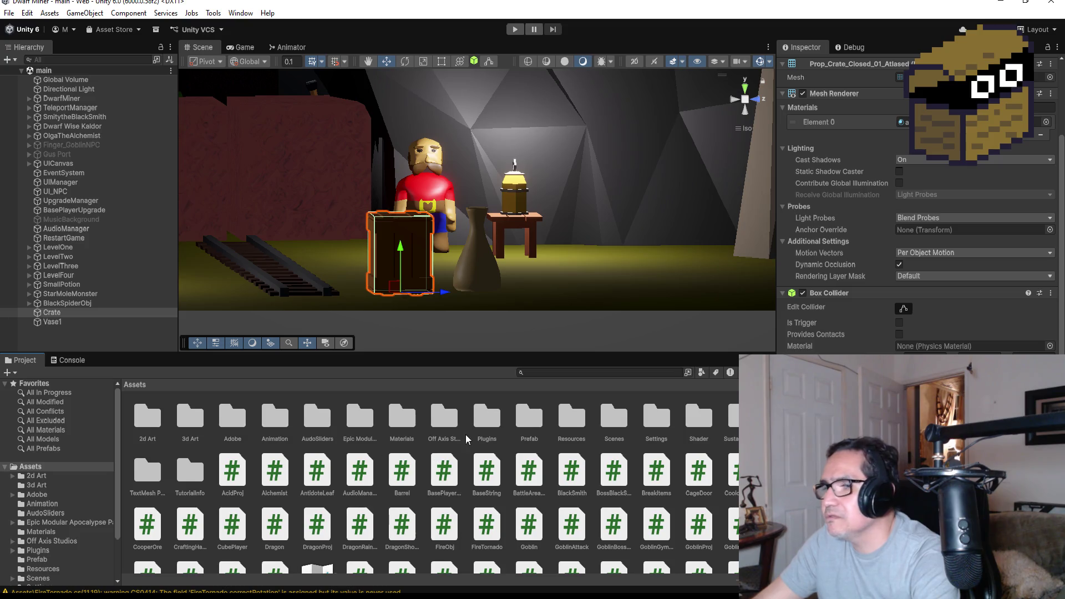
scroll(521, 500, "down", 3)
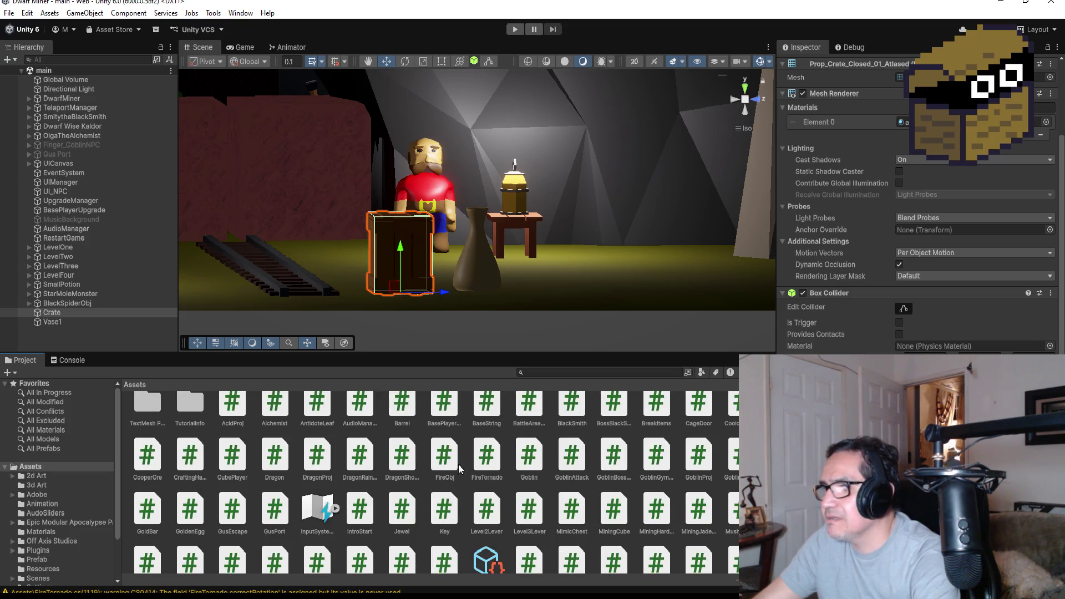
scroll(487, 444, "up", 2)
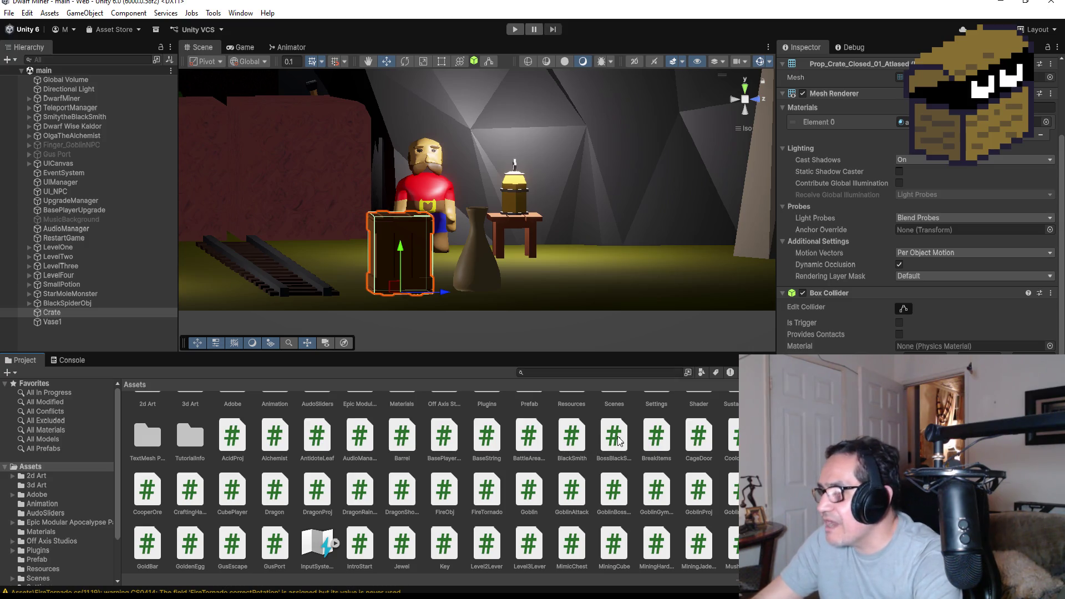
right_click(666, 434)
left_click(711, 143)
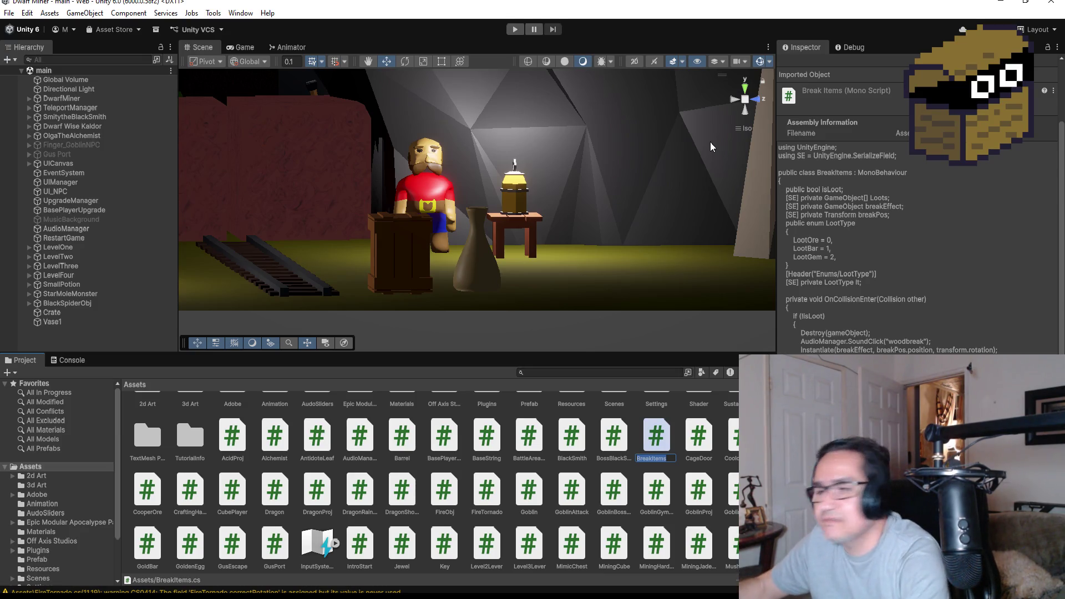
type("Wood")
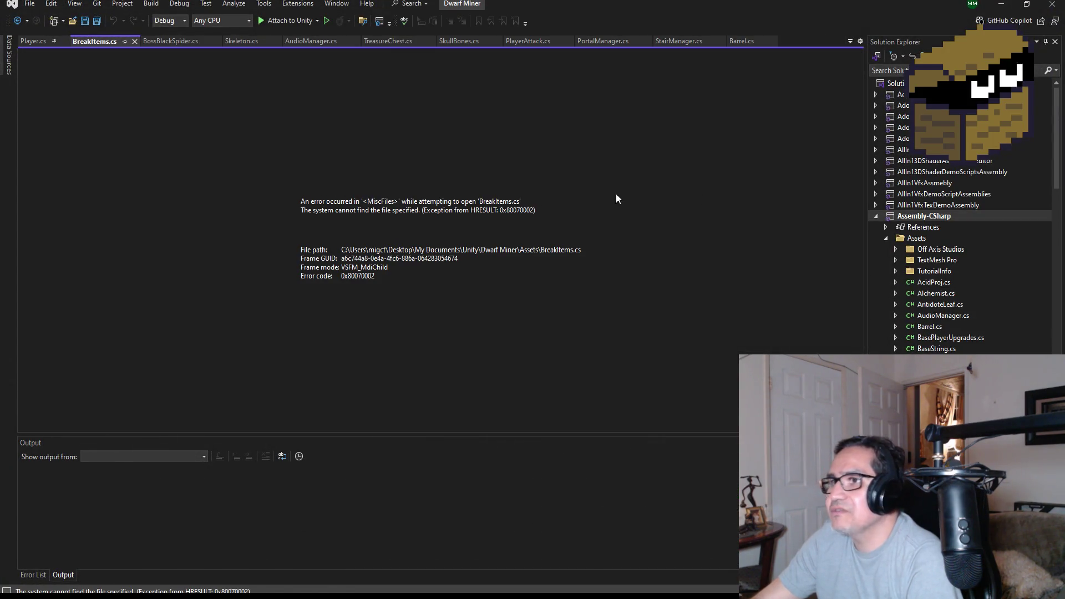
Save all, close the broken BreakItems.cs tab and open WoodBreak.cs from Solution Explorer
left_click(97, 22)
left_click(134, 41)
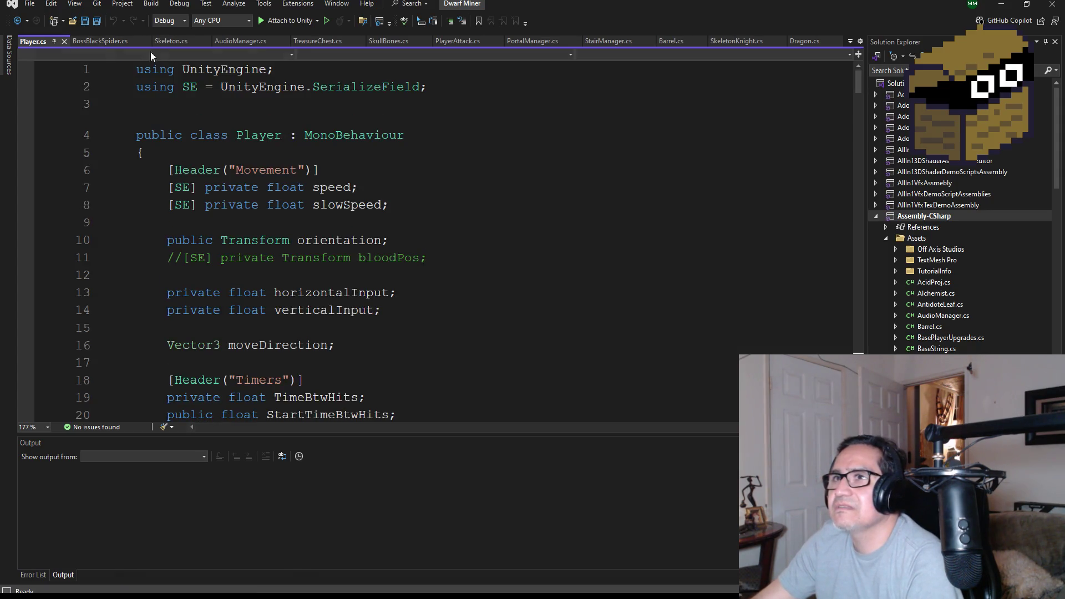
scroll(953, 281, "down", 4)
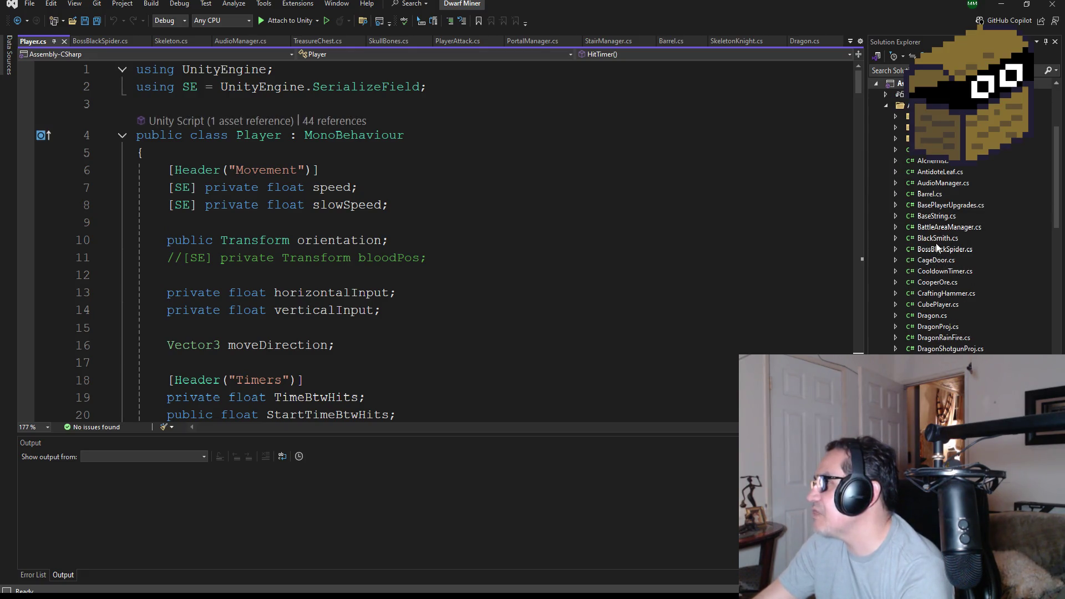
scroll(945, 291, "down", 15)
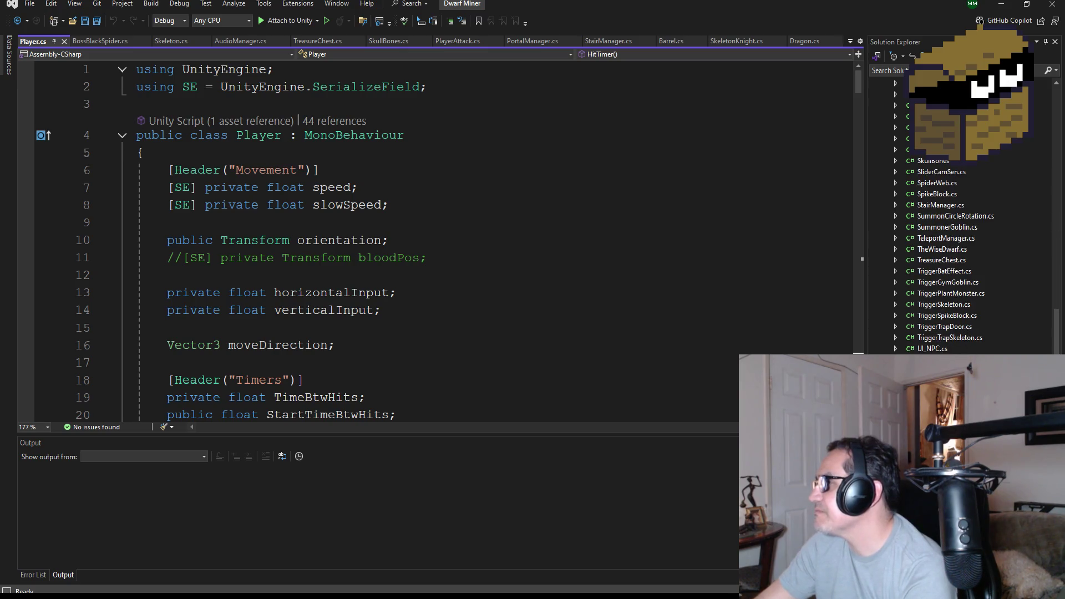
double_click(937, 370)
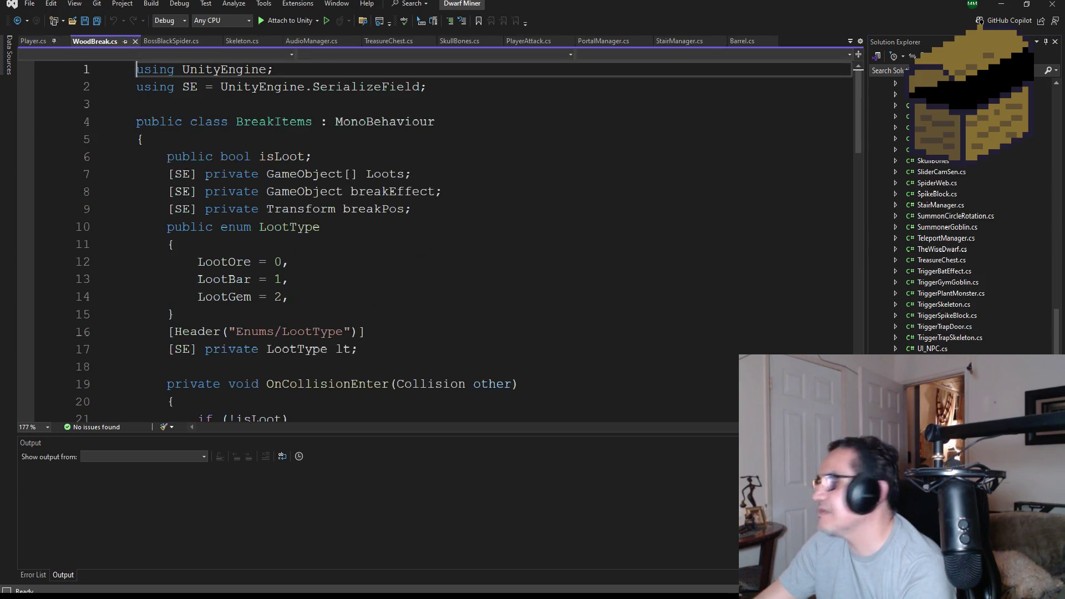
Rename the class from BreakItems to WoodBreak, save the file, and select the empty Update() method
left_click(277, 136)
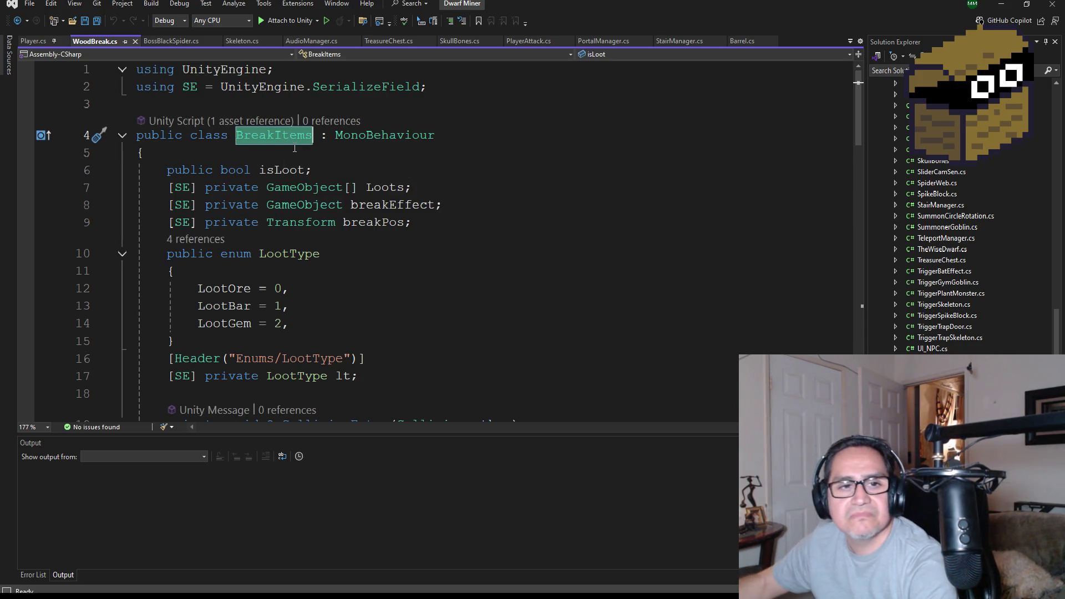
type("WoodBre")
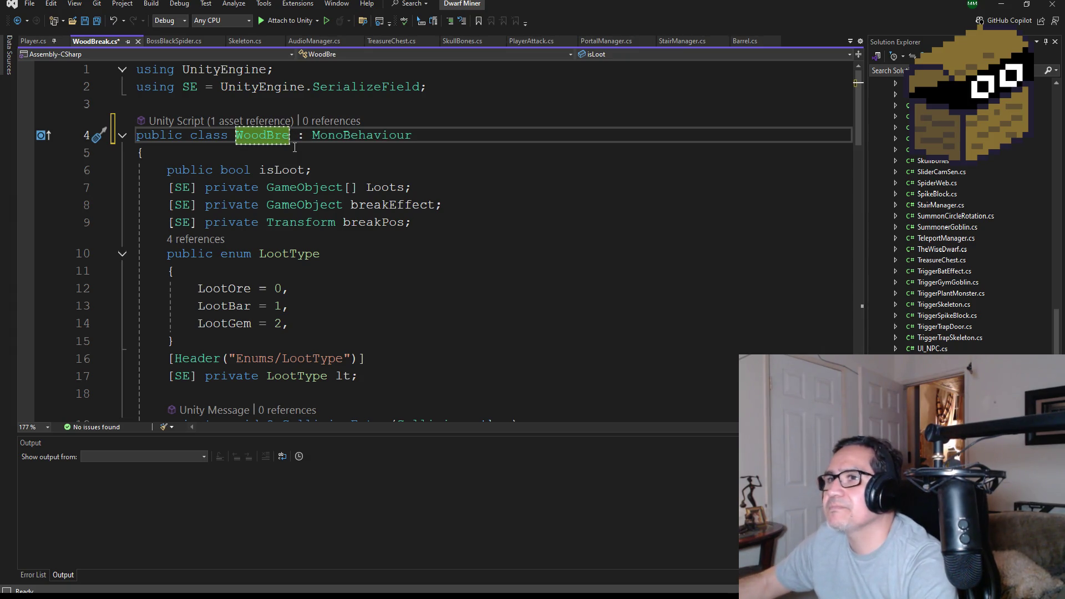
type("ak")
left_click(289, 222)
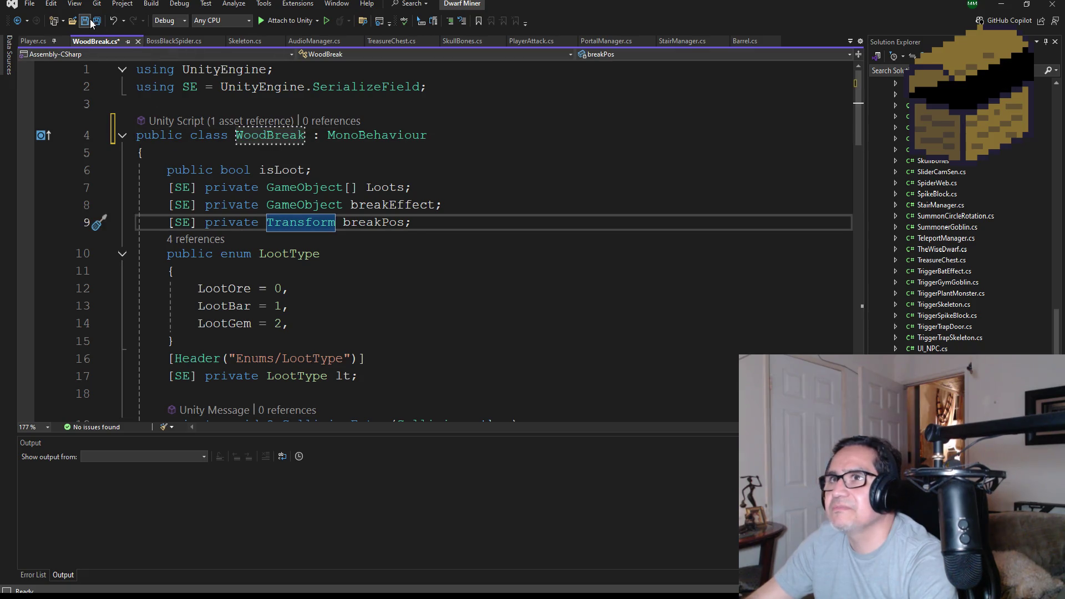
key("ctrl+s")
scroll(305, 243, "down", 3)
scroll(314, 245, "up", 3)
scroll(332, 261, "down", 5)
scroll(357, 274, "down", 12)
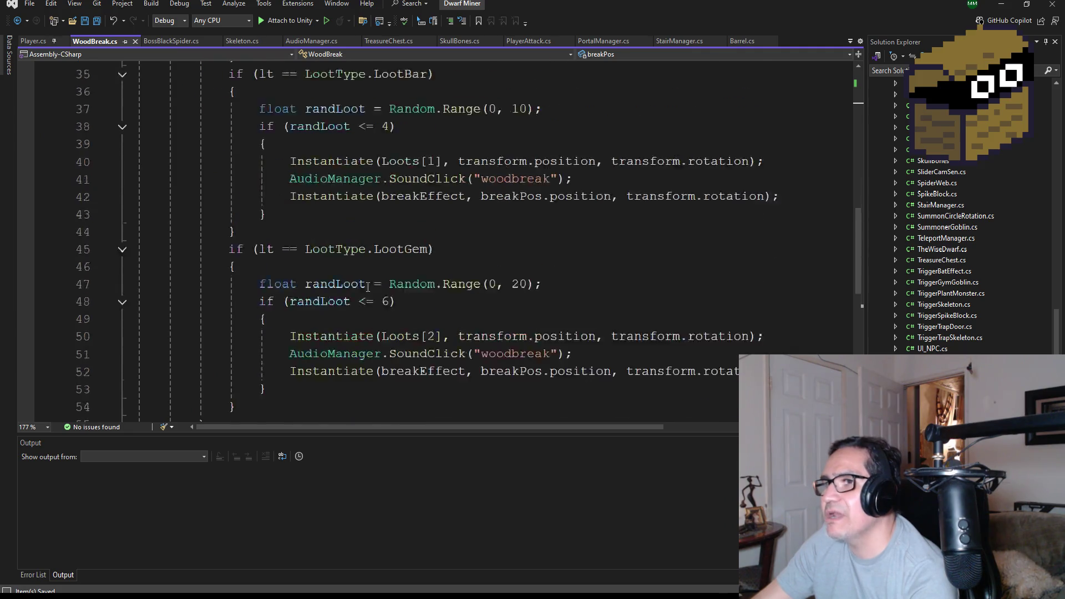
scroll(363, 283, "up", 3)
scroll(357, 291, "down", 3)
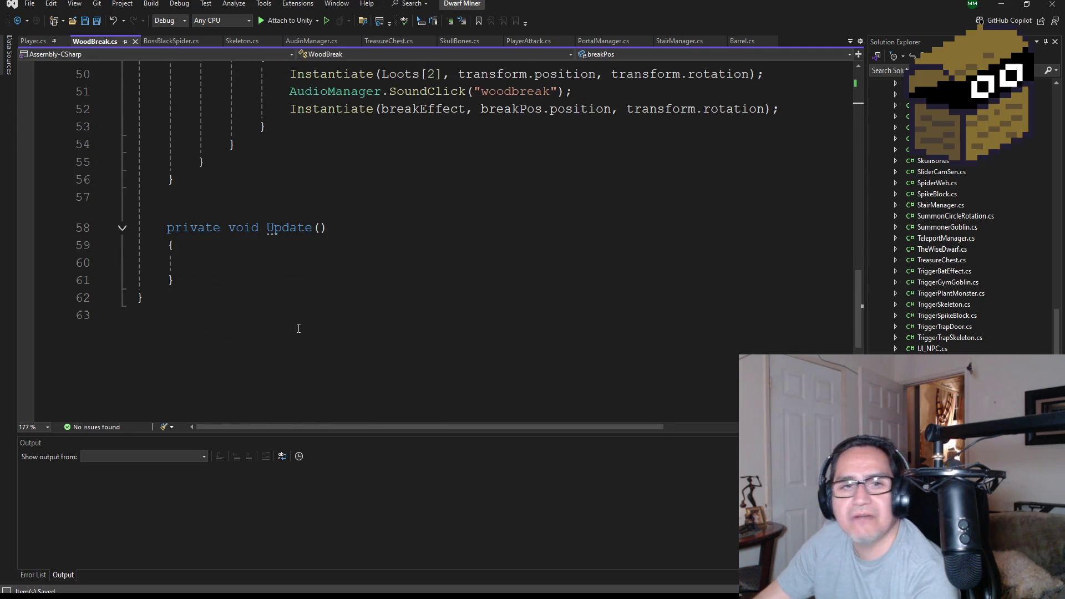
left_click_drag(200, 282, 107, 197)
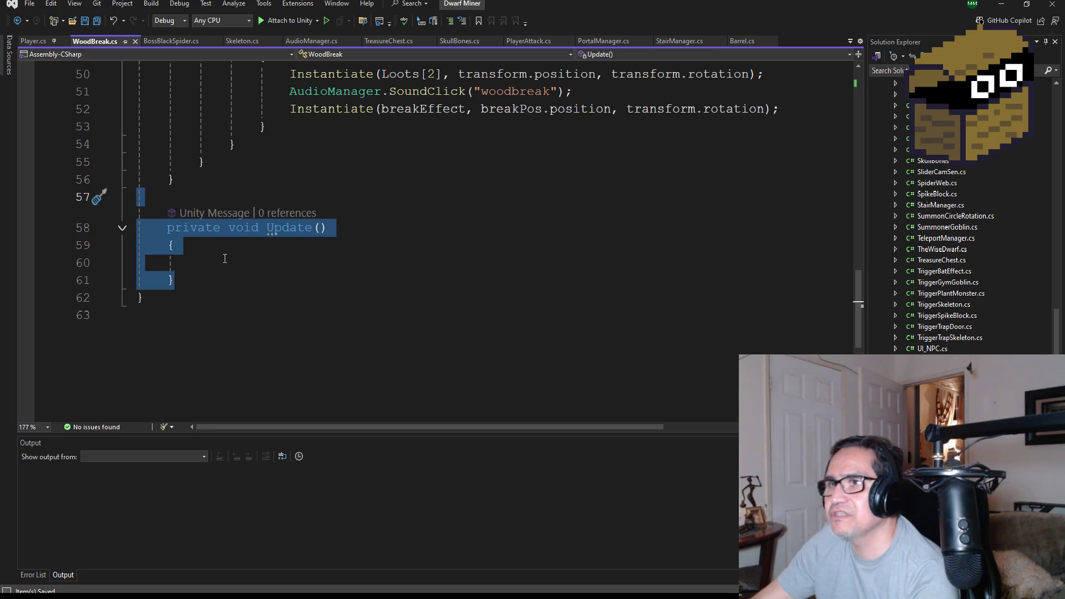
Delete the empty Update() method, save WoodBreak.cs, and return to Unity to reload scripts
key("Delete")
key("BackSpace")
scroll(220, 250, "up", 6)
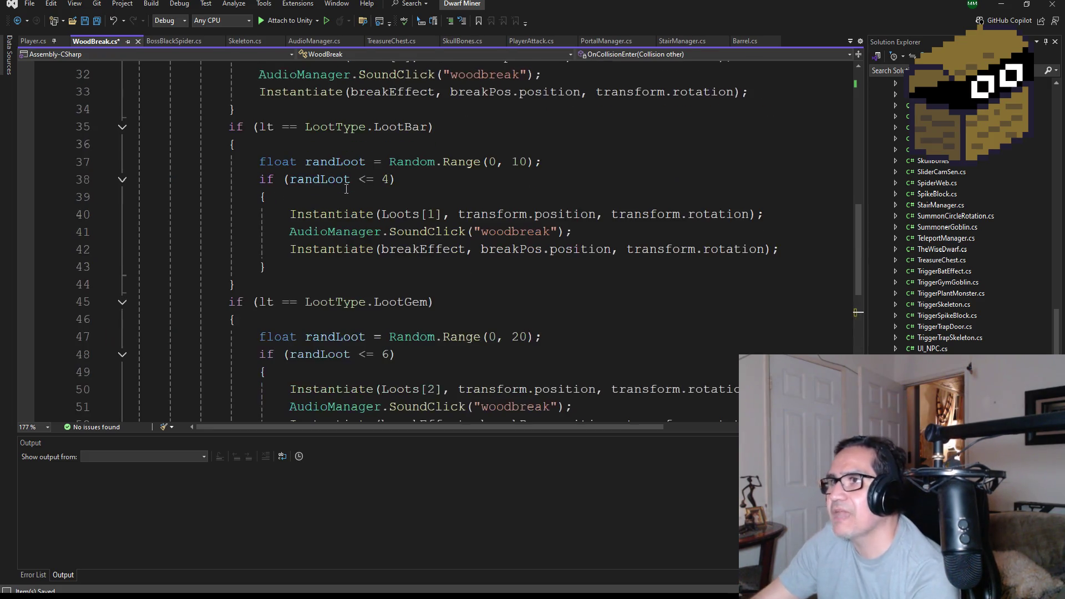
key("ctrl+s")
scroll(397, 216, "up", 7)
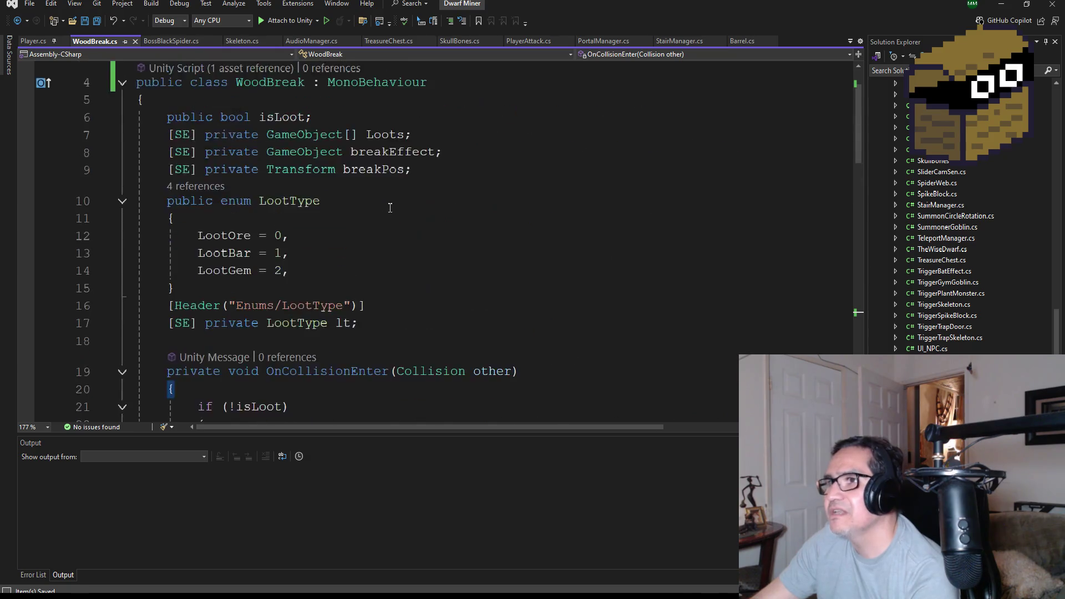
scroll(397, 217, "down", 1)
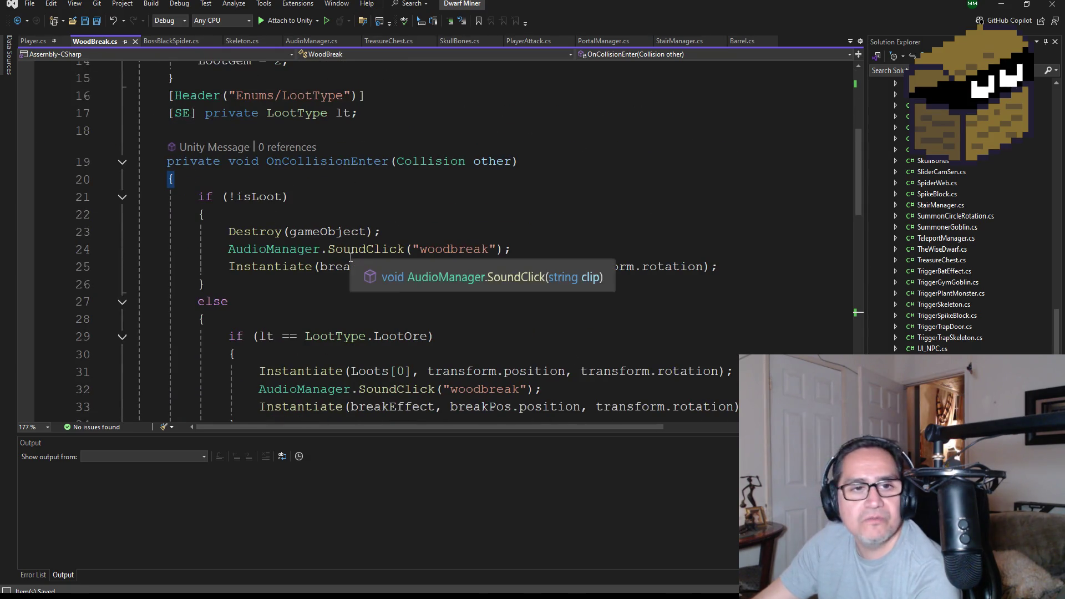
scroll(201, 249, "down", 3)
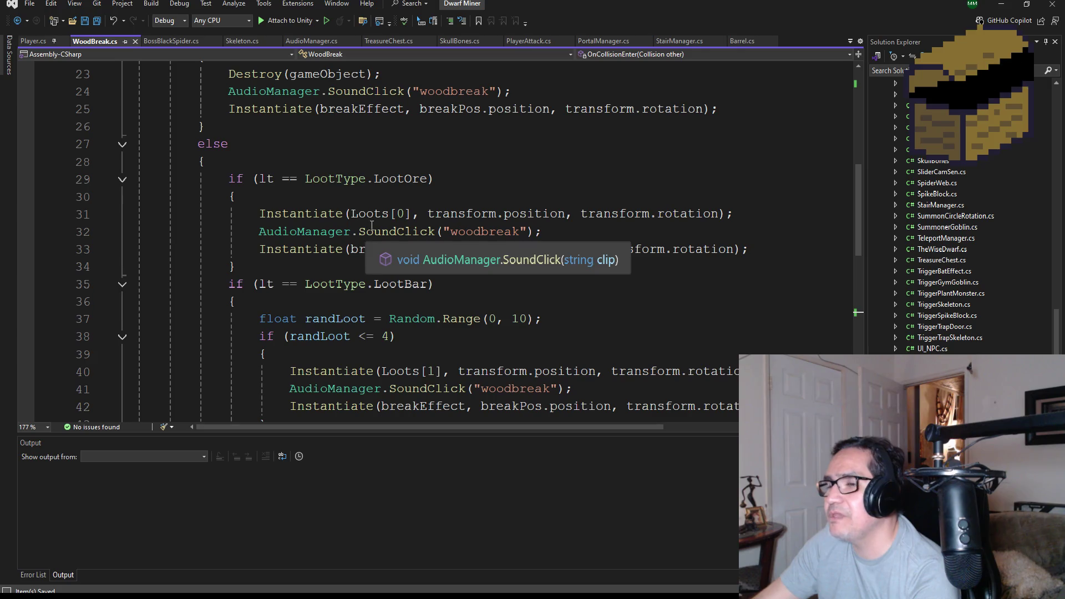
scroll(394, 202, "down", 3)
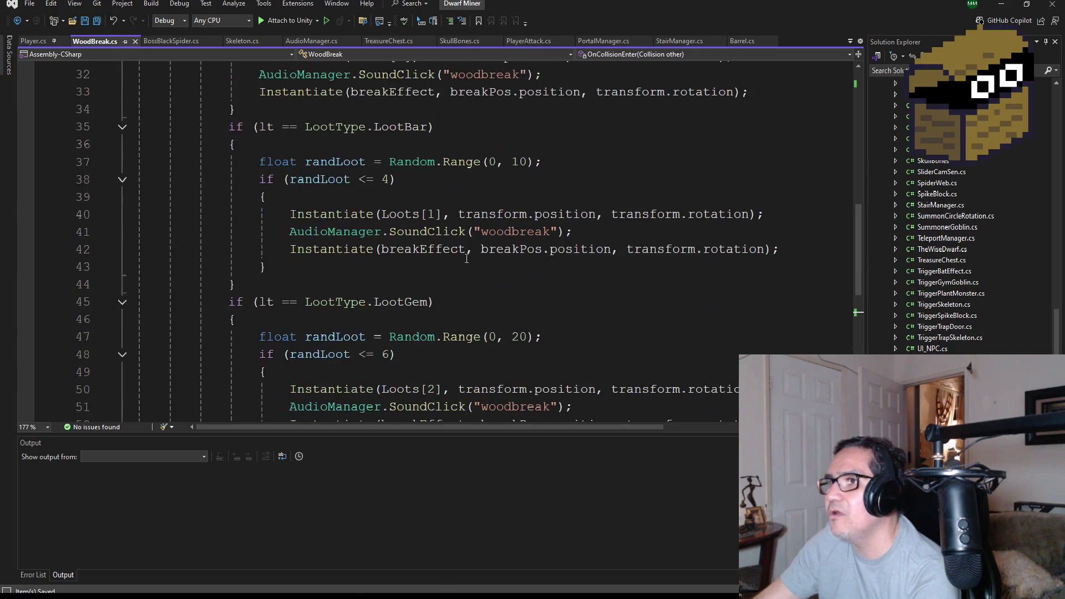
scroll(384, 207, "down", 2)
scroll(447, 291, "up", 12)
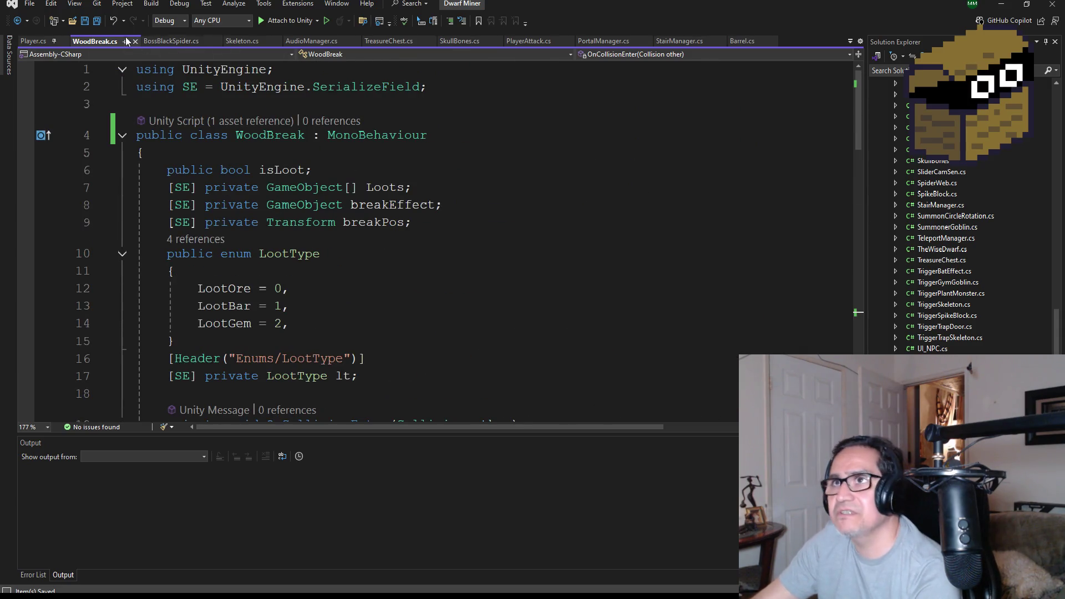
left_click(1009, 9)
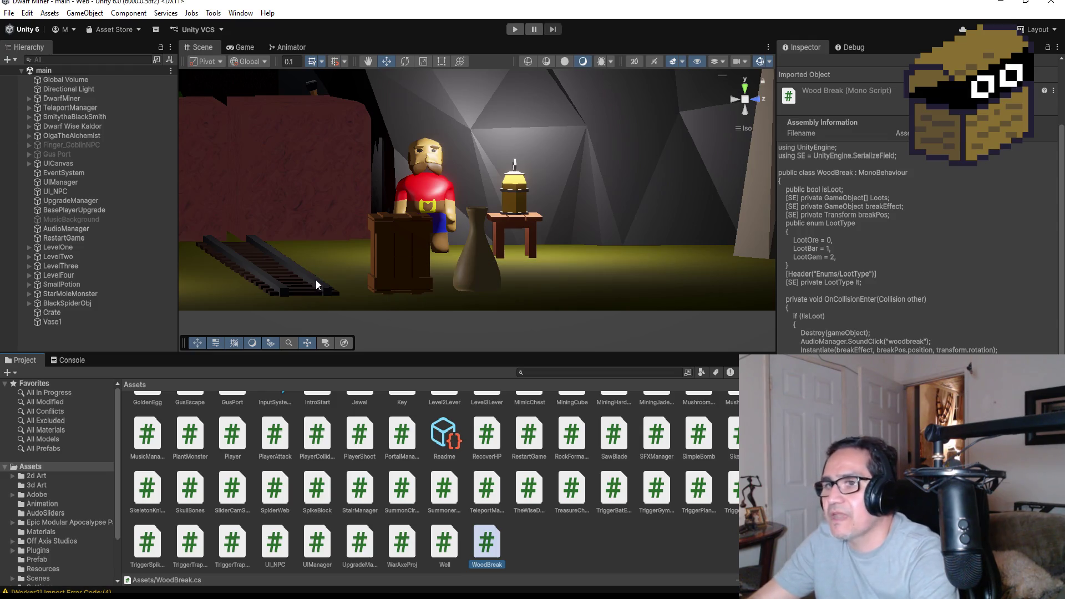
Select the Crate in the Hierarchy to review its mesh renderer and box collider
left_click(55, 311)
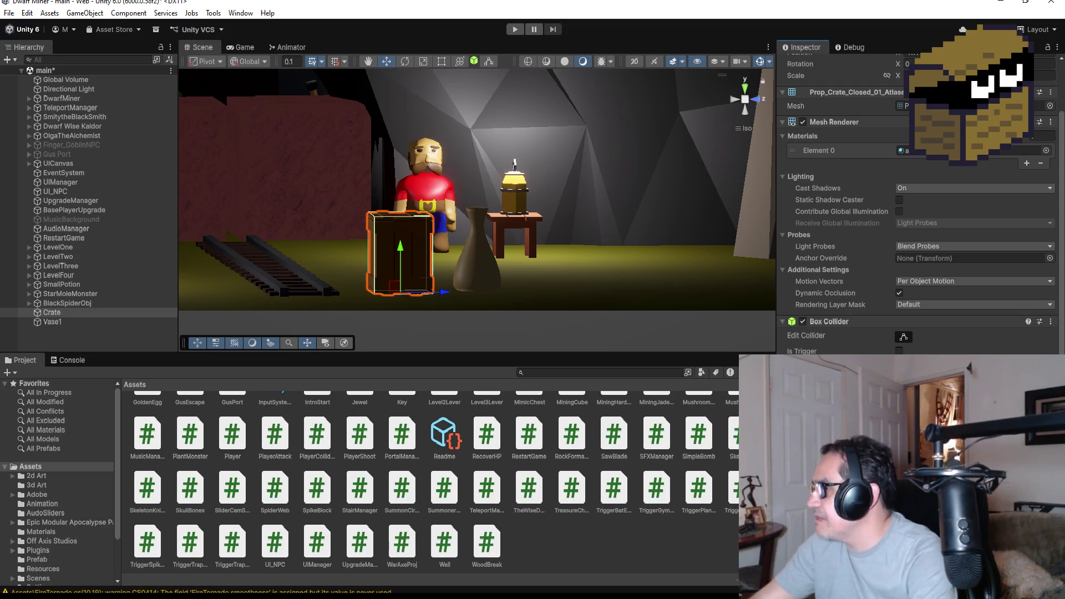
Show the Prefab folder's assets in the Project window with the Crate selected in the Hierarchy
scroll(915, 211, "down", 1)
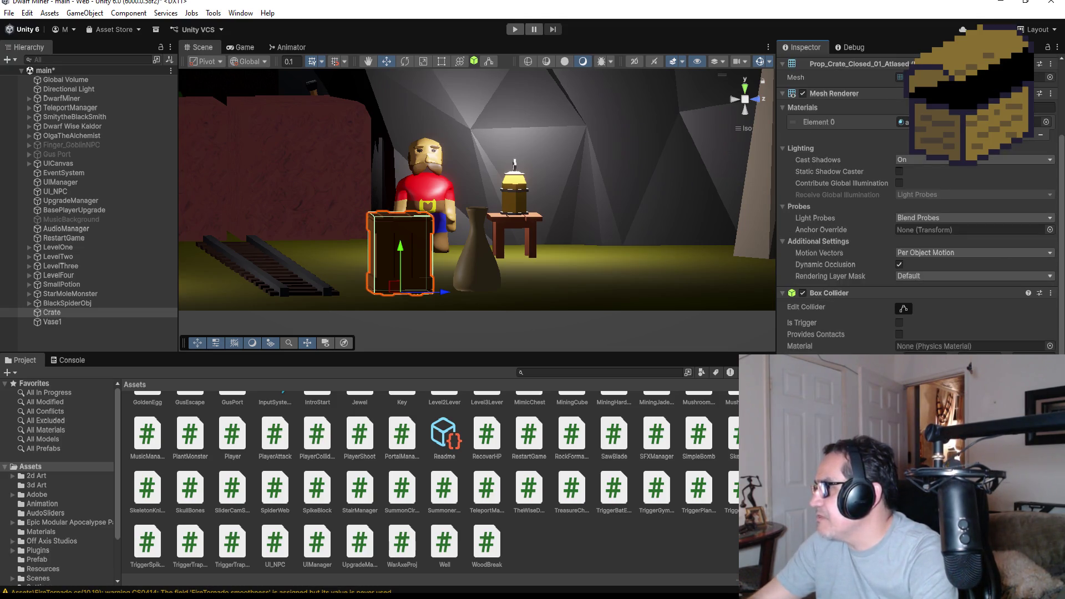
scroll(656, 431, "up", 6)
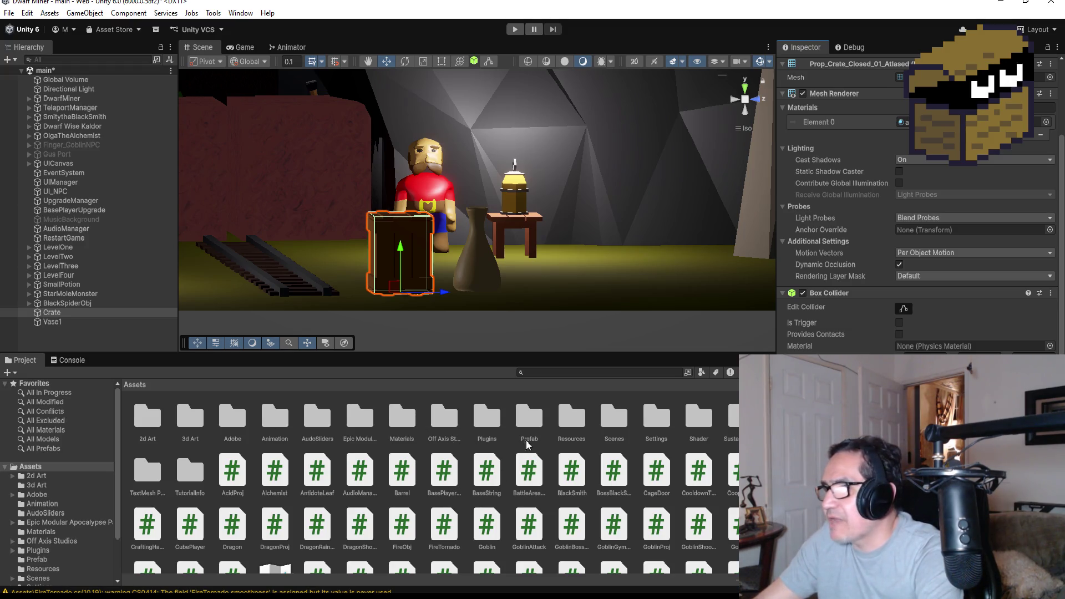
double_click(529, 421)
left_click(52, 312)
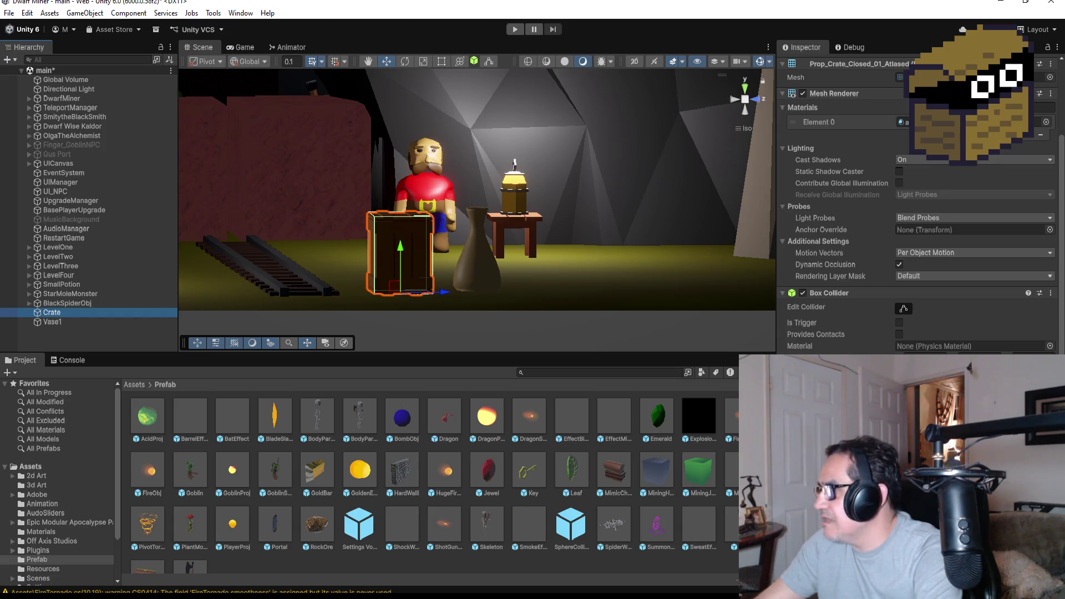
scroll(522, 526, "down", 2)
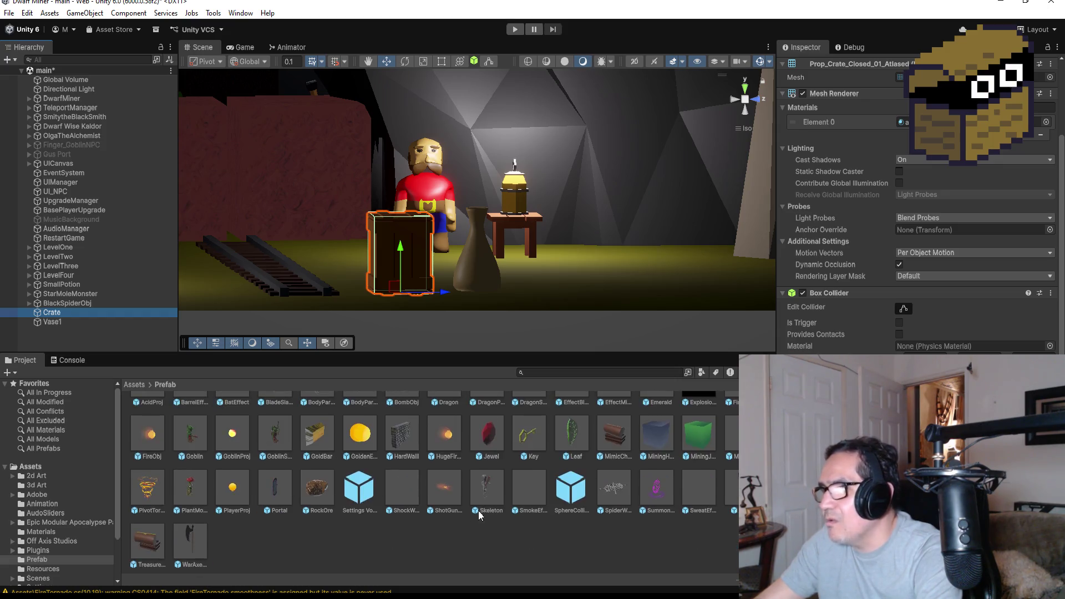
mouse_move(322, 494)
left_mouse_down()
mouse_move(656, 511)
mouse_move(777, 505)
left_mouse_up()
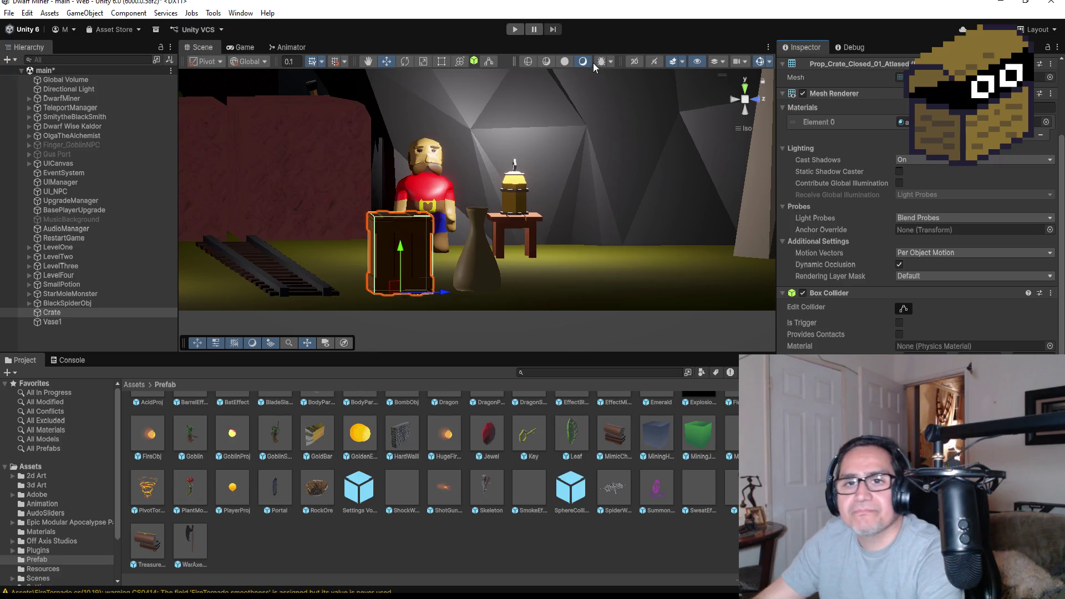
left_click(514, 31)
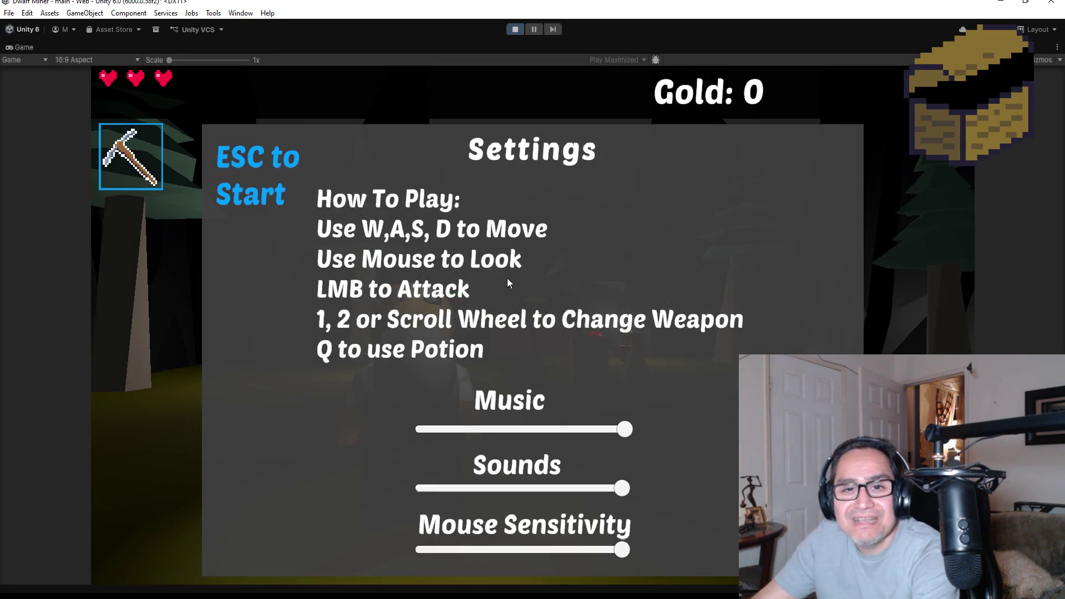
key("Escape")
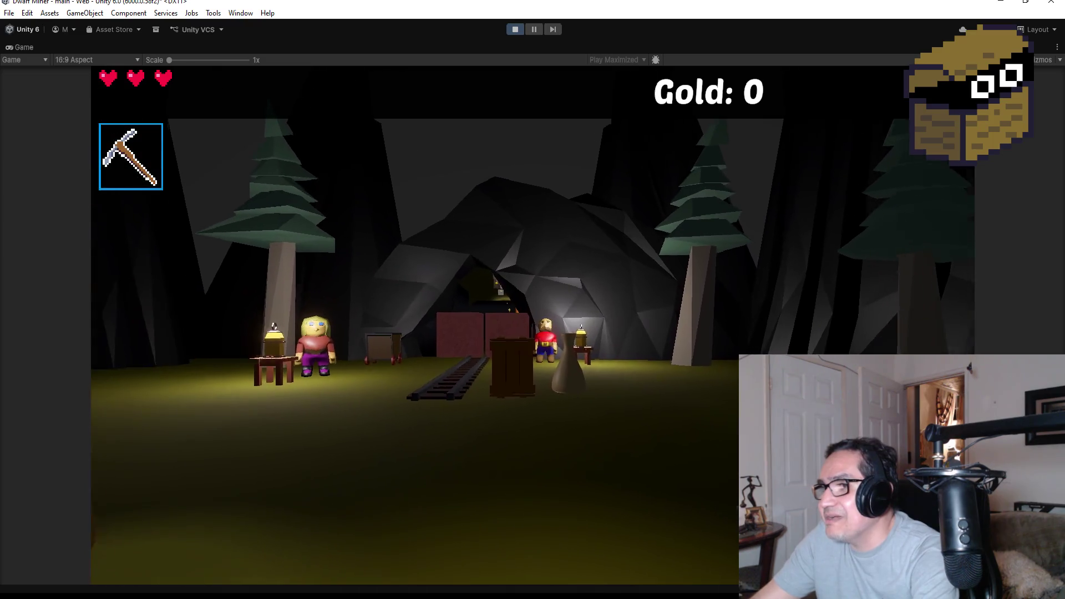
scroll(533, 300, "down", 1)
key("w")
key("w")
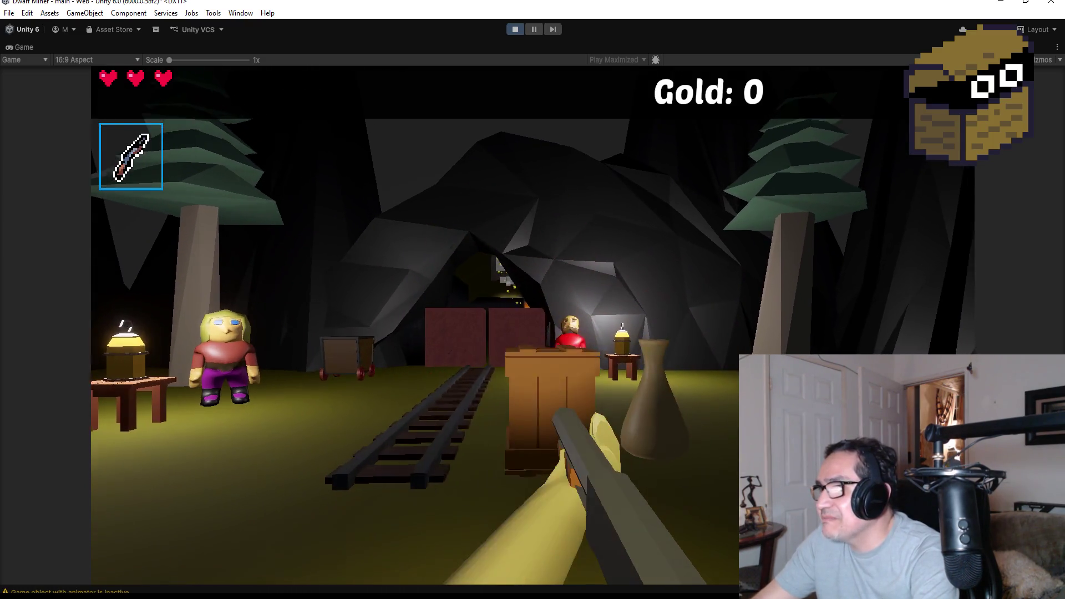
key("s")
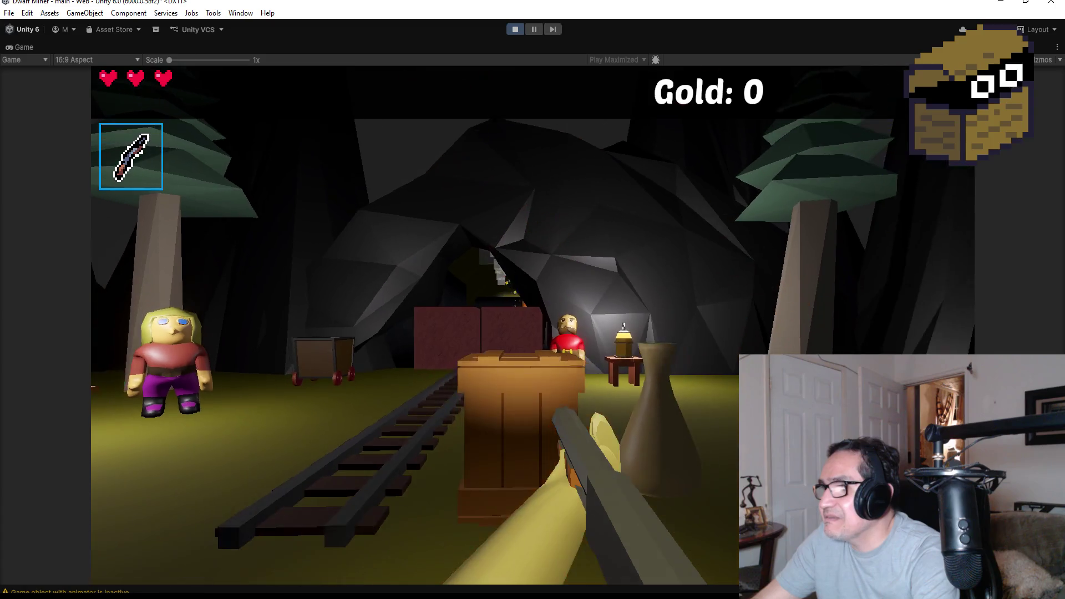
key("w")
key("s")
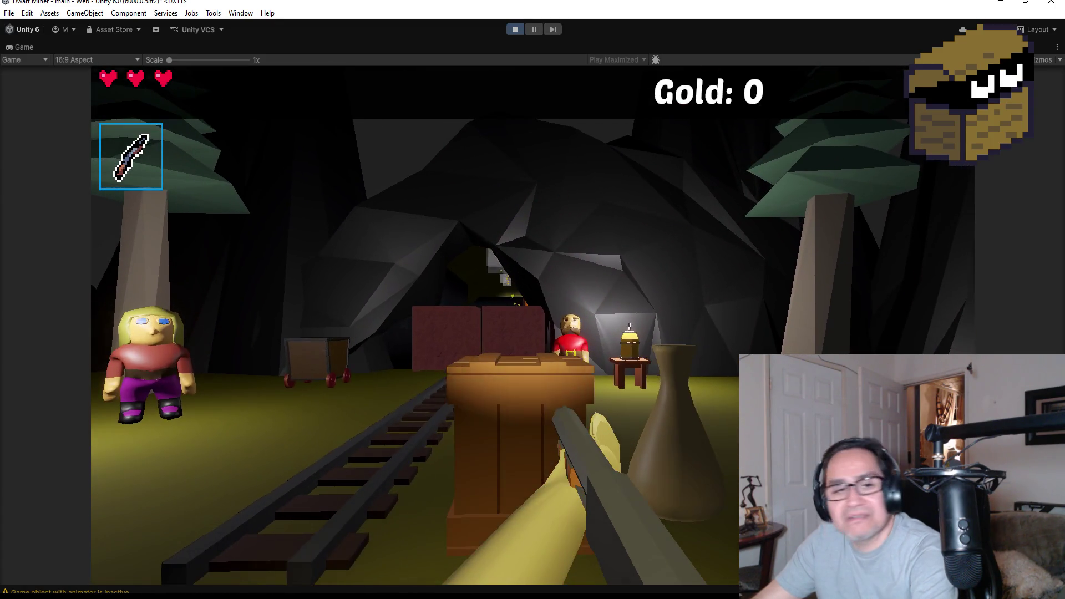
key("Escape")
left_click(514, 28)
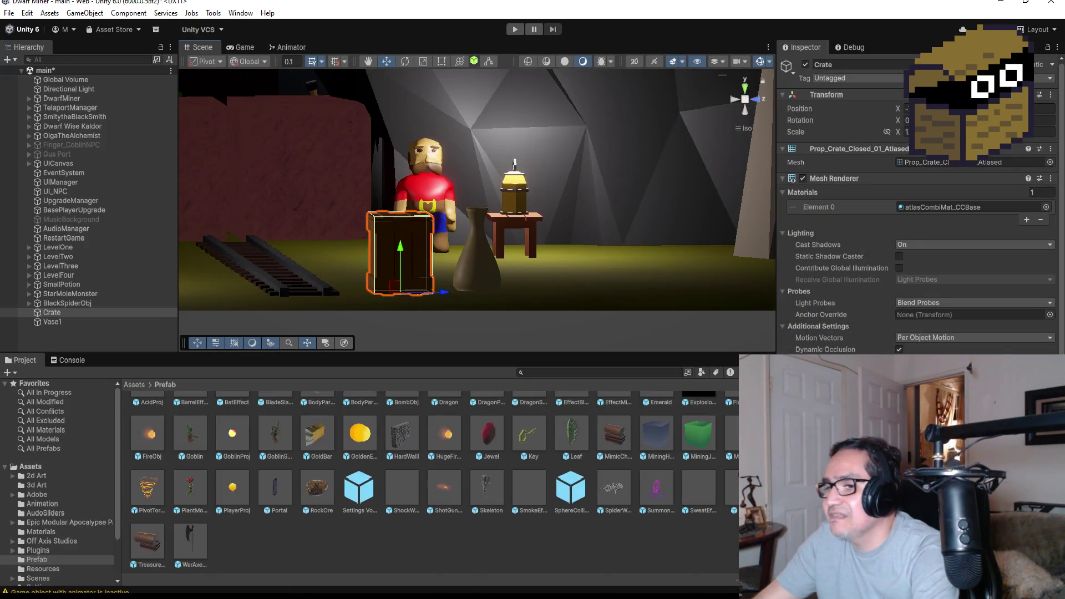
key("alt+Tab")
Add Destroy(gameObject); above the LootOre Instantiate(Loots[0]) line and save
scroll(287, 286, "down", 6)
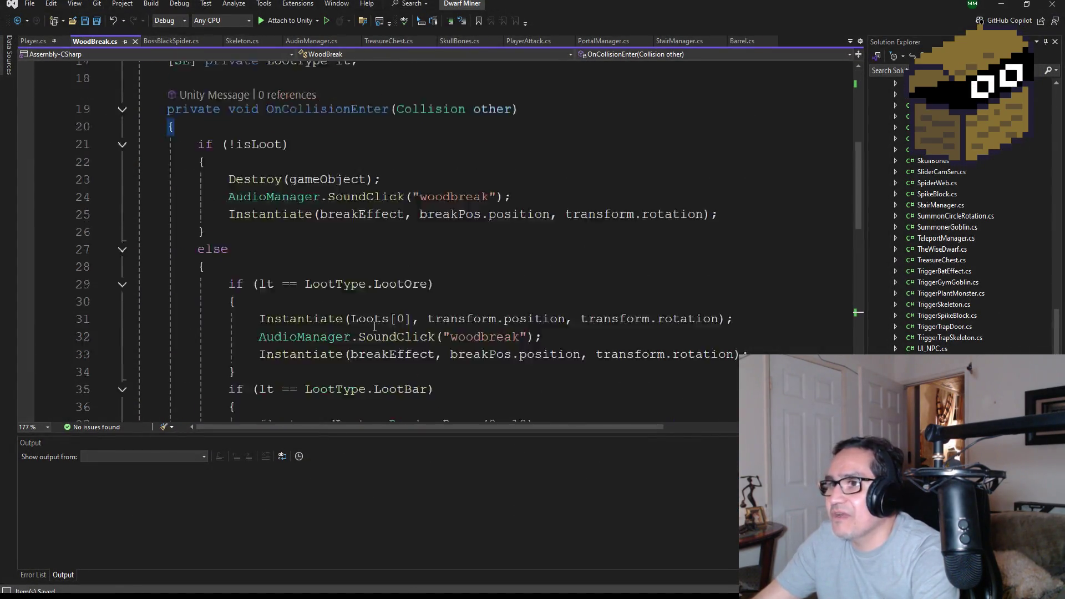
left_click(291, 261)
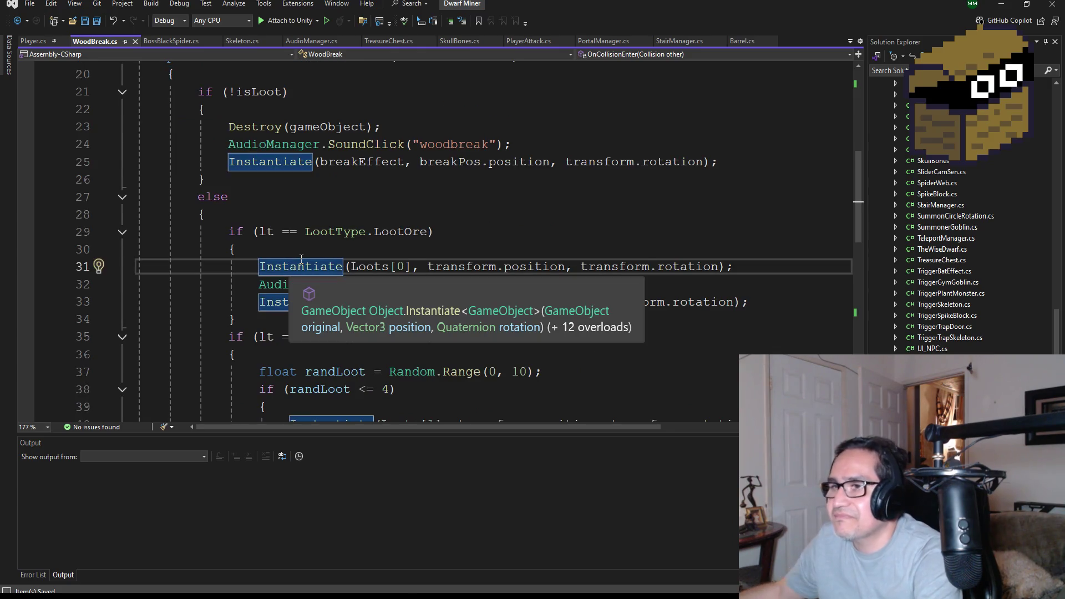
left_click(300, 257)
key("Return")
type("Des")
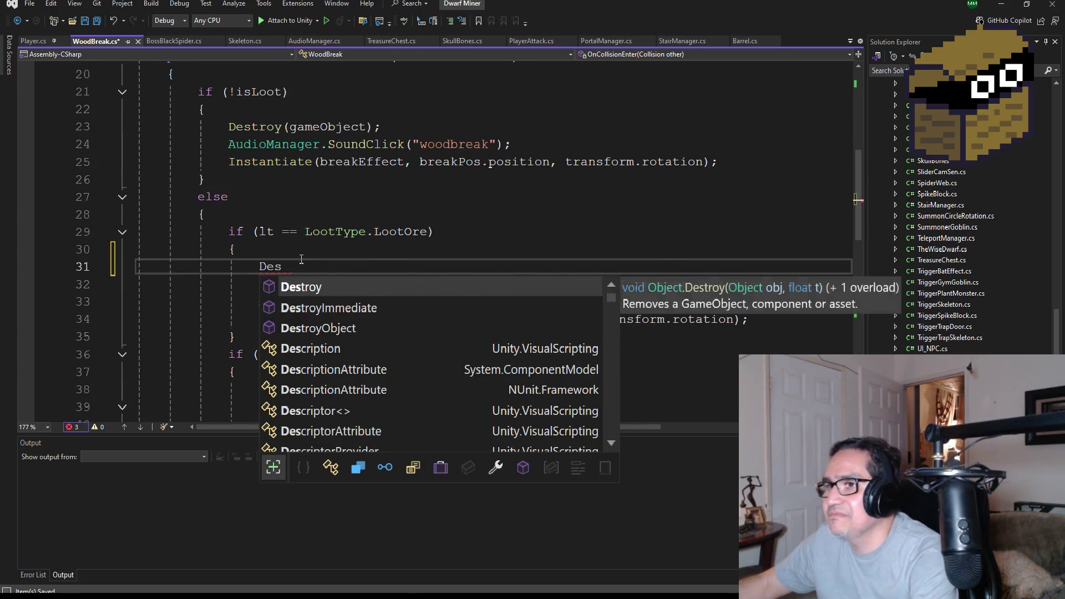
key("Tab")
type("(g")
key("Tab")
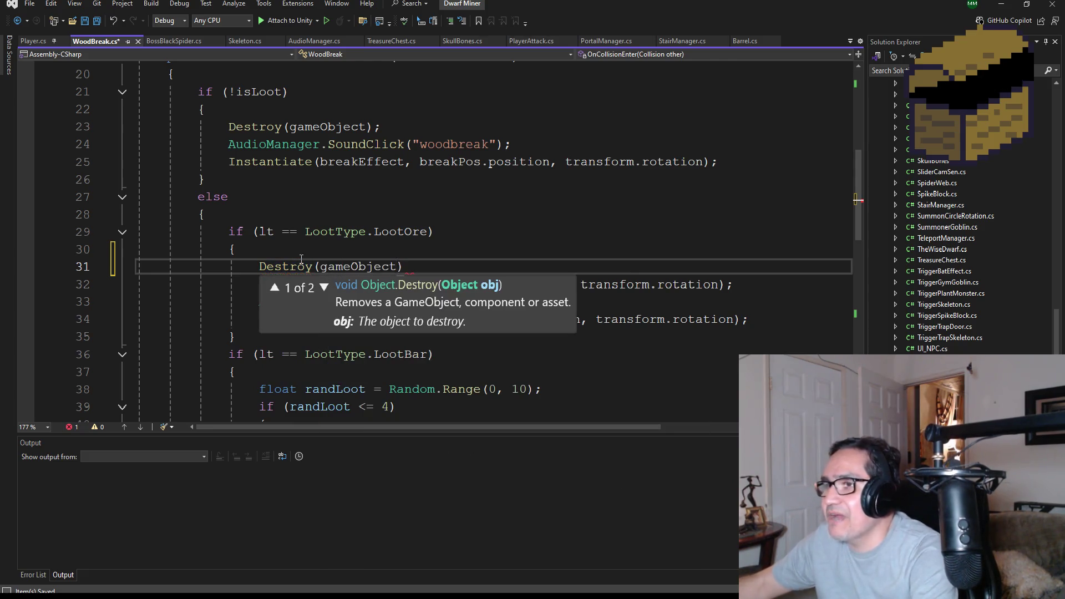
type(");")
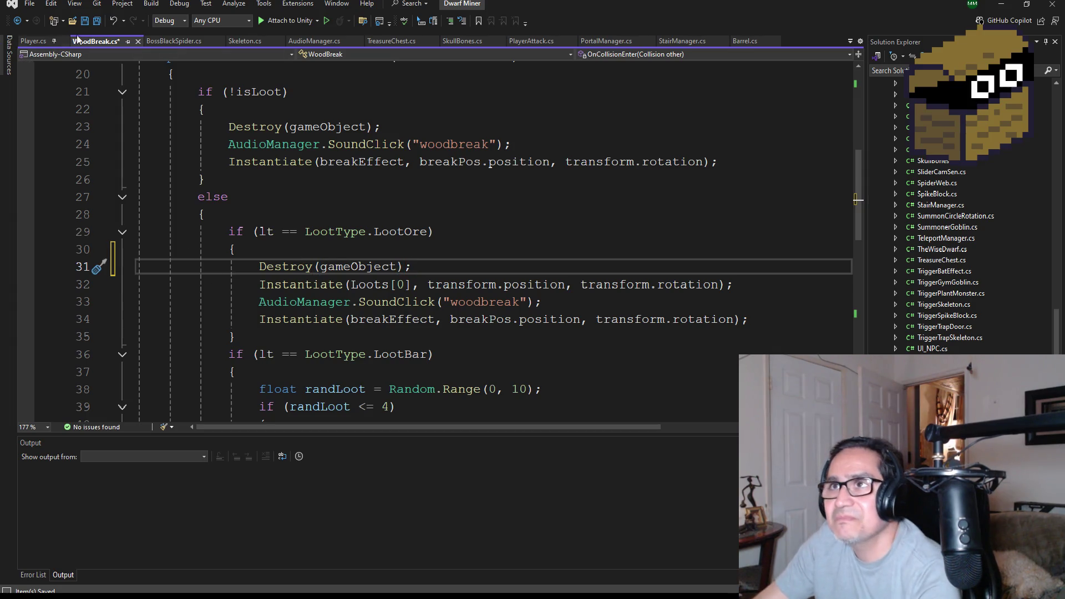
left_click(98, 21)
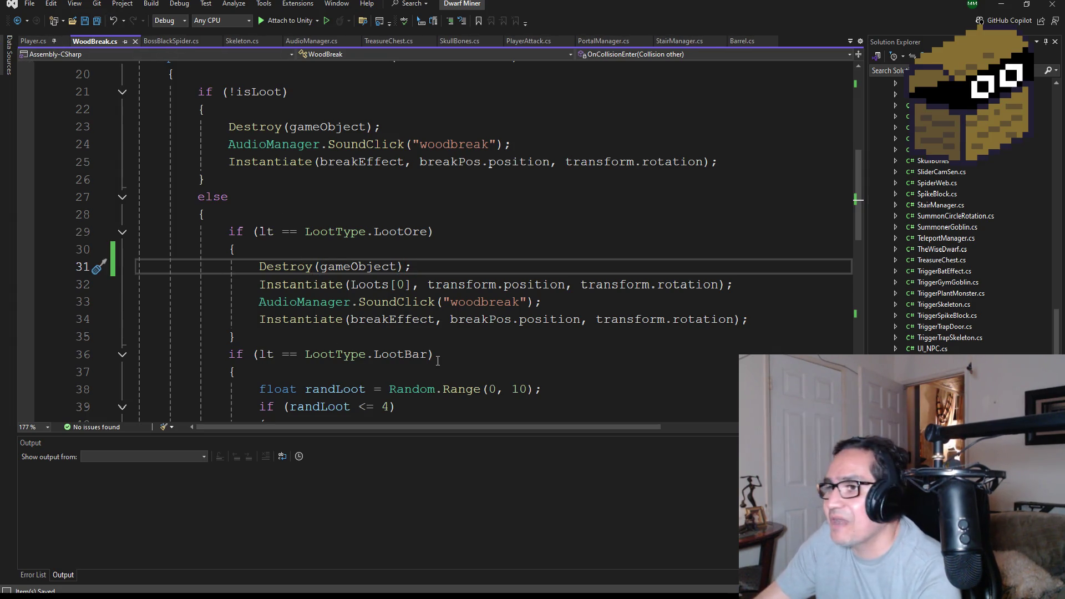
Add Destroy(gameObject); above the LootBar Instantiate(Loots[1]) line
scroll(438, 361, "up", 1)
scroll(410, 207, "down", 2)
mouse_move(419, 209)
left_mouse_down()
mouse_move(133, 214)
mouse_move(259, 213)
left_mouse_up()
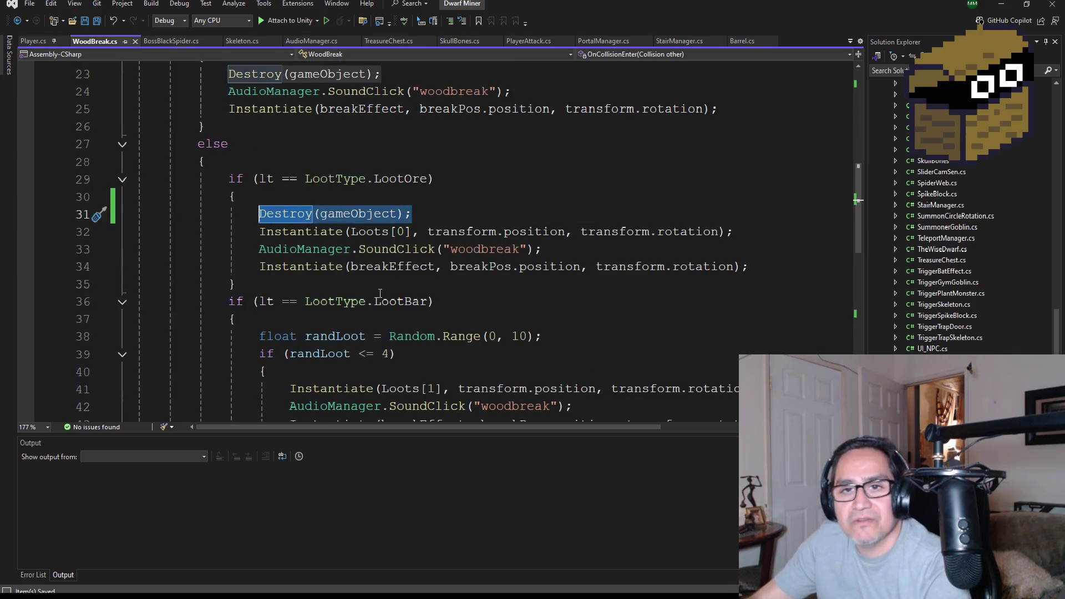
scroll(380, 292, "down", 3)
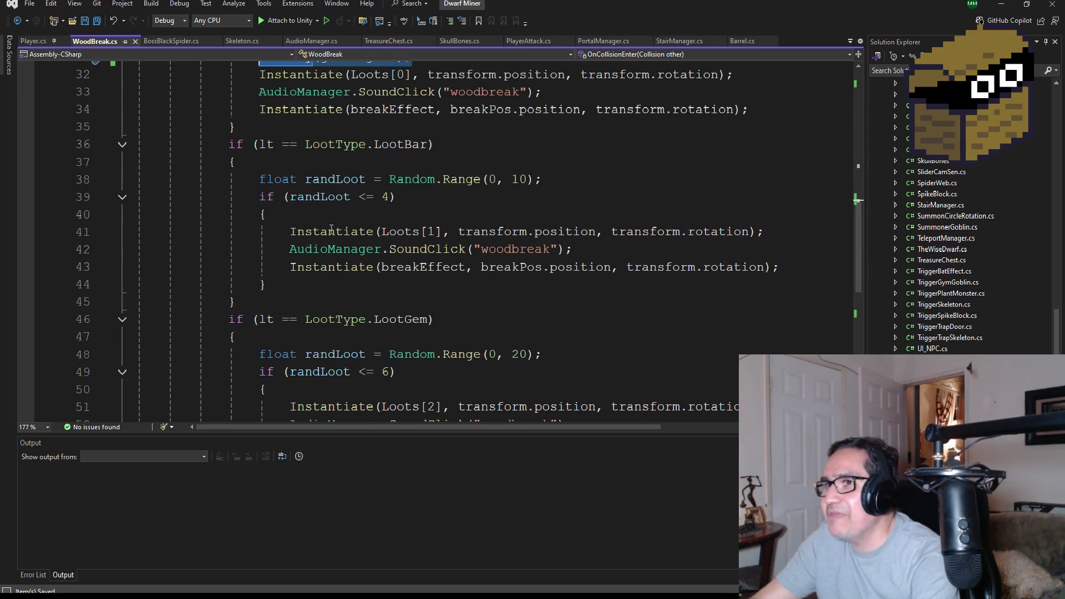
left_click(295, 229)
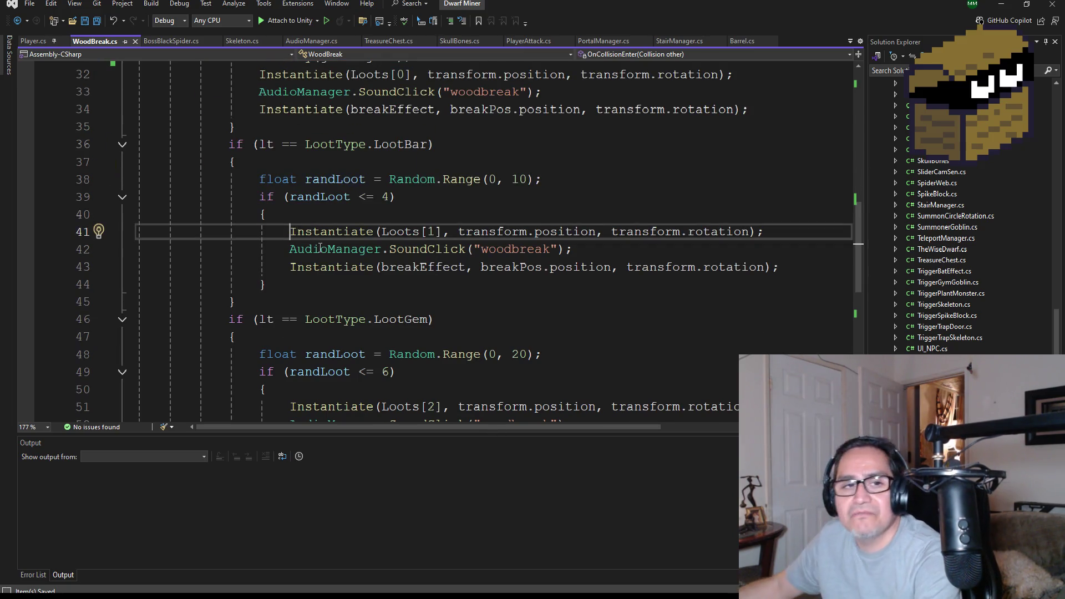
key("Return")
key("Up")
key("Tab")
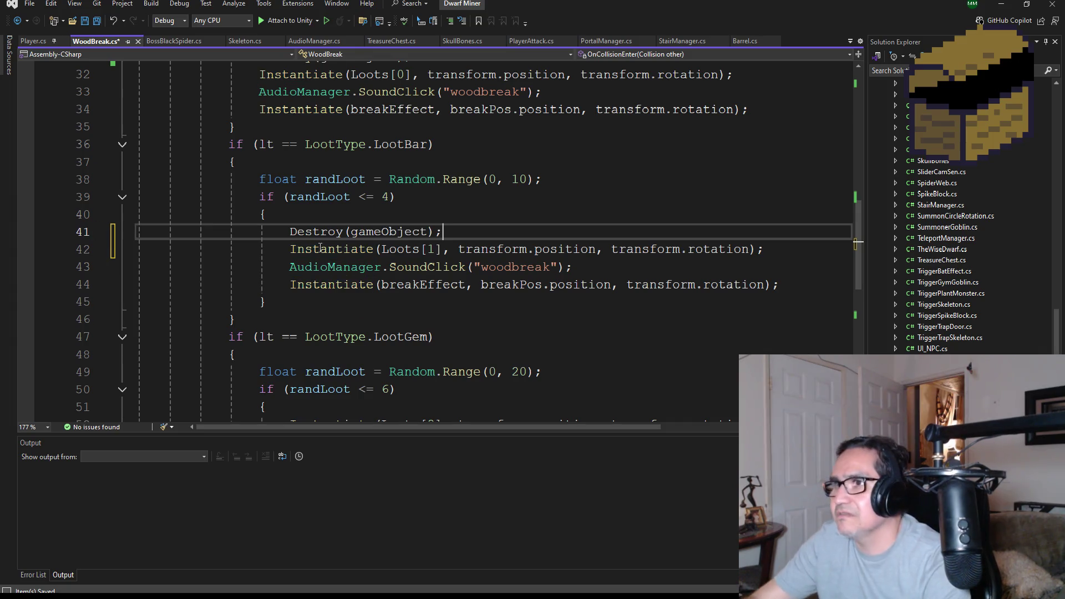
Add Destroy(gameObject); above the LootGem Instantiate(Loots[2]) line, save, and return to Unity
scroll(328, 252, "down", 3)
left_click(289, 267)
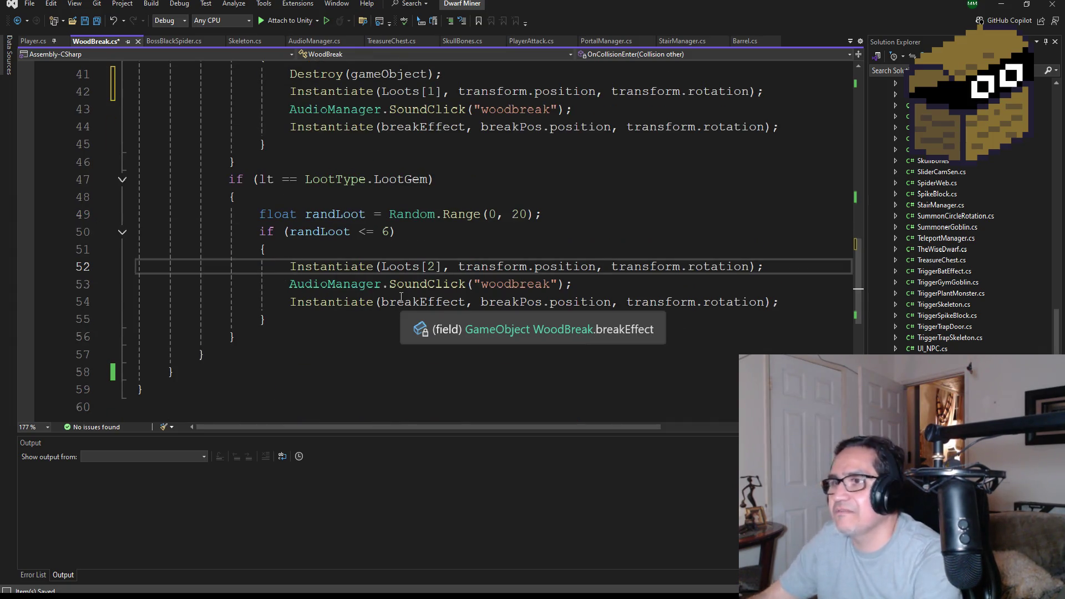
key("Return")
key("Up")
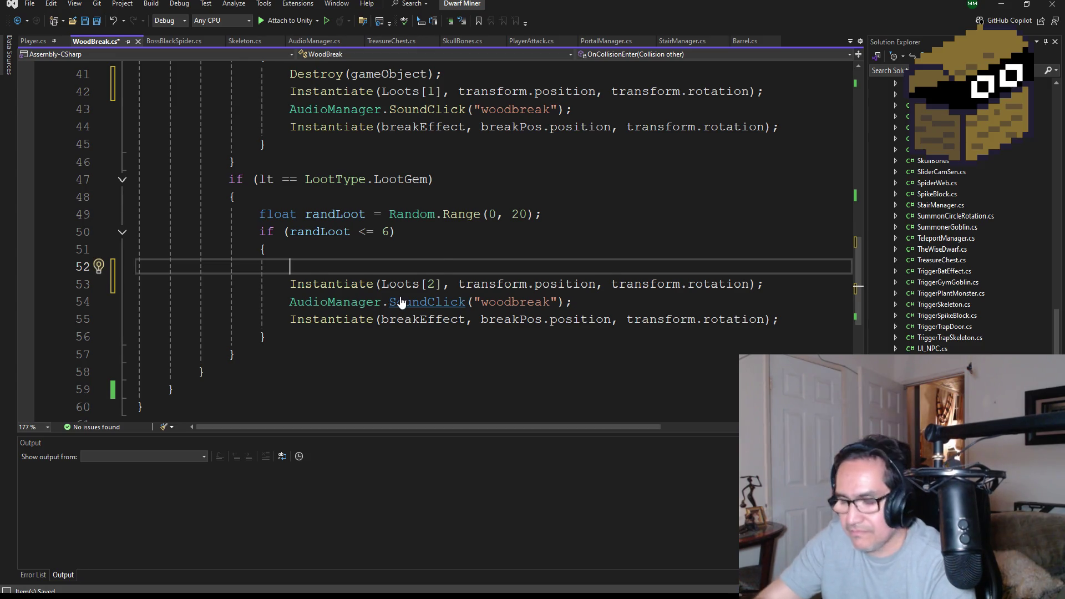
key("Tab")
left_click(90, 21)
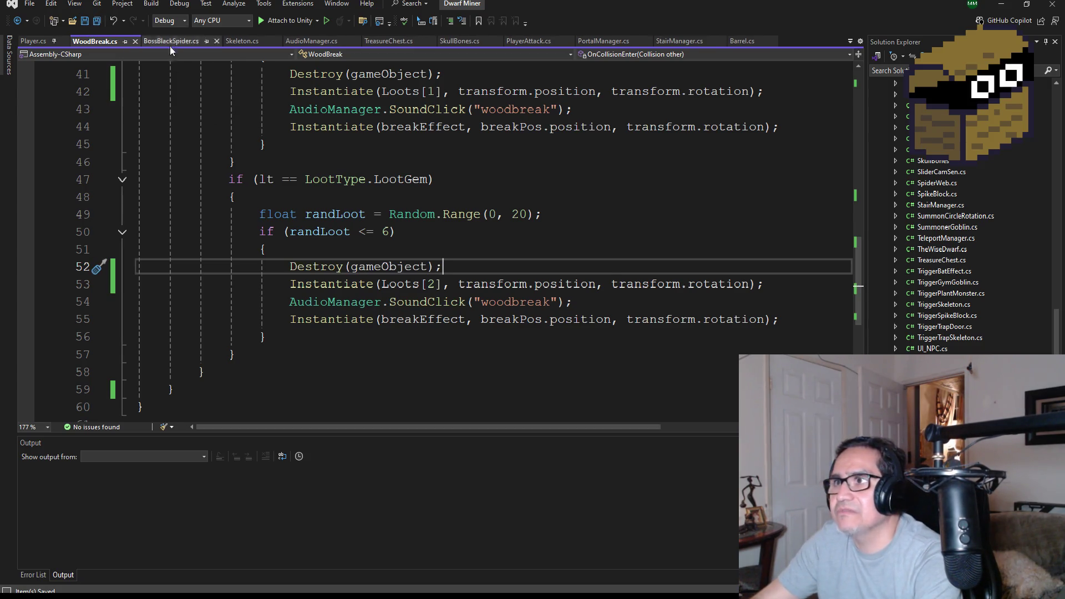
scroll(481, 312, "down", 3)
scroll(419, 241, "up", 15)
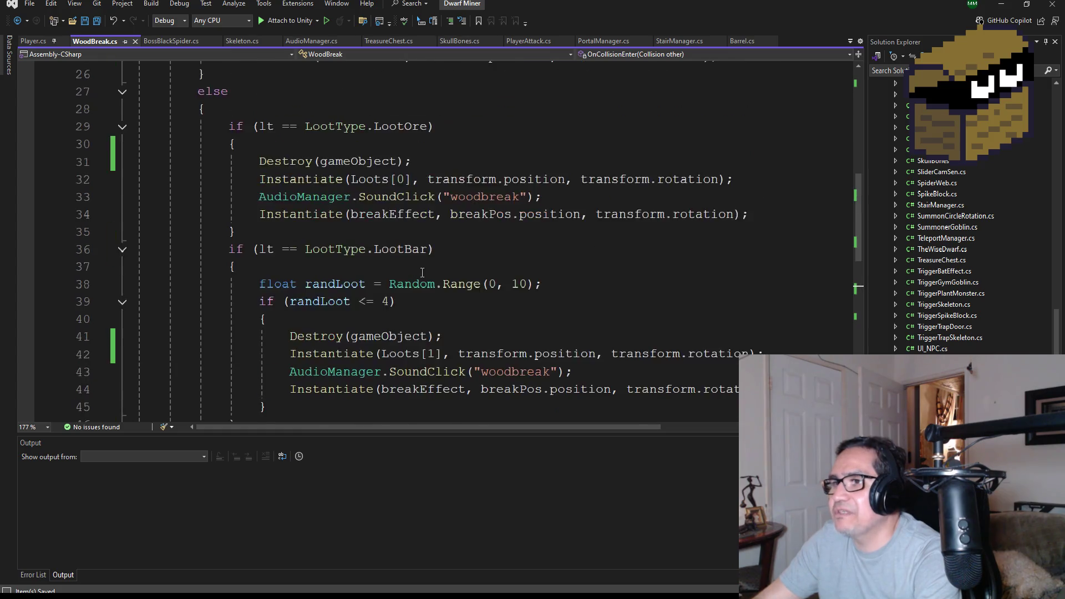
left_click(1004, 5)
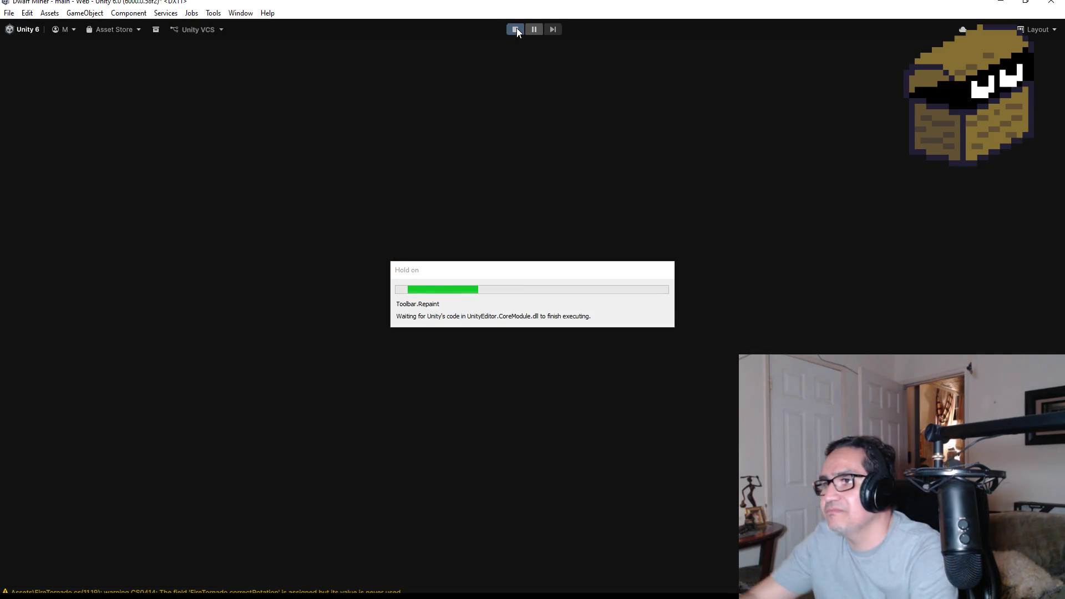
Play-test by walking to the crate and breaking it, then stop the game
key("Escape")
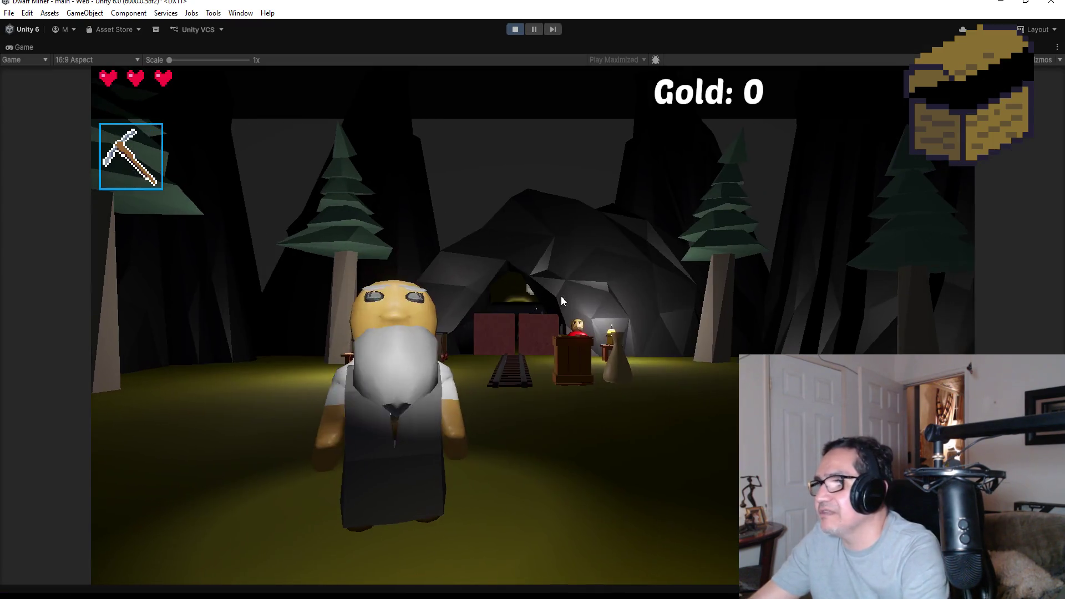
key("w")
key("2")
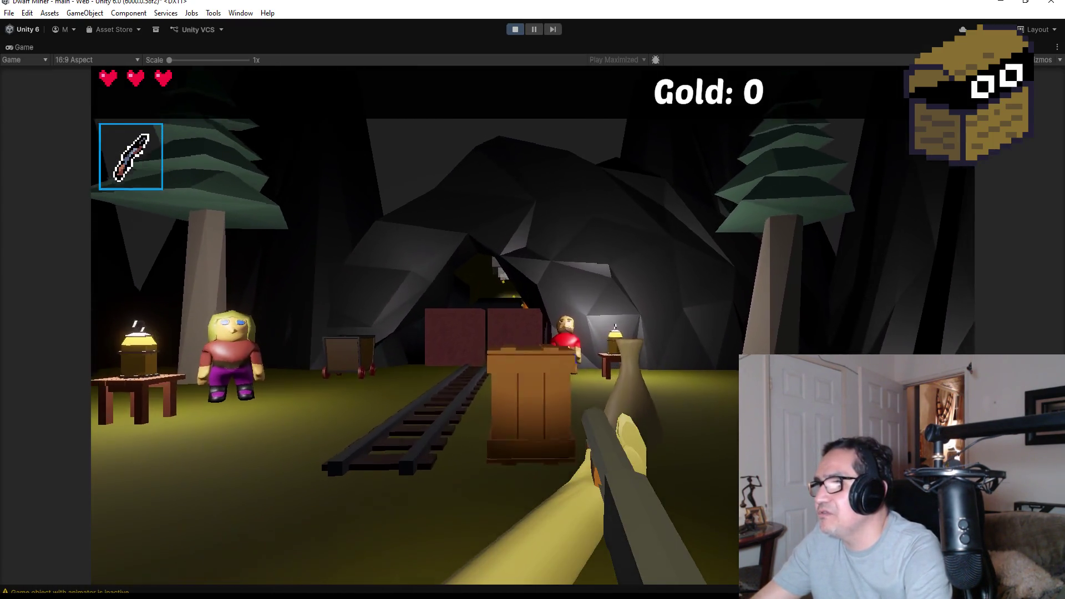
key("w")
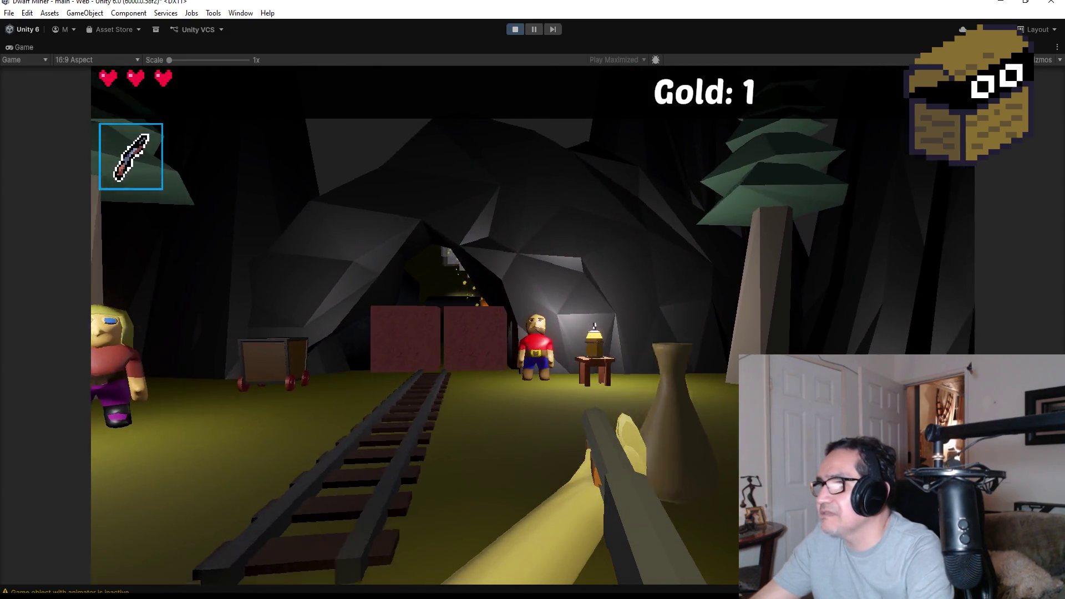
key("s")
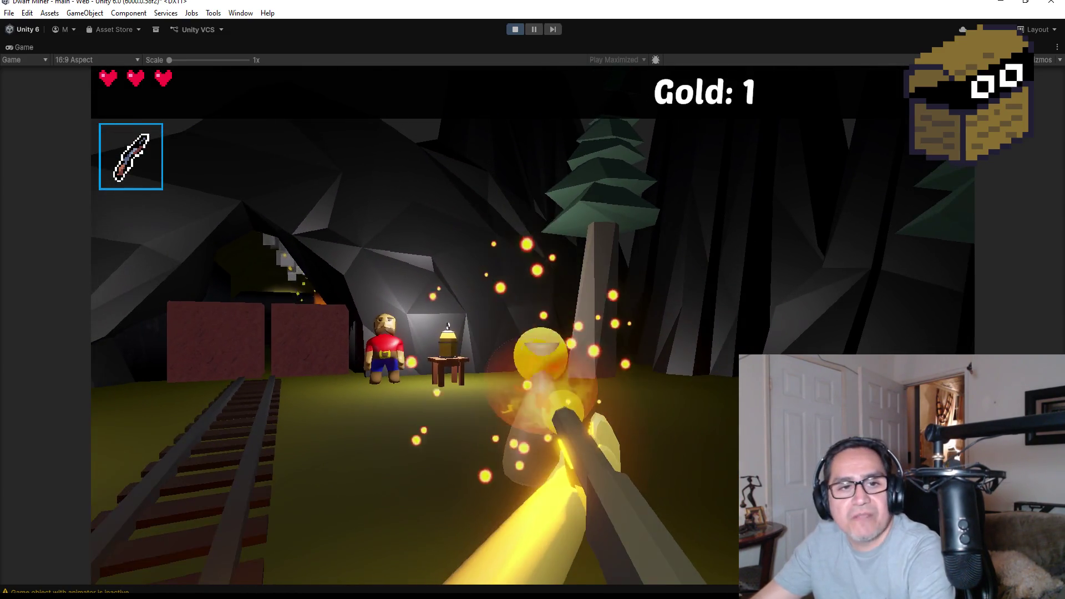
key("Escape")
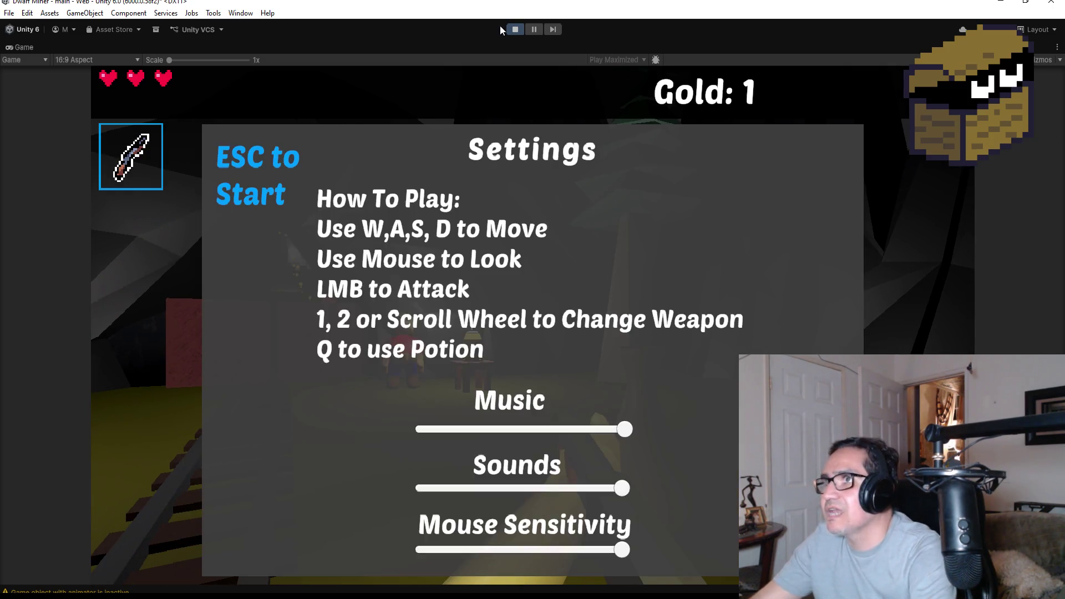
left_click(514, 30)
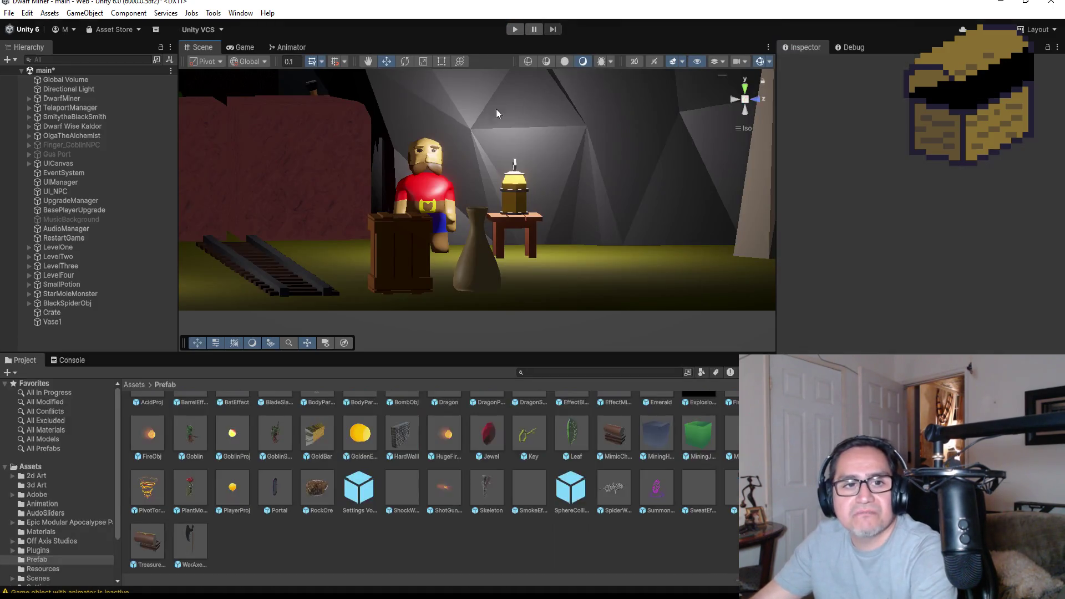
Select Vase1, then the Crate, and scroll through the Crate's components in the Inspector
left_click(61, 321)
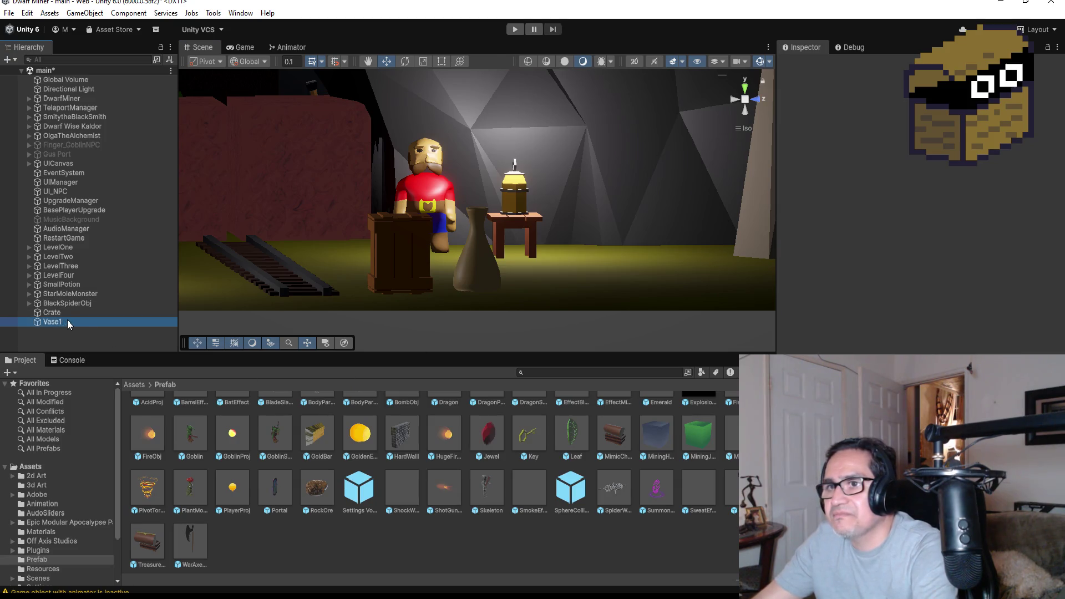
left_click(55, 313)
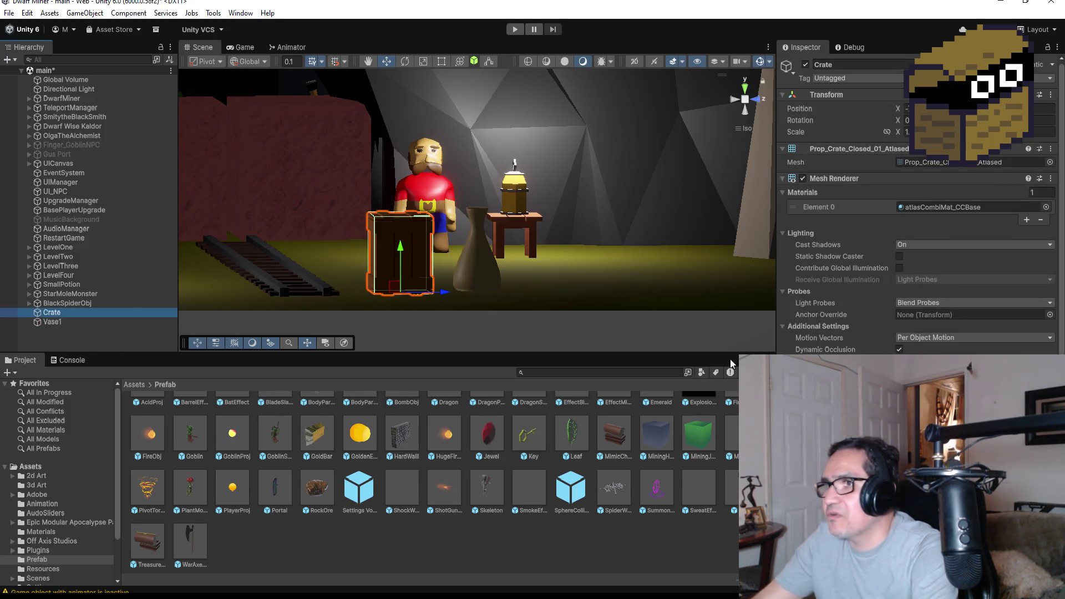
scroll(915, 222, "down", 3)
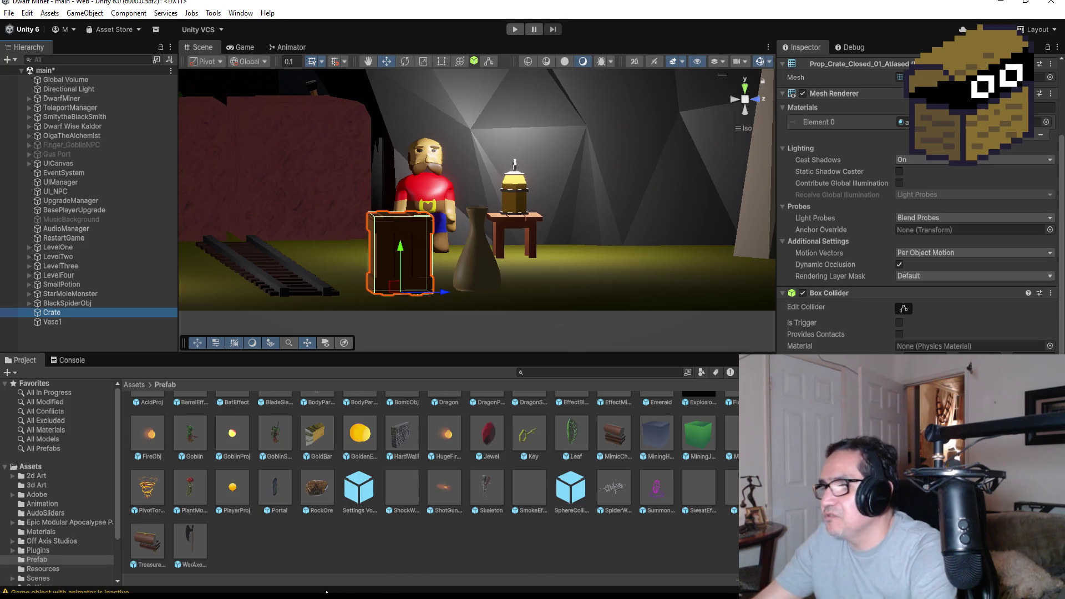
key("alt+Tab")
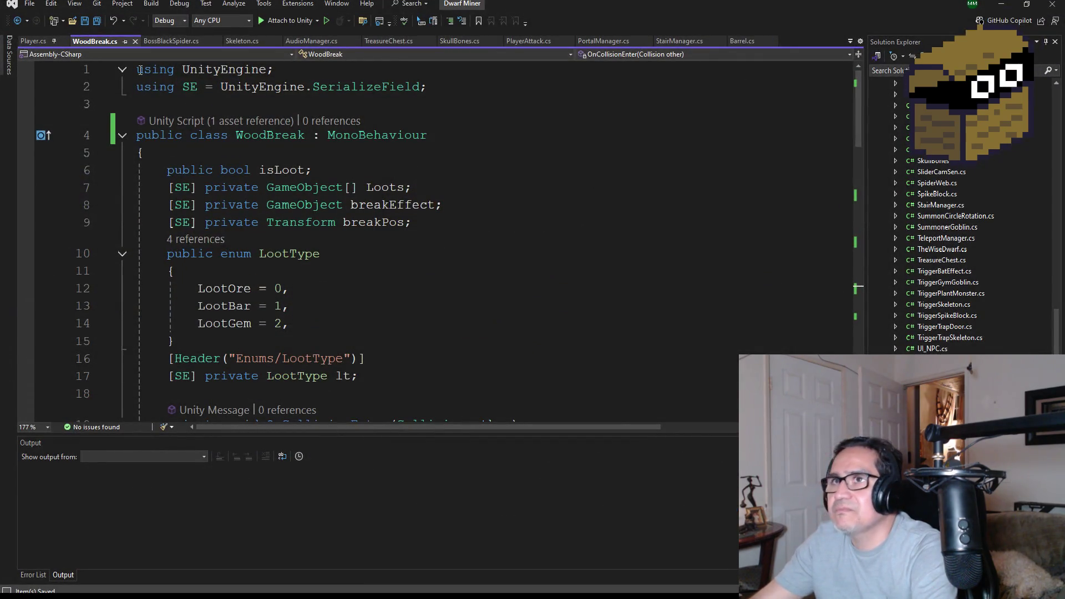
Review WoodBreak.cs's OnCollisionEnter loot code and place the caret after that method
scroll(401, 251, "down", 17)
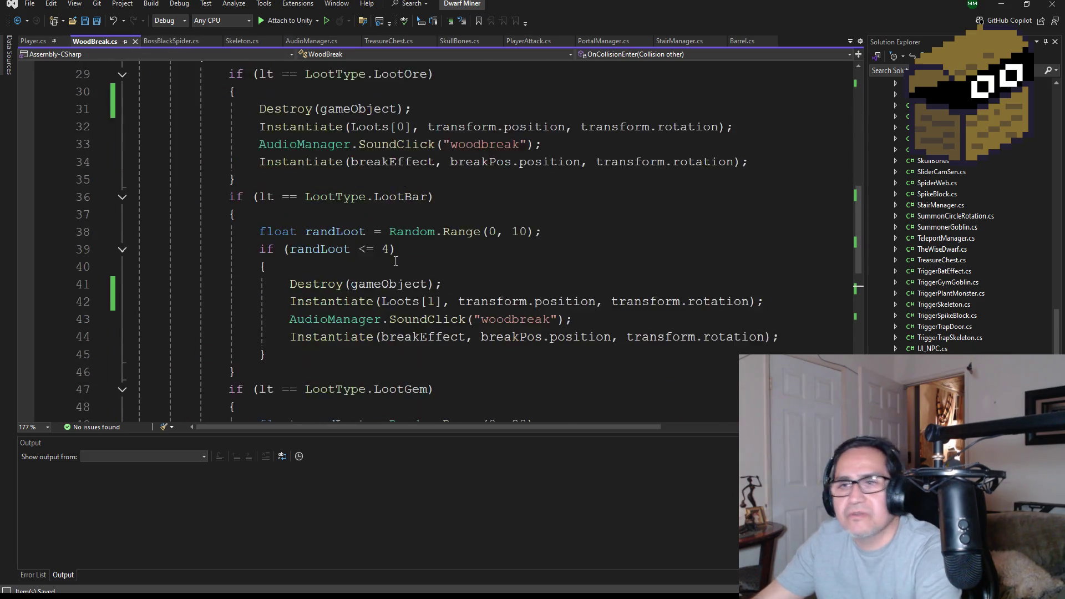
left_click(257, 162)
scroll(257, 164, "up", 14)
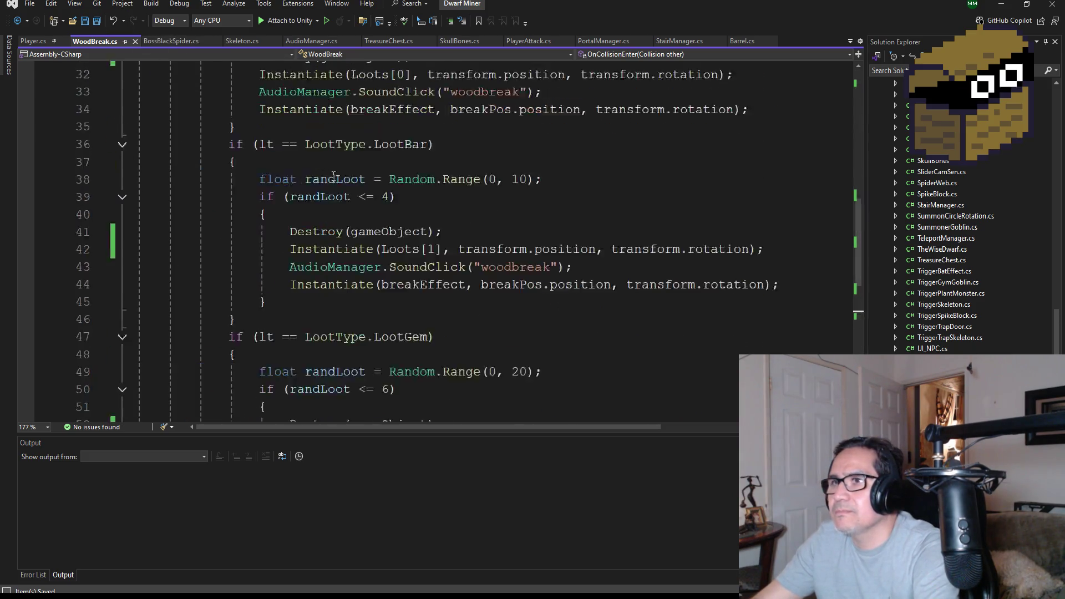
scroll(349, 202, "down", 15)
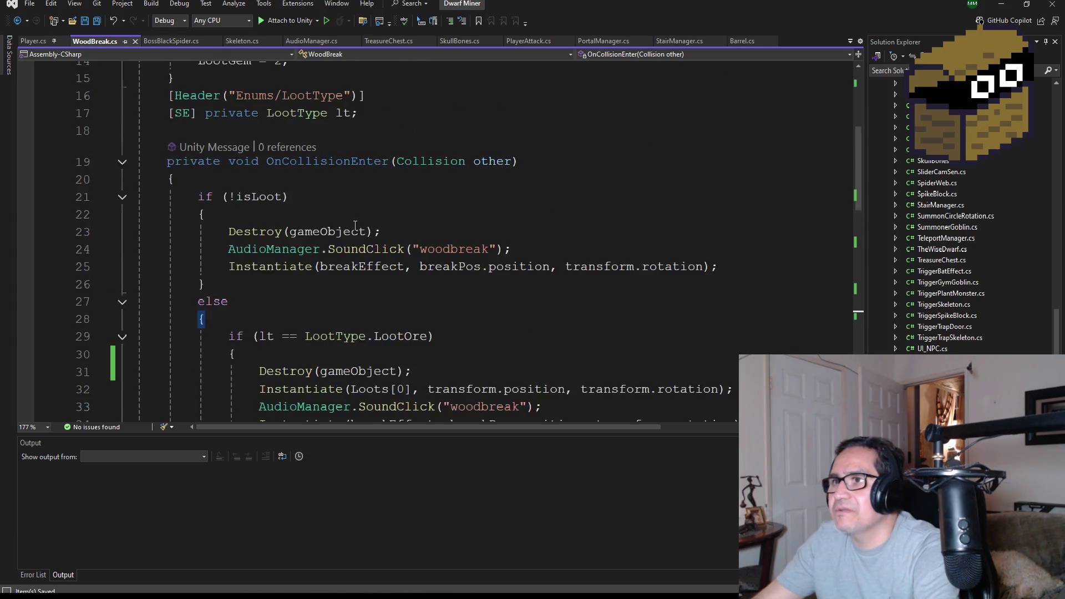
left_click(210, 127)
Add an empty OnTriggerEnter method to WoodBreak.cs via autocomplete
key("Return")
type("void Ontri")
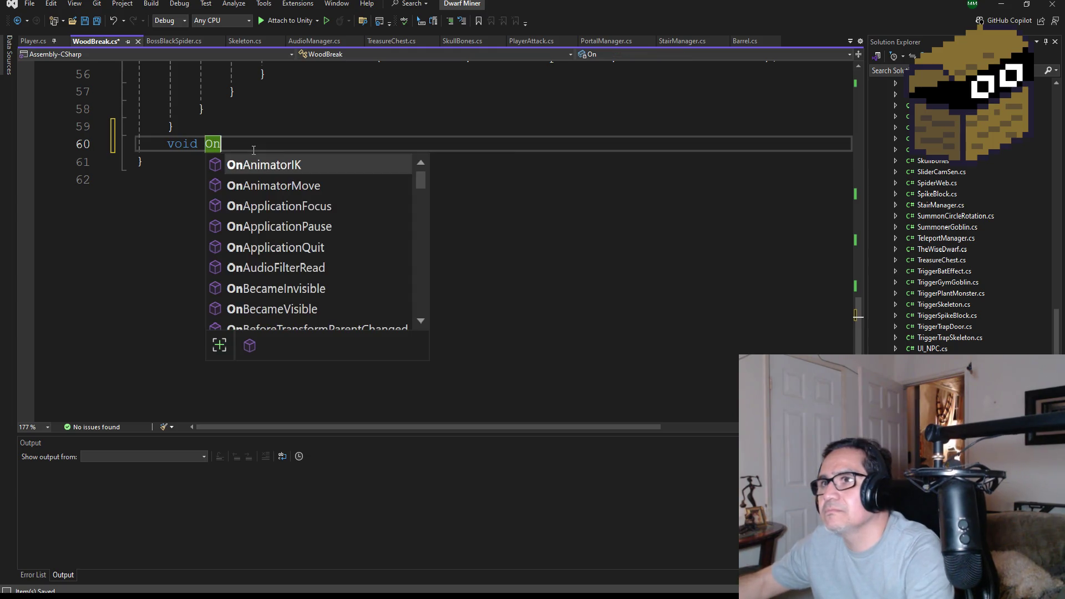
key("Tab")
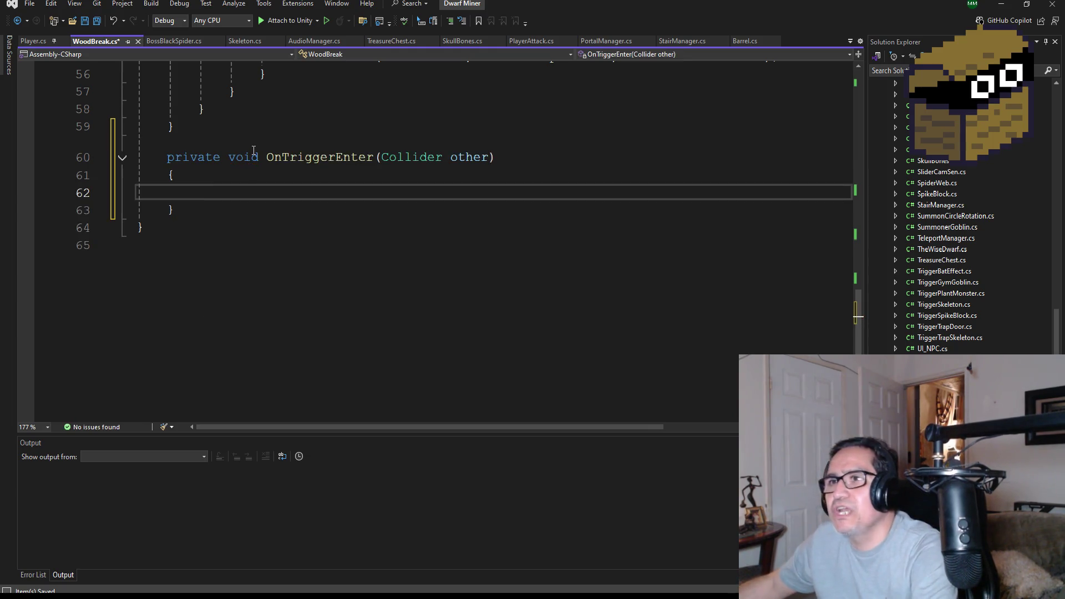
scroll(284, 154, "up", 2)
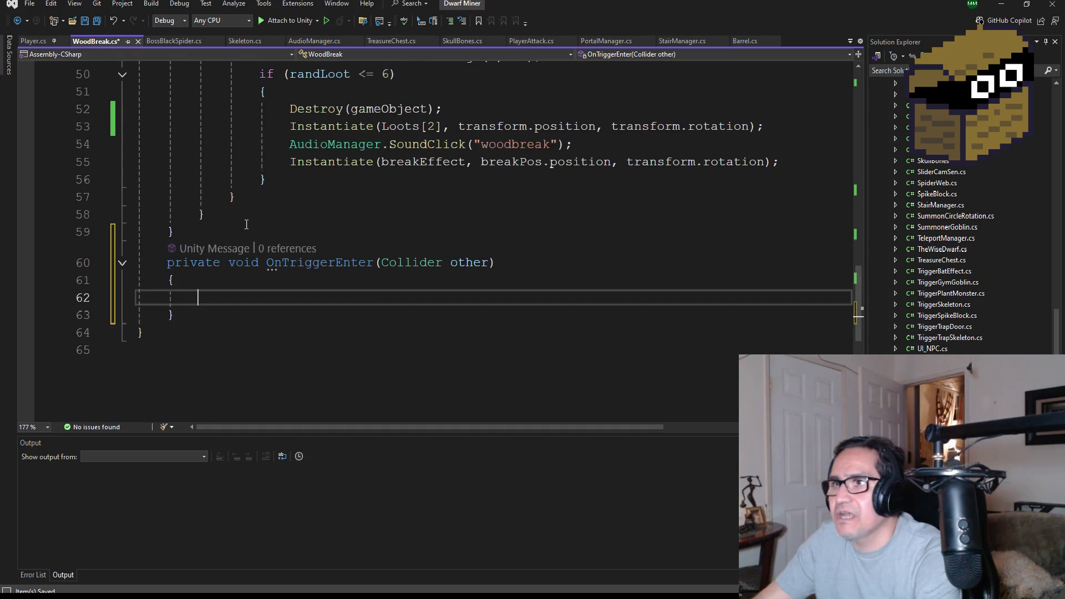
scroll(278, 250, "up", 2)
scroll(312, 271, "down", 1)
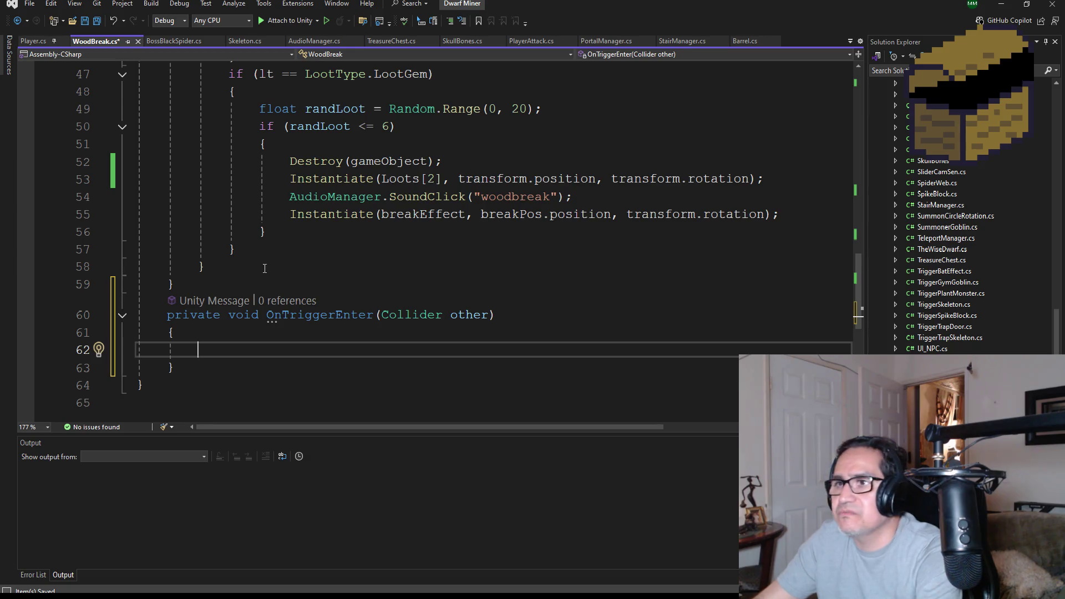
Copy the OnCollisionEnter loot-and-break code into the OnTriggerEnter body
key("shift+Up")
key("shift+Up")
key("shift+Up")
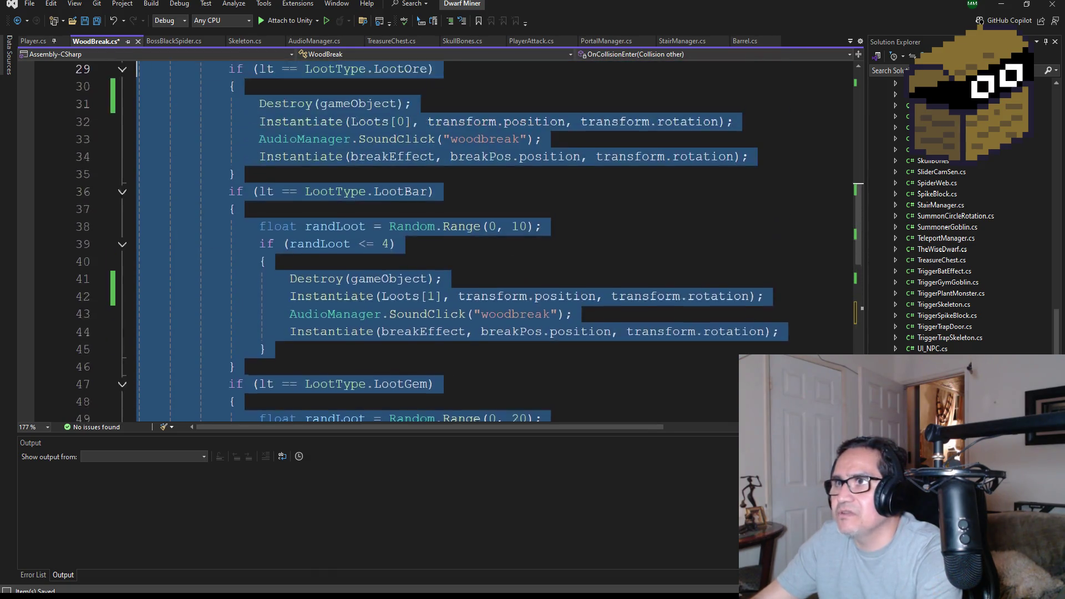
key("shift+Up")
key("shift+Up")
key("shift+Up")
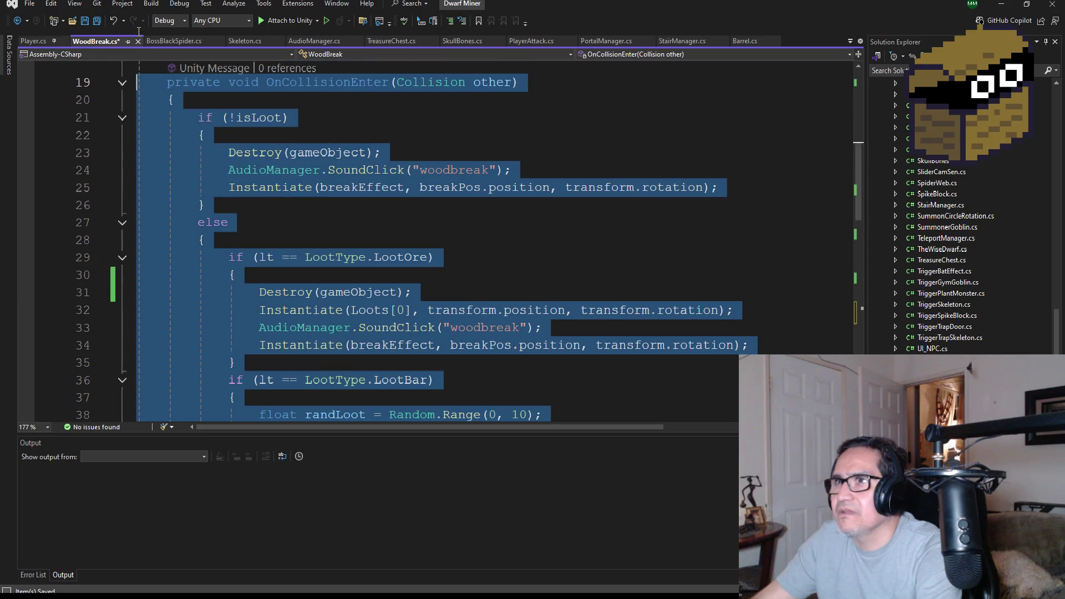
left_click(135, 135, "shift")
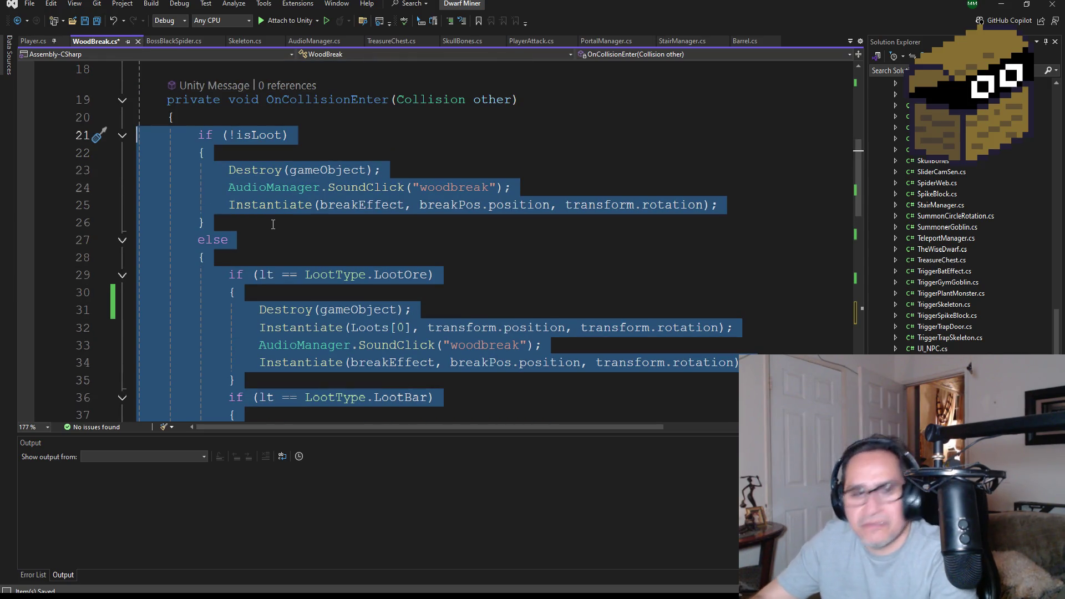
scroll(273, 224, "down", 13)
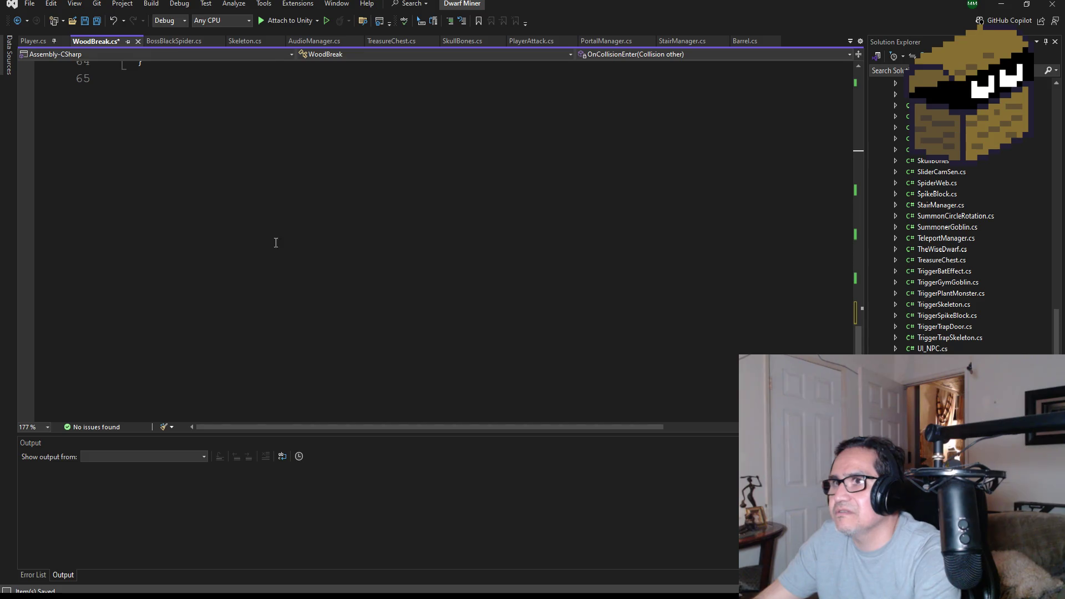
left_click(238, 184)
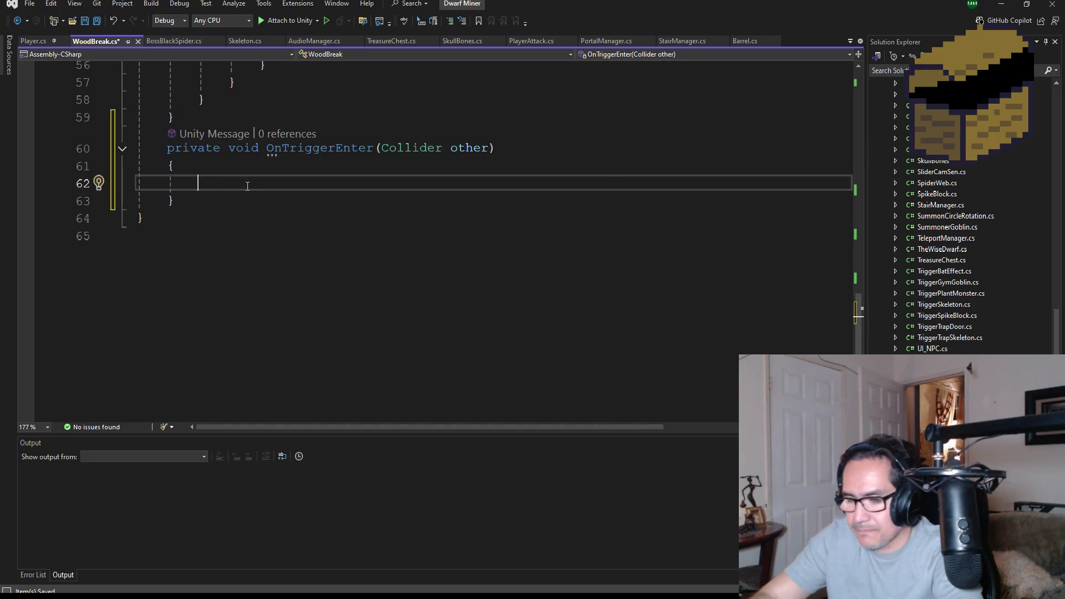
key("ctrl+v")
Save WoodBreak.cs and return to the Unity editor
scroll(396, 230, "up", 11)
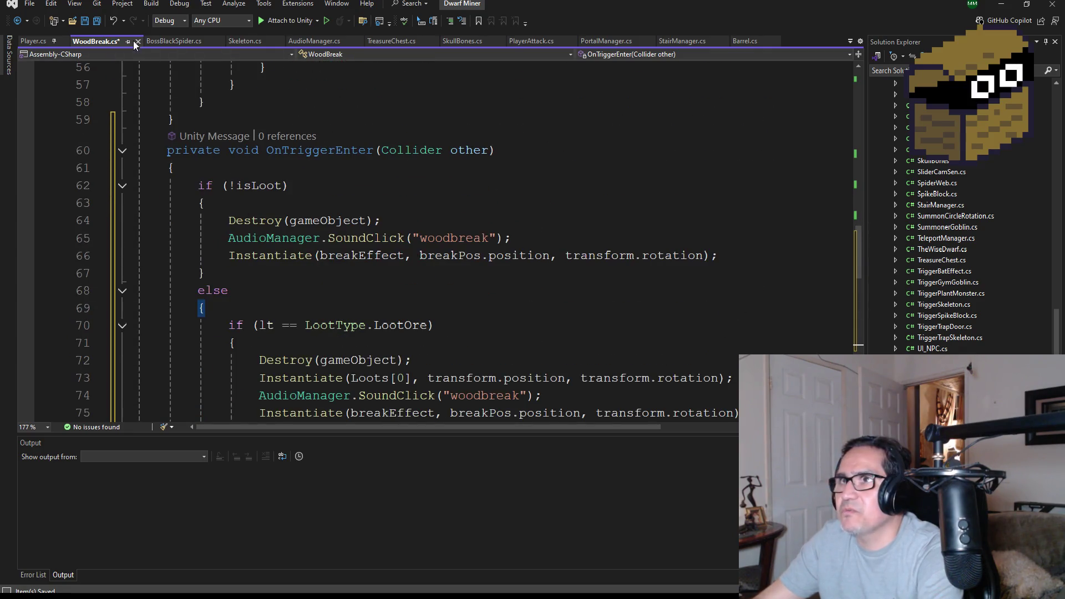
left_click(98, 22)
scroll(390, 203, "up", 18)
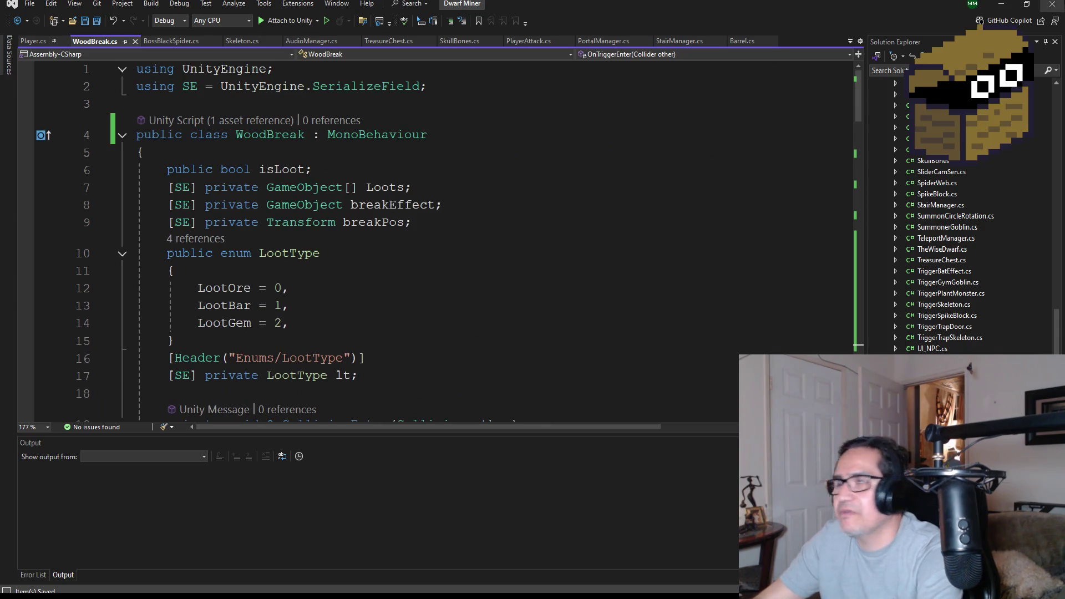
left_click(1005, 7)
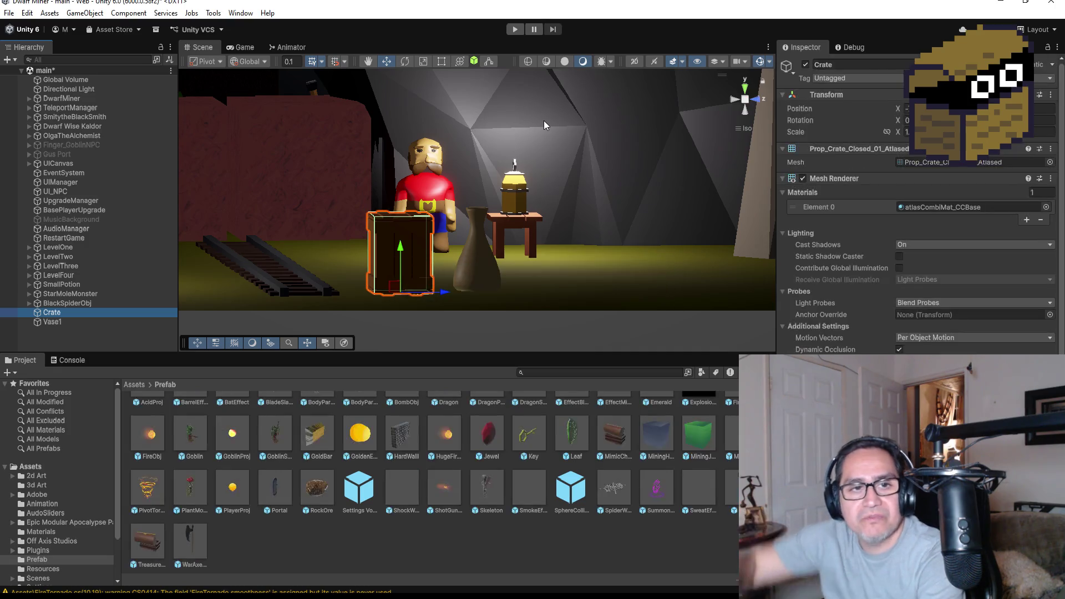
Play-test: smash the crate with the blade, collect the gold nugget, then stop play mode
left_click(516, 30)
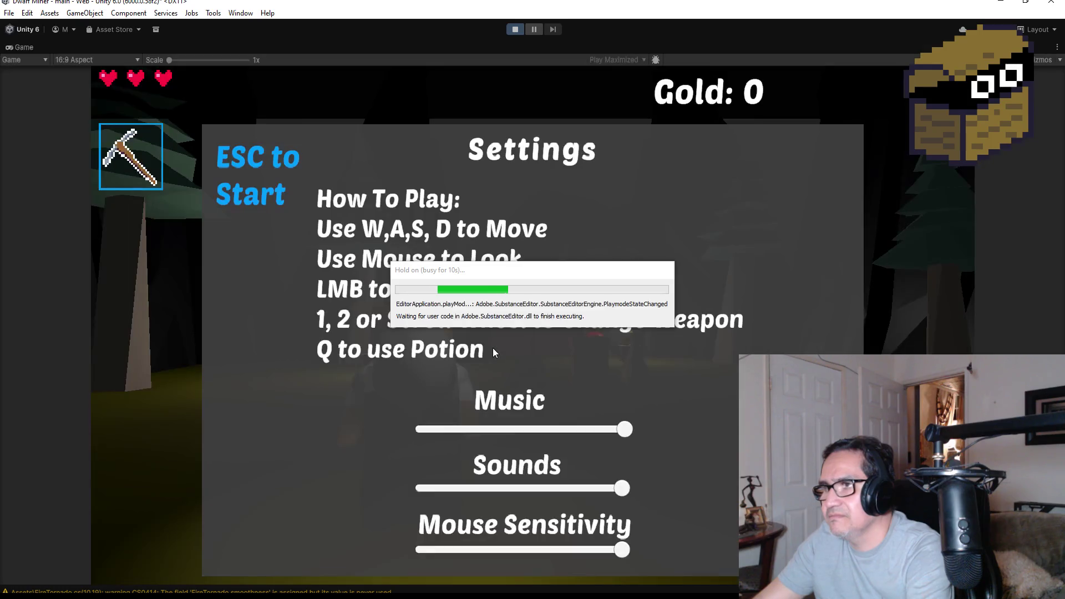
key("Escape")
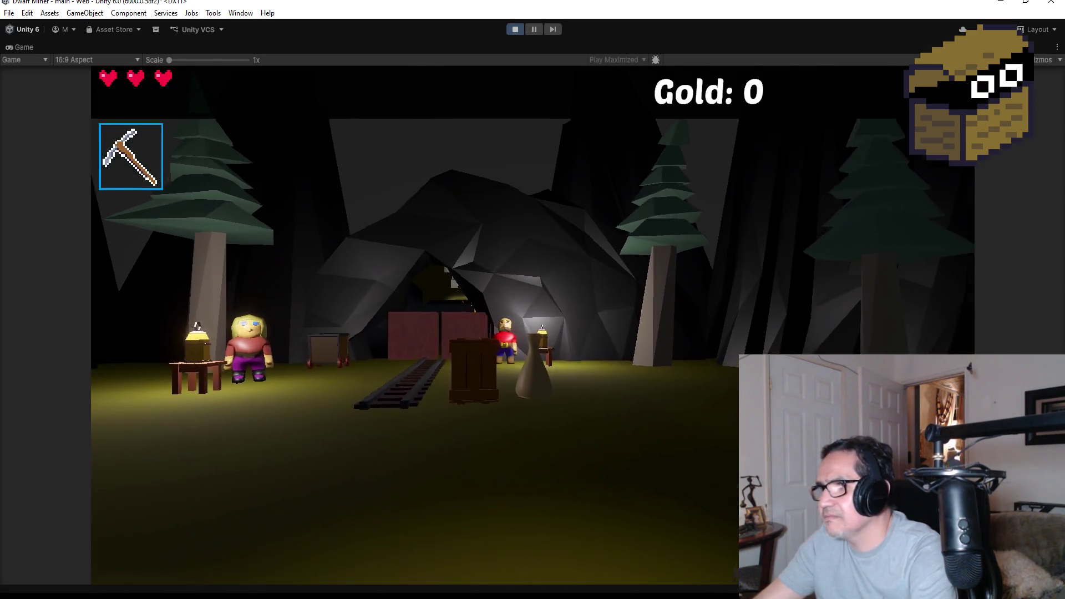
key("2")
left_click(532, 325)
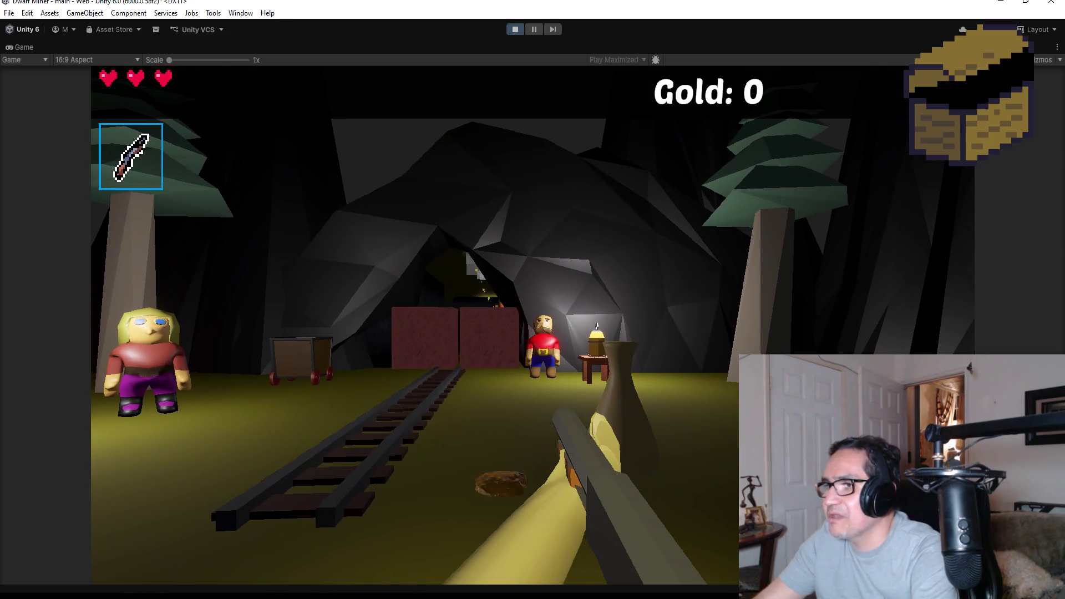
key("w")
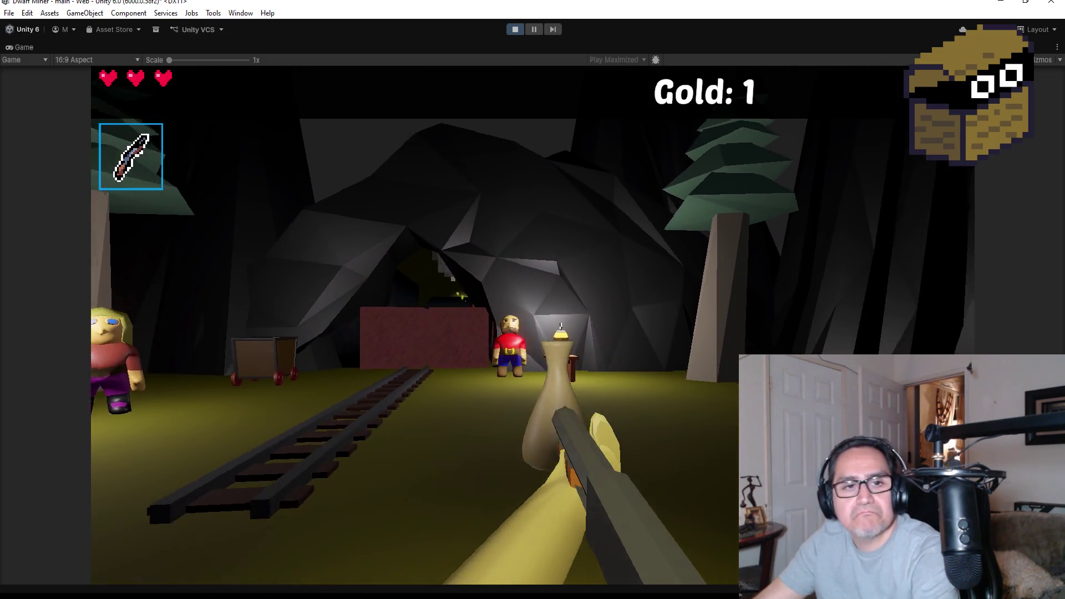
left_click(533, 324)
key("Escape")
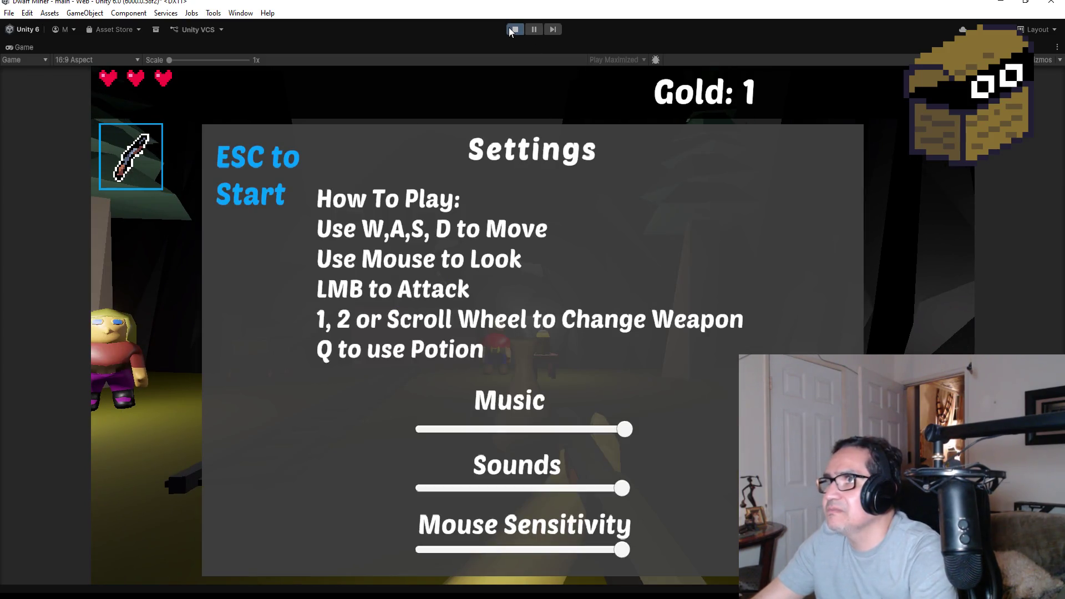
left_click(509, 28)
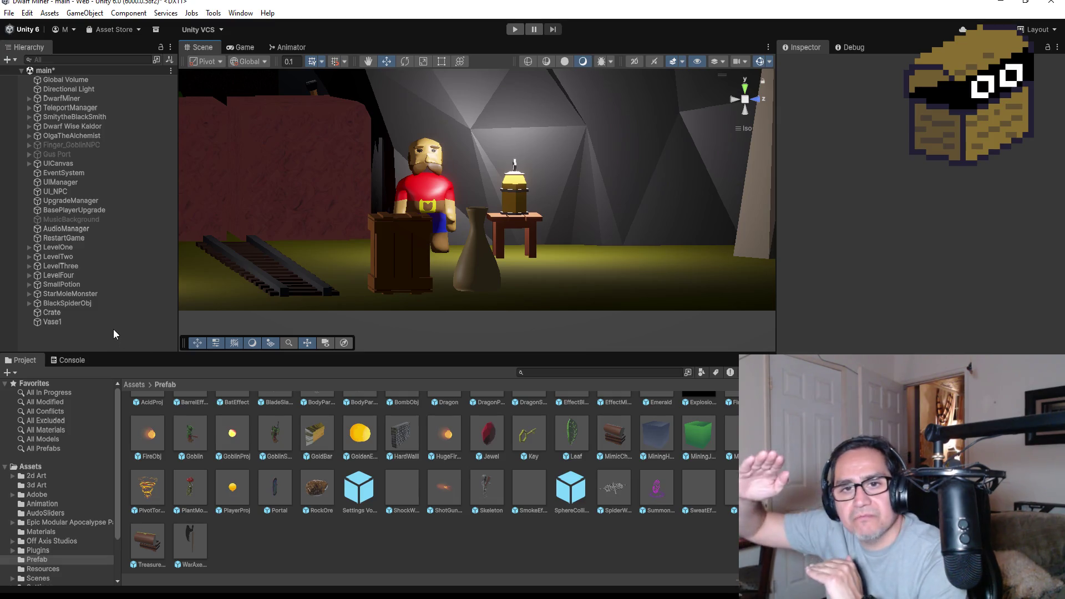
Inspect the Crate and Vase1 objects and switch the Scene view to a top-down view
left_click(66, 314)
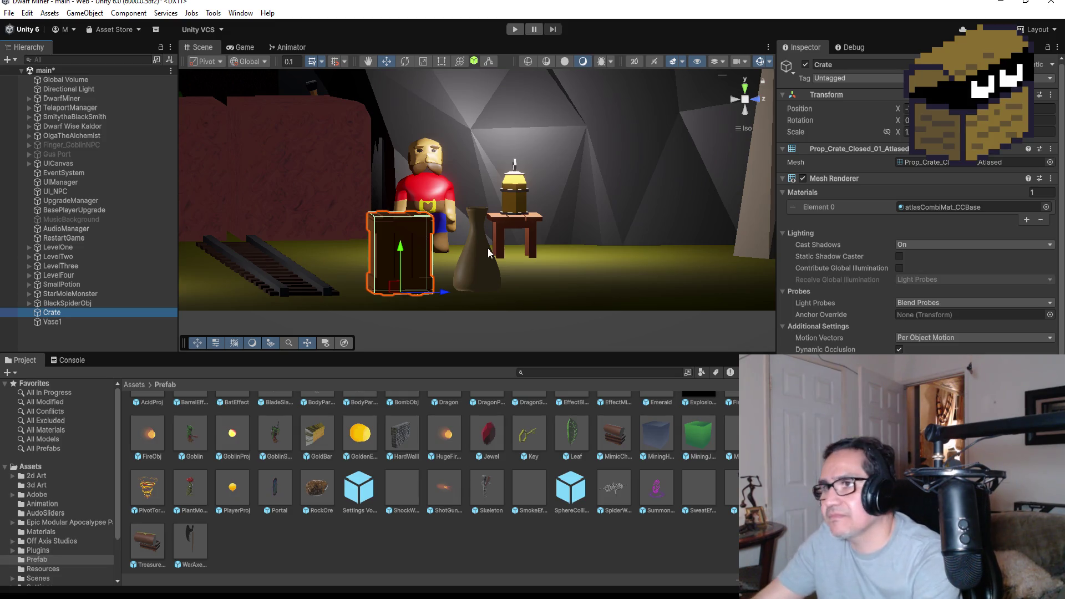
left_click(74, 321)
left_click(64, 312)
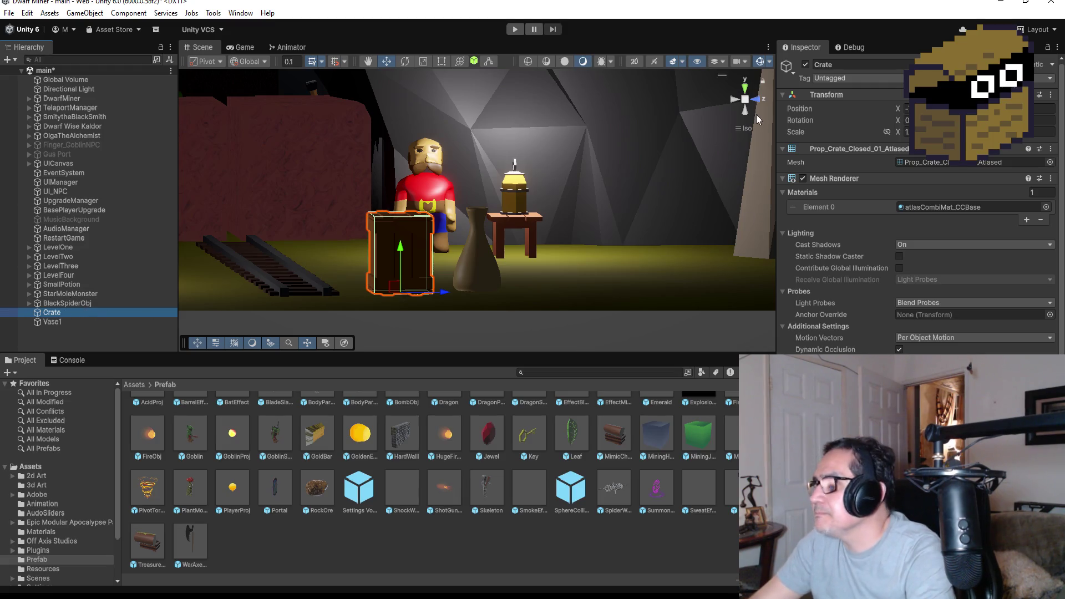
scroll(555, 252, "down", 3)
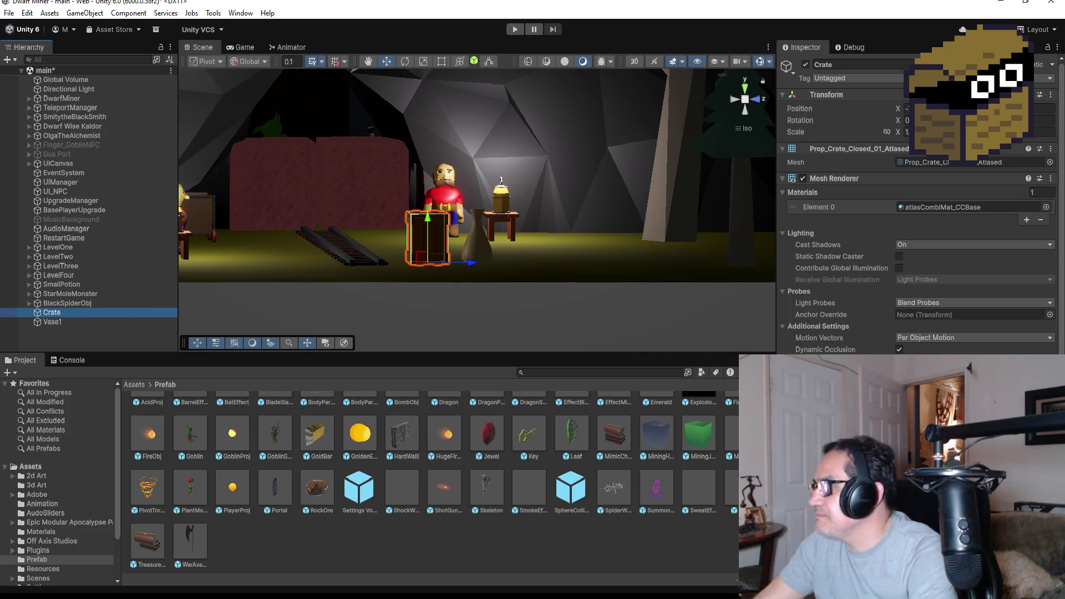
scroll(915, 222, "down", 3)
scroll(507, 251, "up", 4)
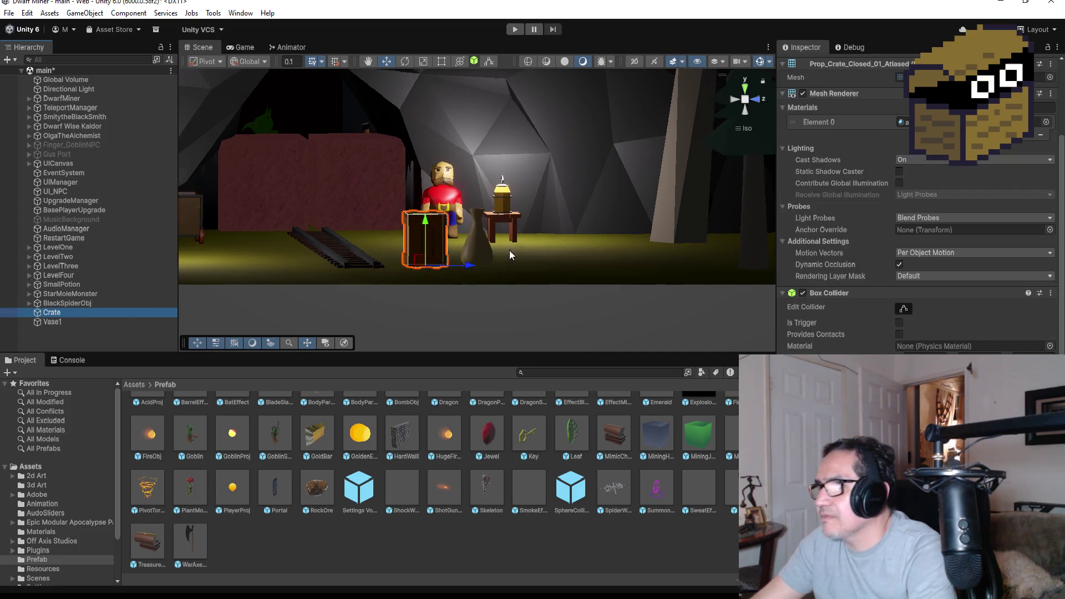
left_click(745, 86)
scroll(927, 164, "up", 3)
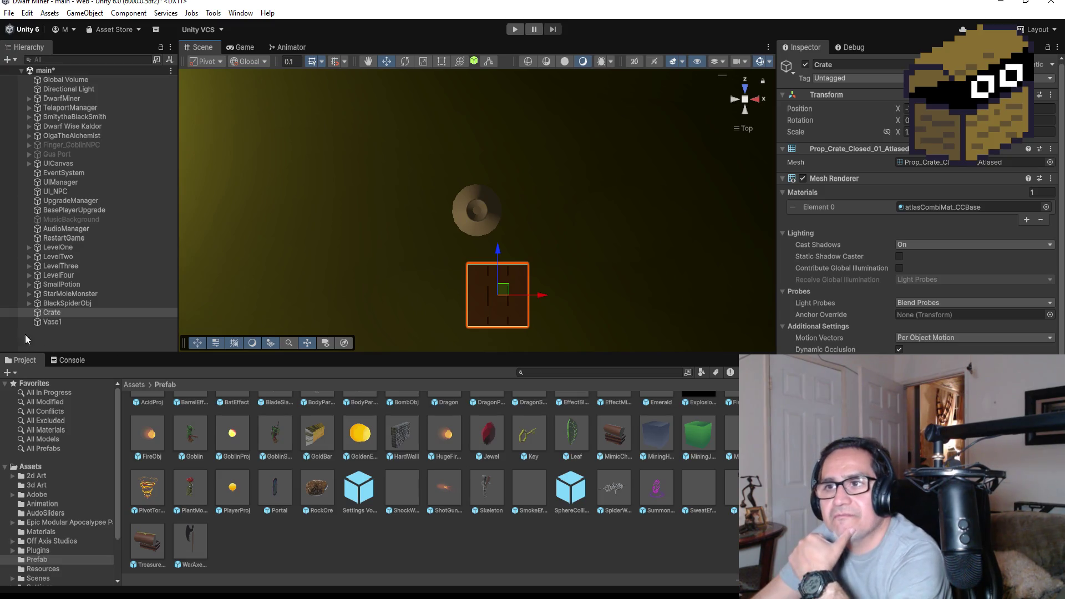
Frame Vase1 in the Scene view and orbit to a perspective view beside the crate
left_click(61, 314)
left_click(77, 323)
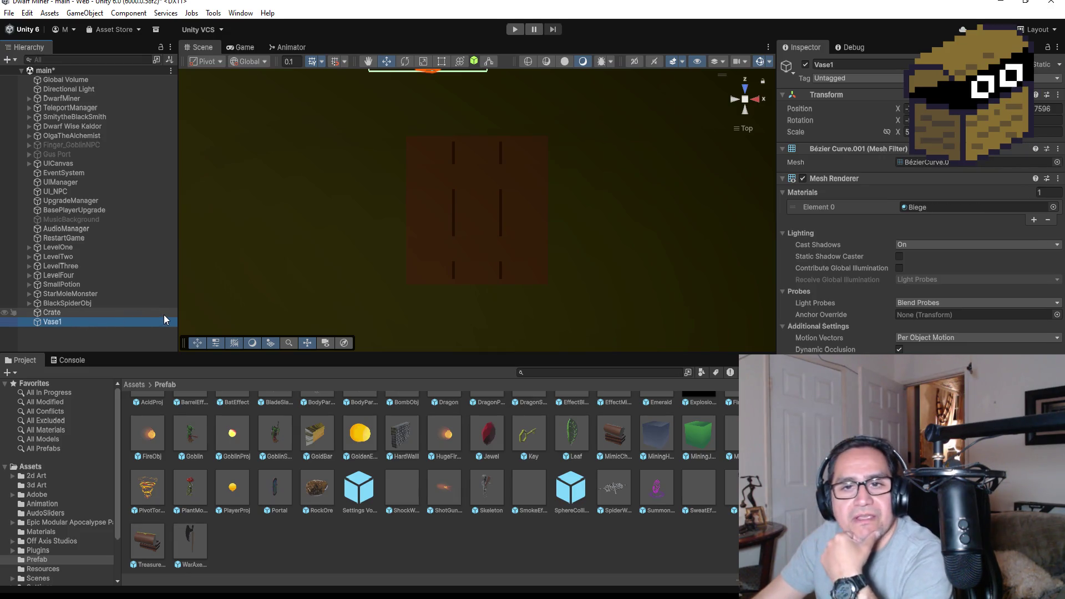
double_click(60, 325)
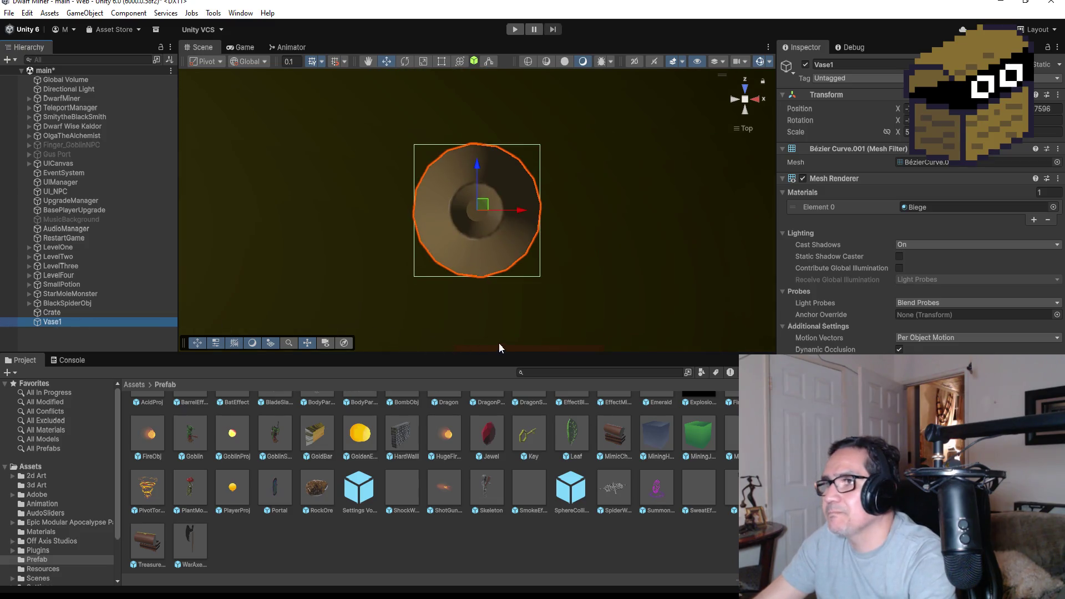
scroll(555, 322, "up", 2)
mouse_move(584, 300)
left_mouse_down()
mouse_move(533, 147)
mouse_move(390, 49)
mouse_move(578, 169)
left_mouse_up()
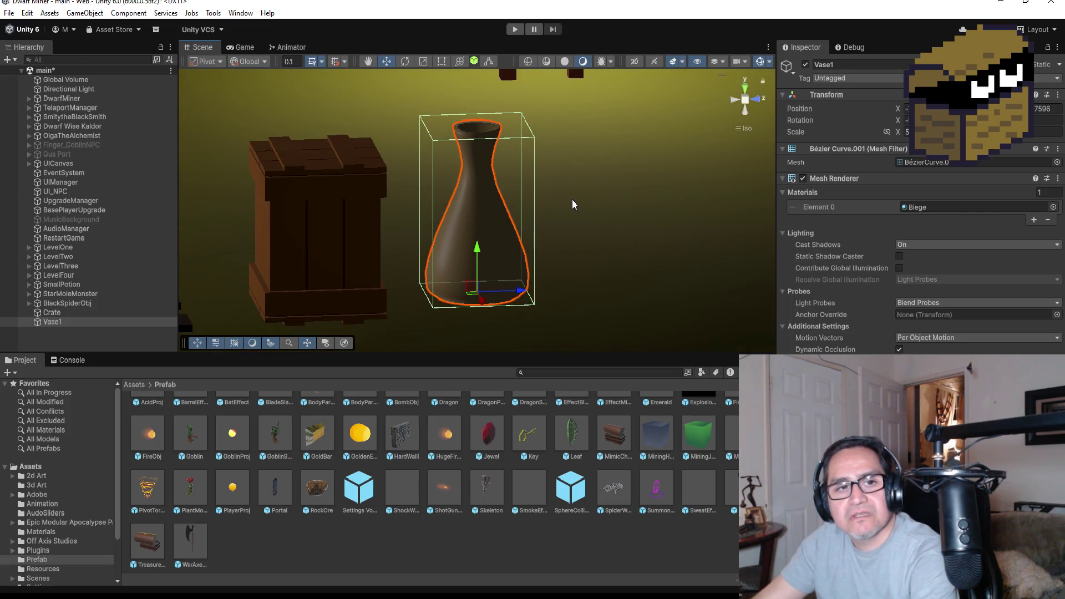
scroll(183, 464, "up", 1)
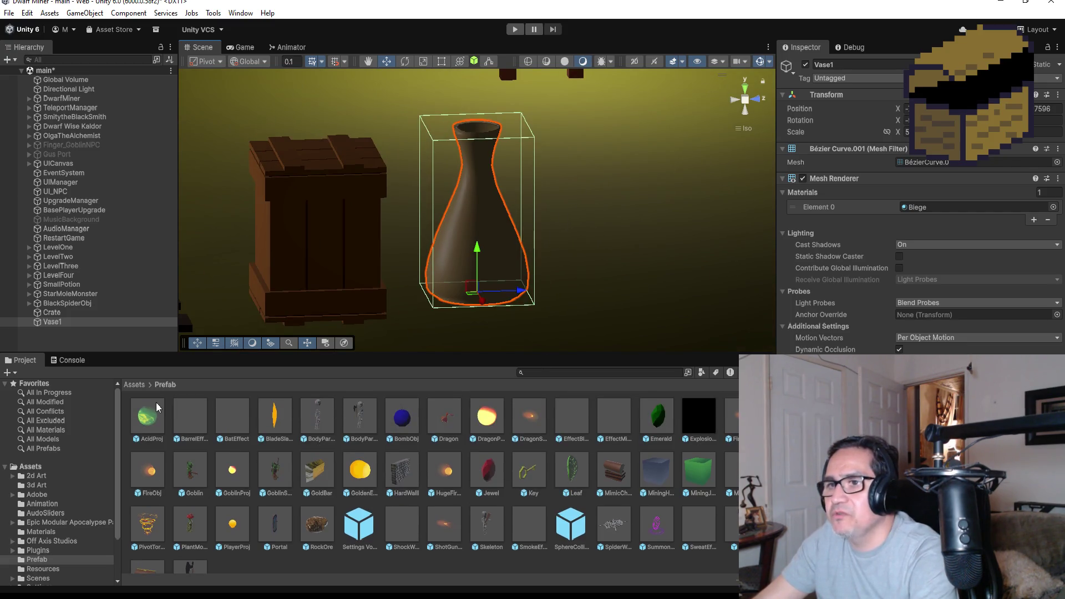
Navigate from the Assets root into the Materials folder
left_click(134, 384)
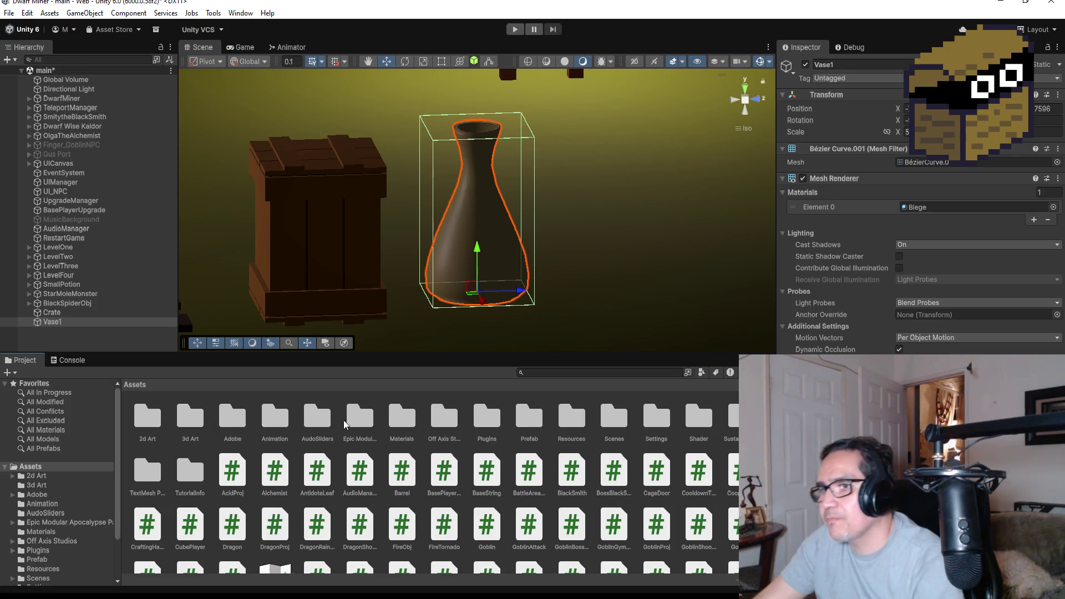
left_click(271, 421)
left_click(314, 430)
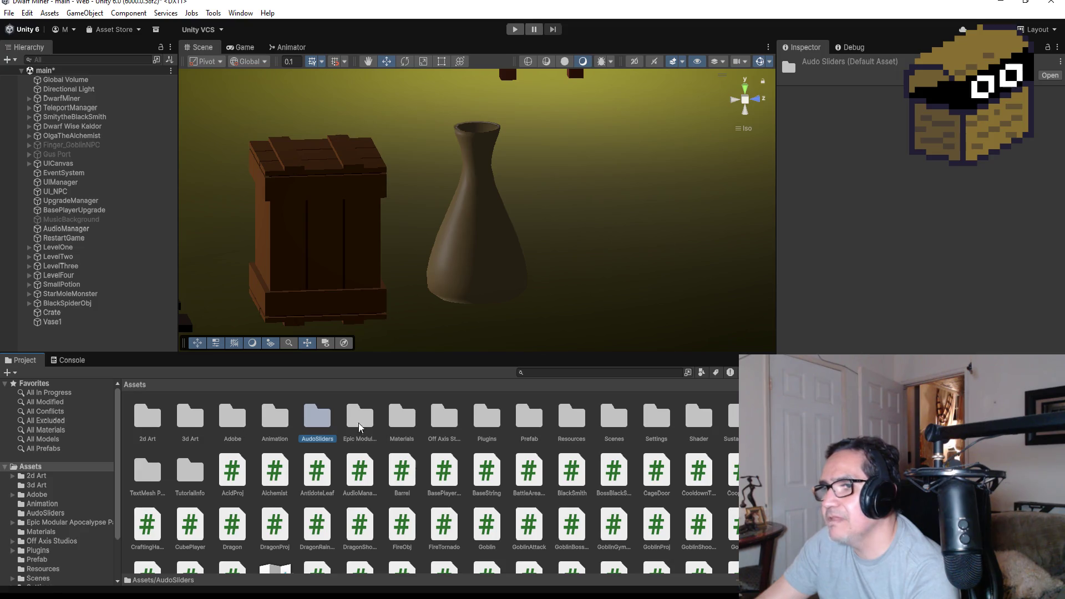
double_click(402, 423)
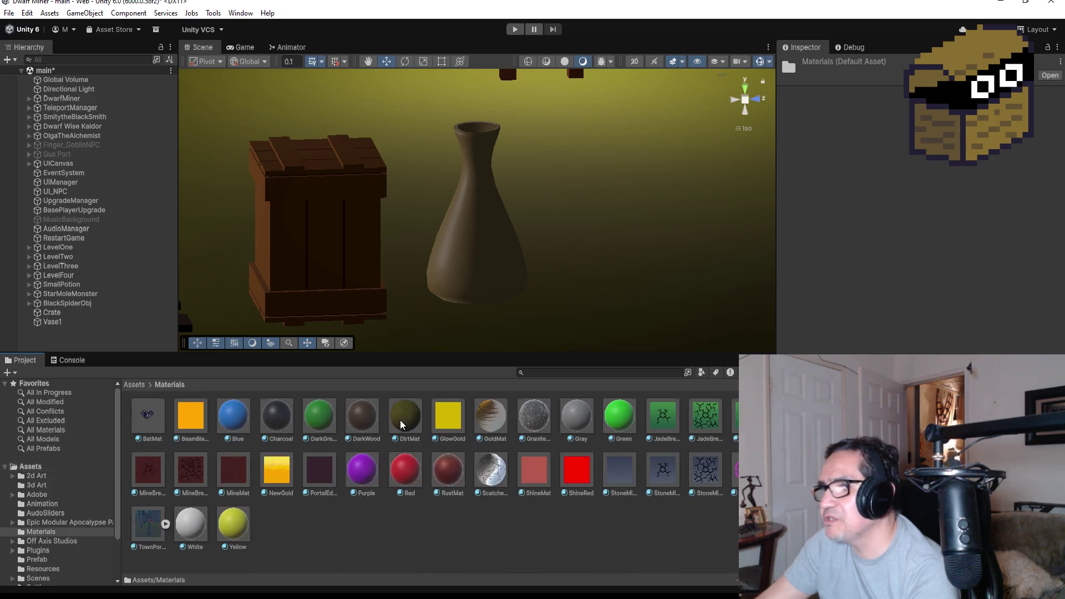
Bring up the Materials folder's context menu and its Create submenu
right_click(291, 529)
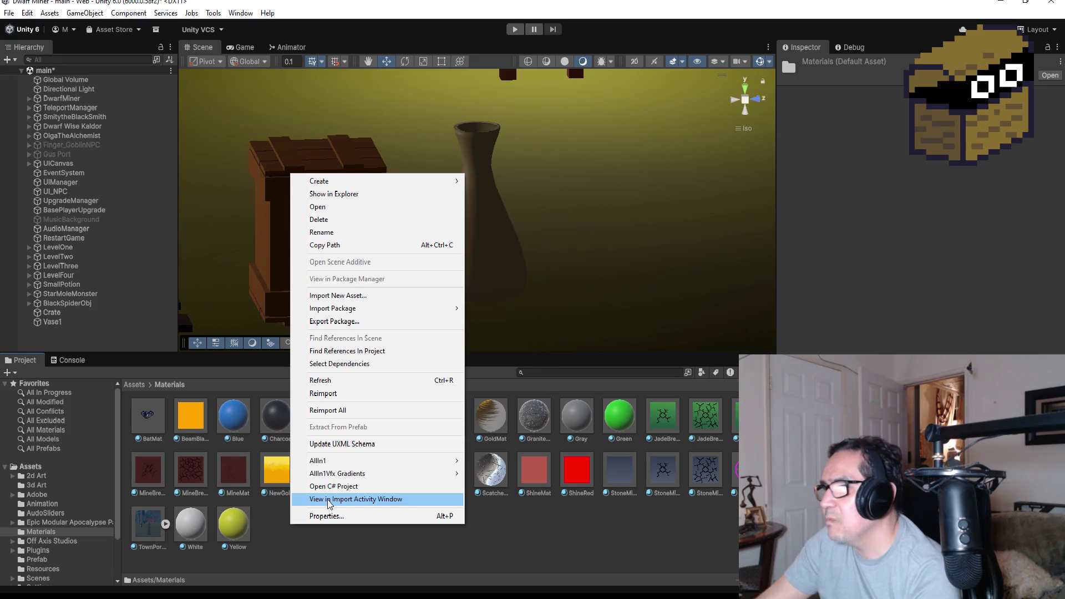
left_click(268, 527)
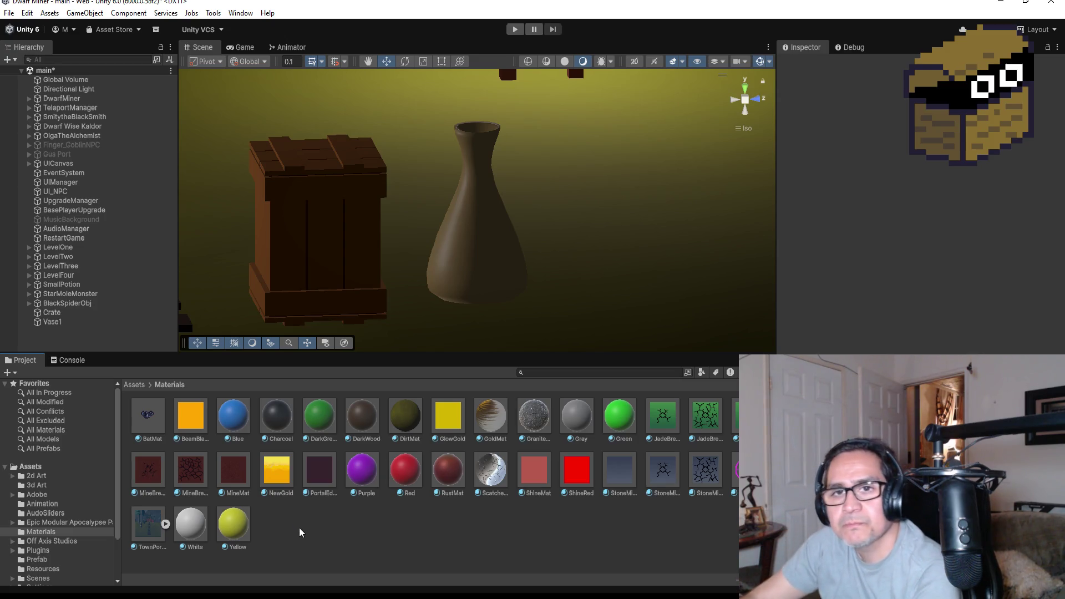
left_click(284, 524)
right_click(284, 524)
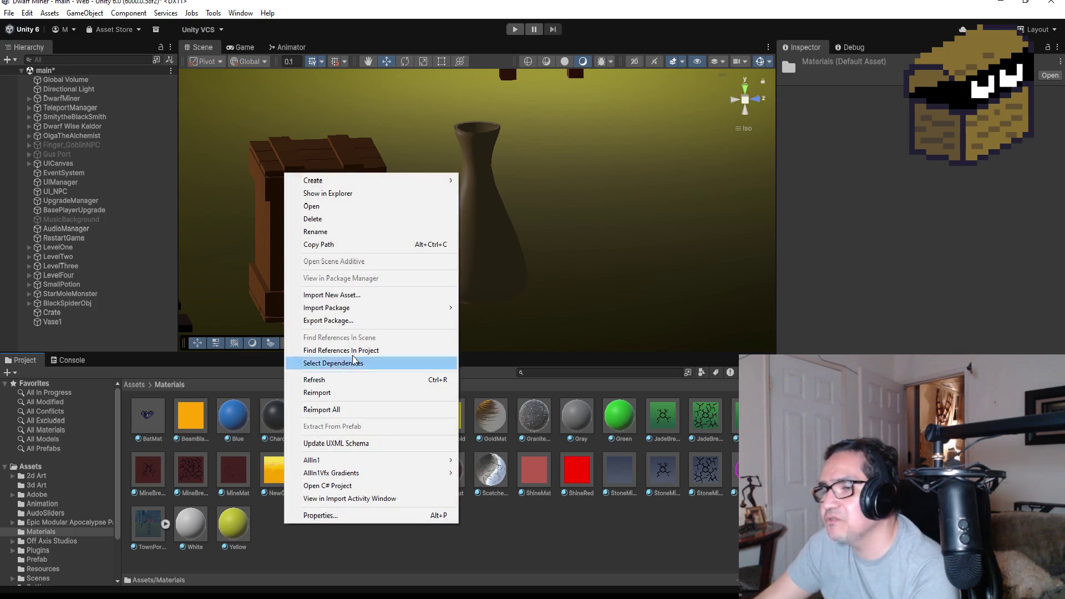
mouse_move(356, 179)
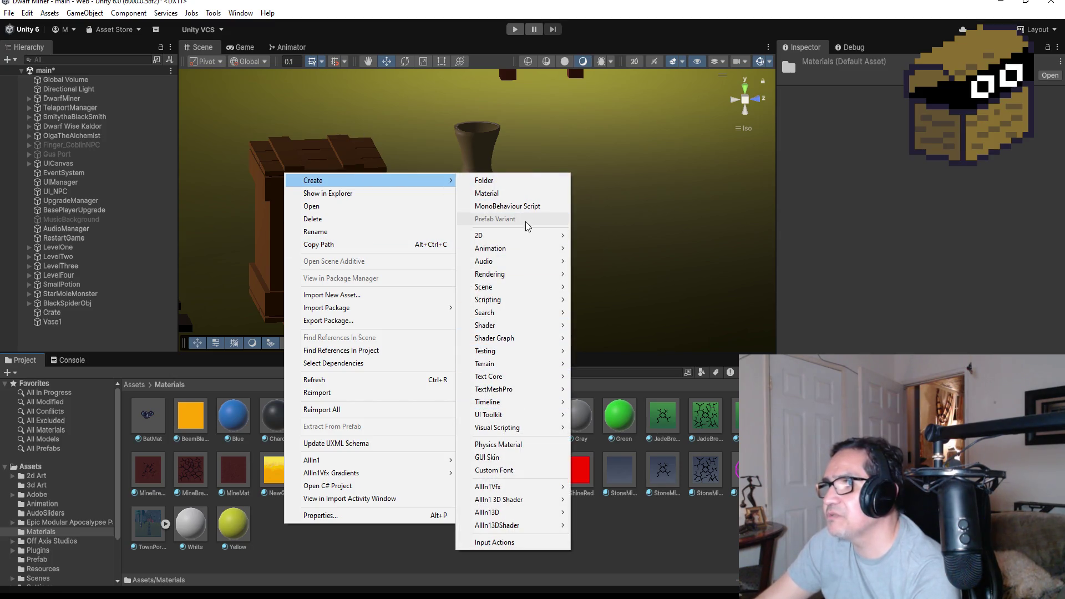
Create a material named VaseMat and set its shader to AllIn1Vfx/AllIn1Vfx
left_click(509, 197)
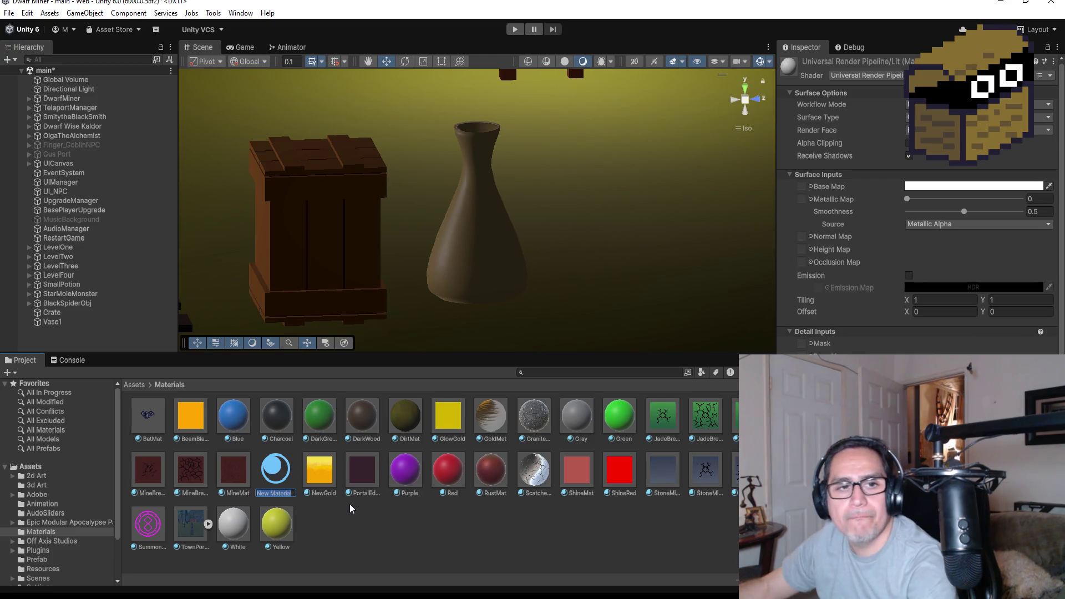
type("Vase")
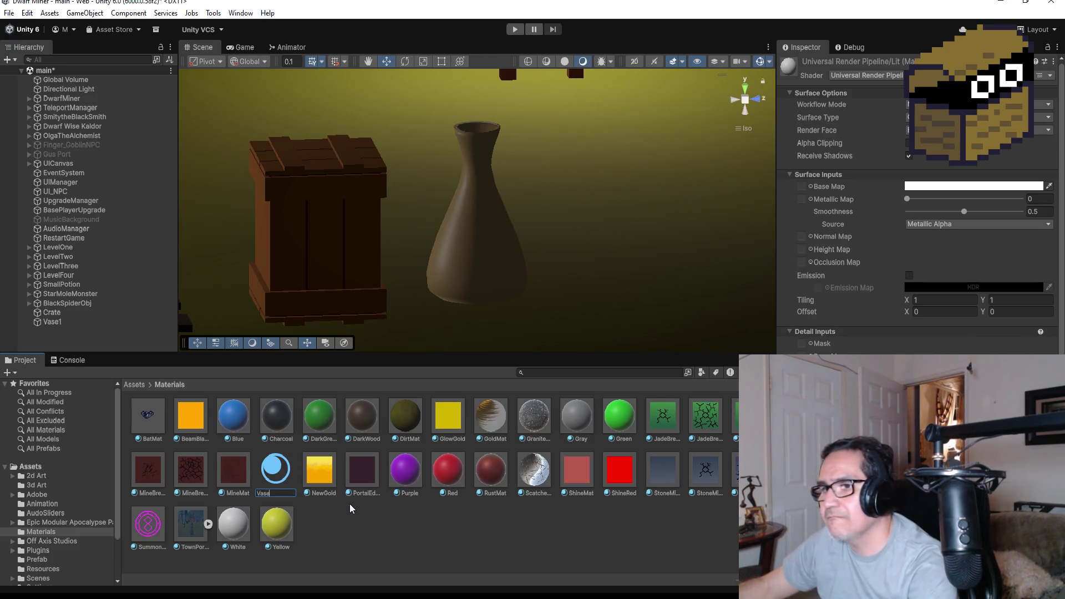
type("Mat")
key("Return")
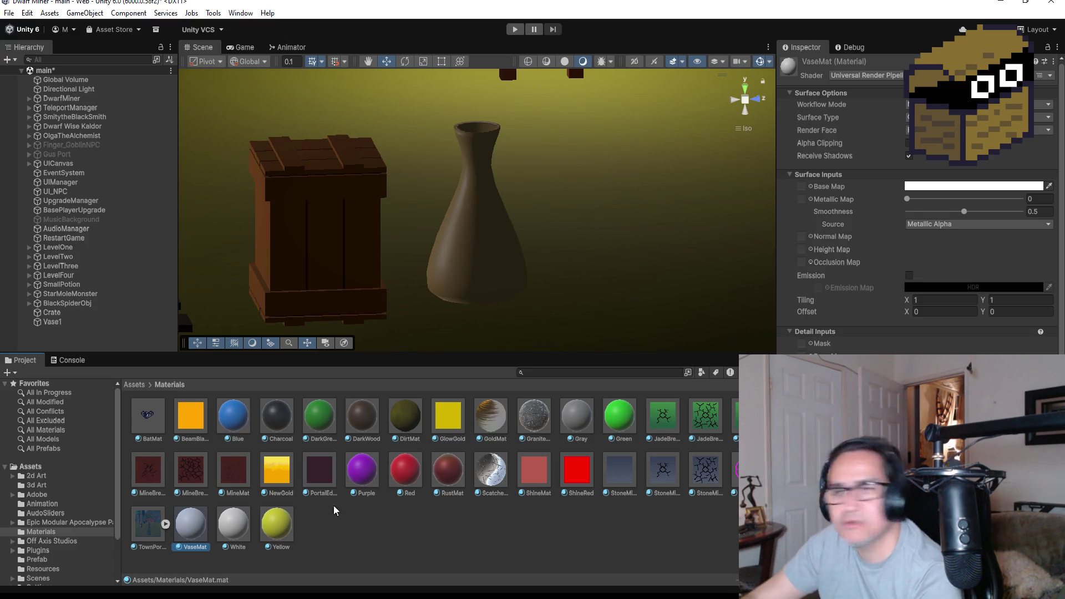
left_click(873, 80)
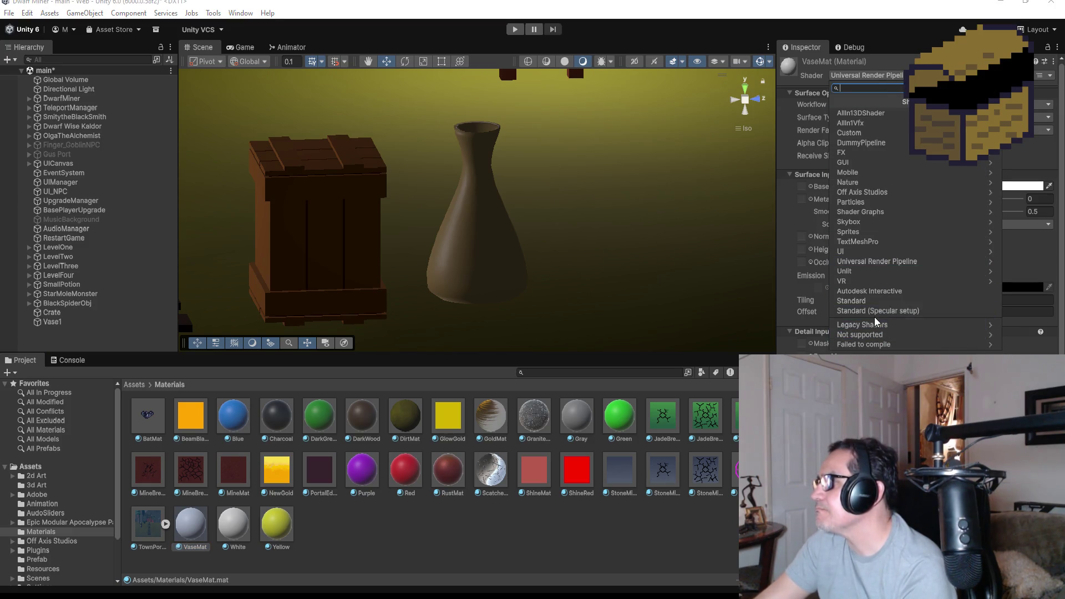
left_click(880, 123)
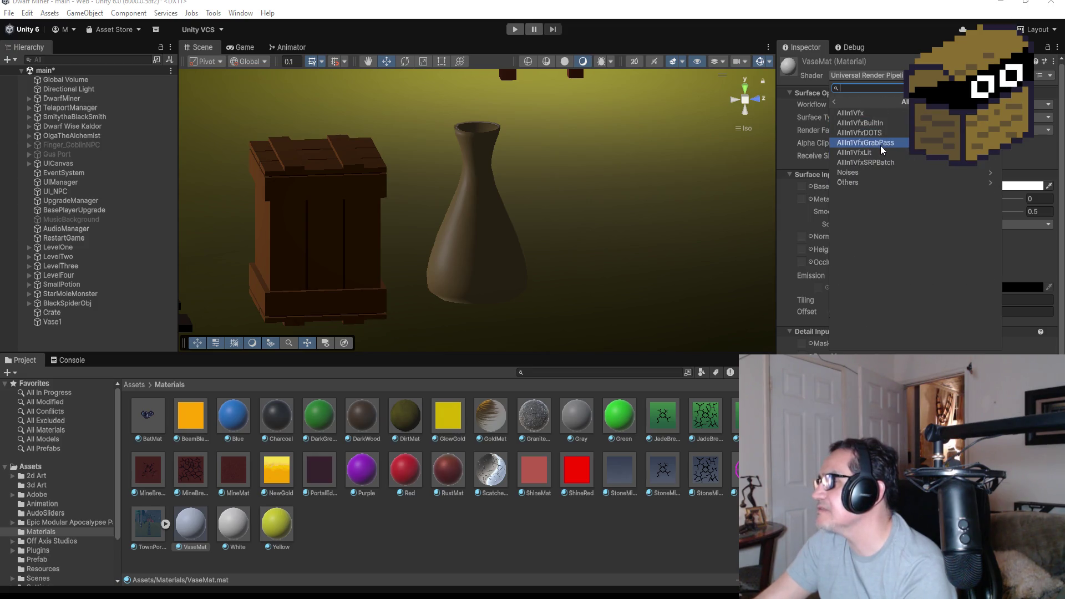
left_click(871, 112)
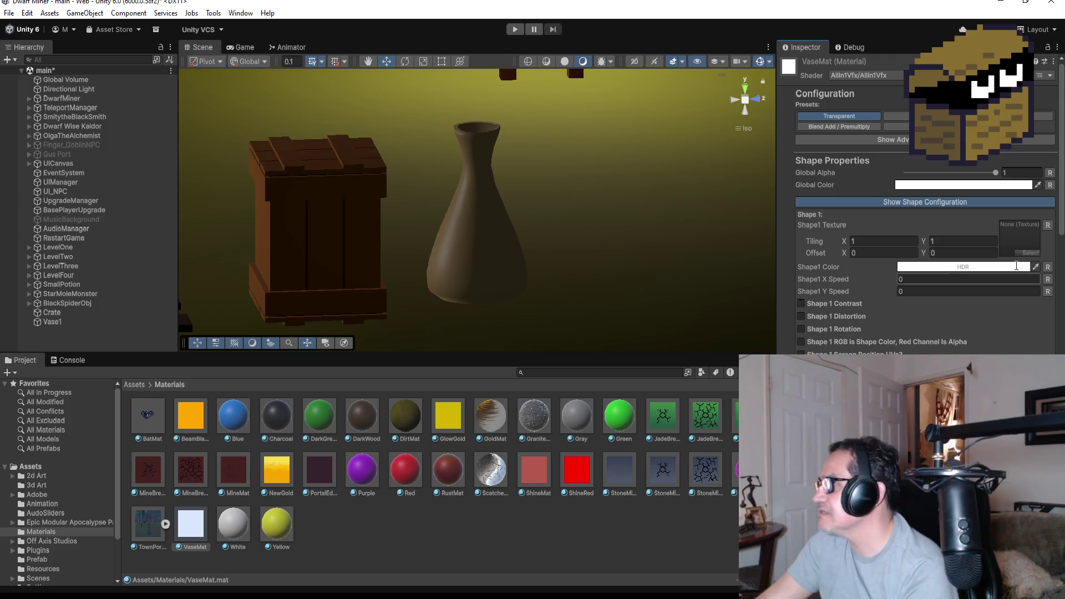
Set VaseMat's Shape1 Color to a darker saturated green
left_click(975, 267)
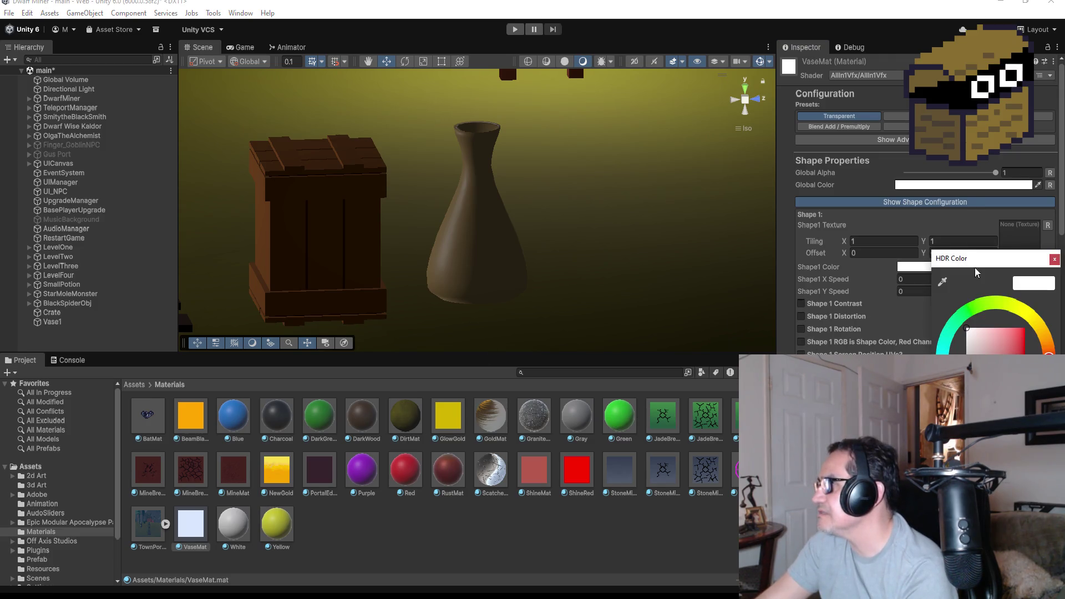
left_click(976, 306)
left_click(1025, 327)
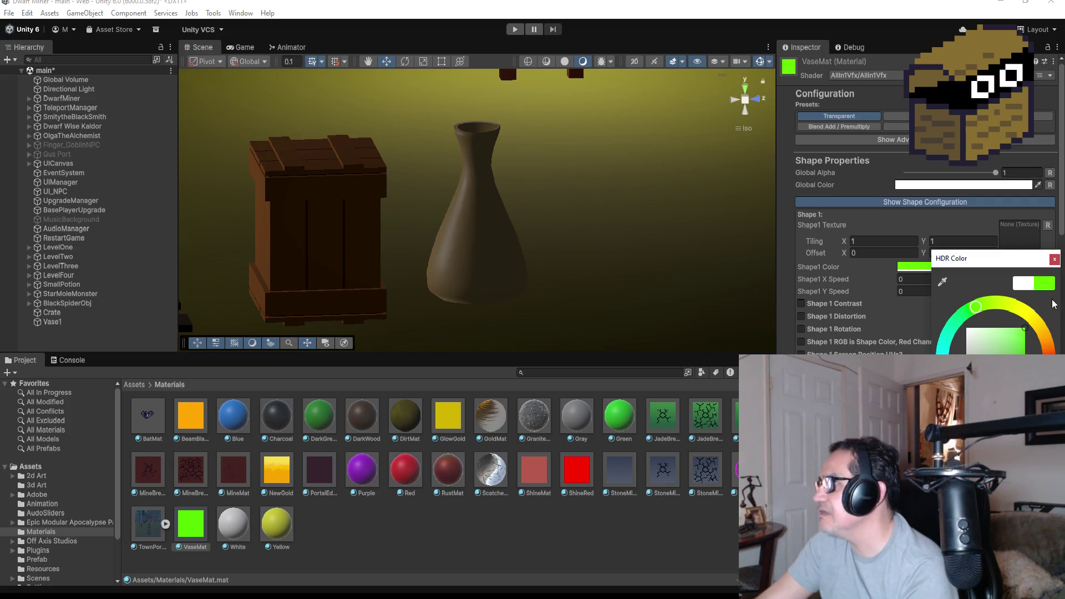
left_click(1020, 346)
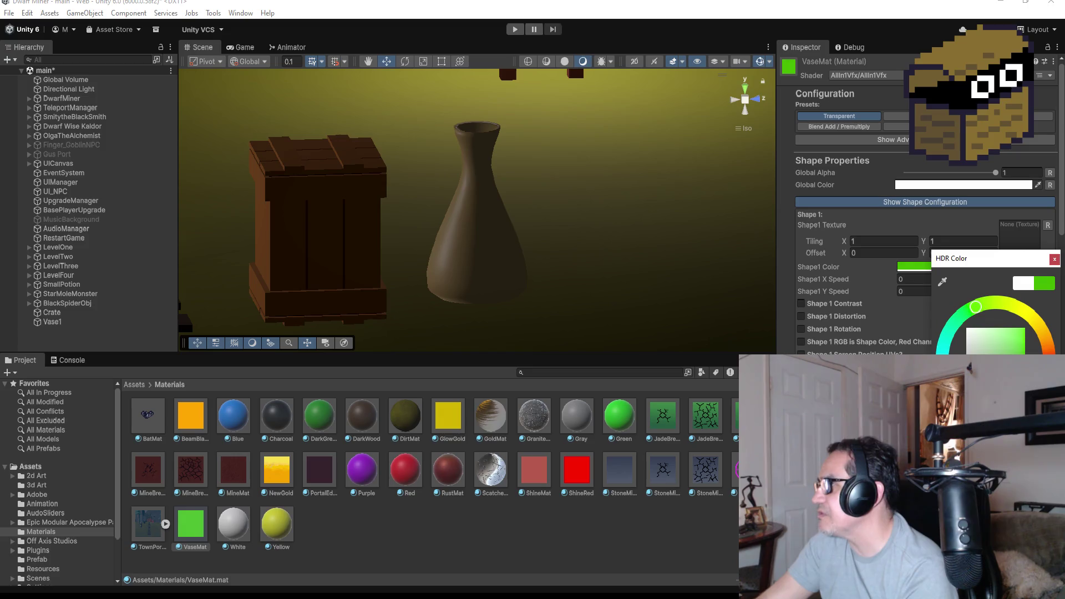
left_click(1054, 259)
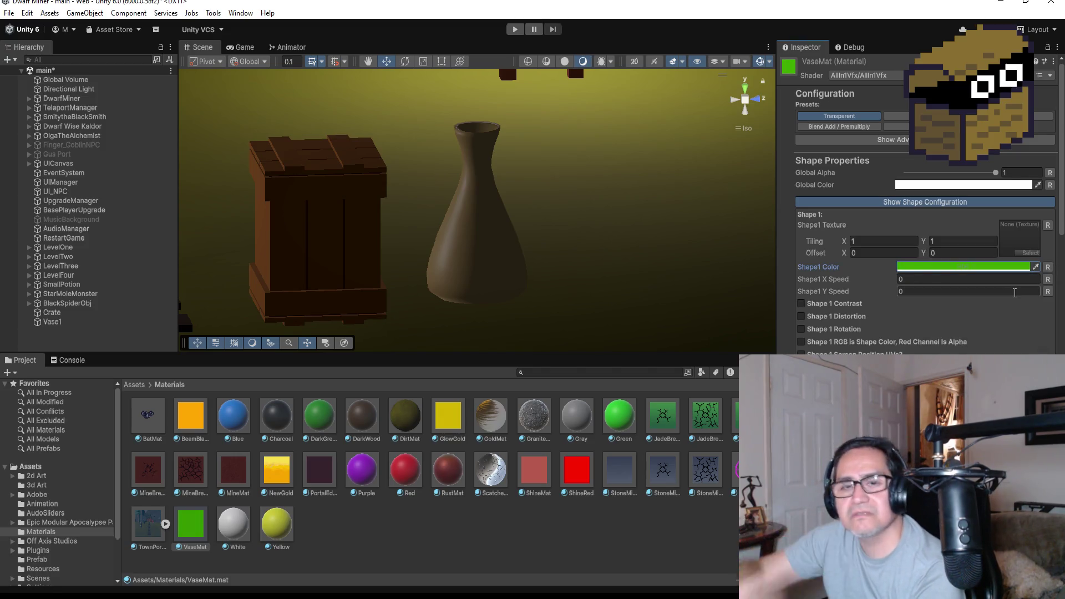
scroll(885, 312, "down", 2)
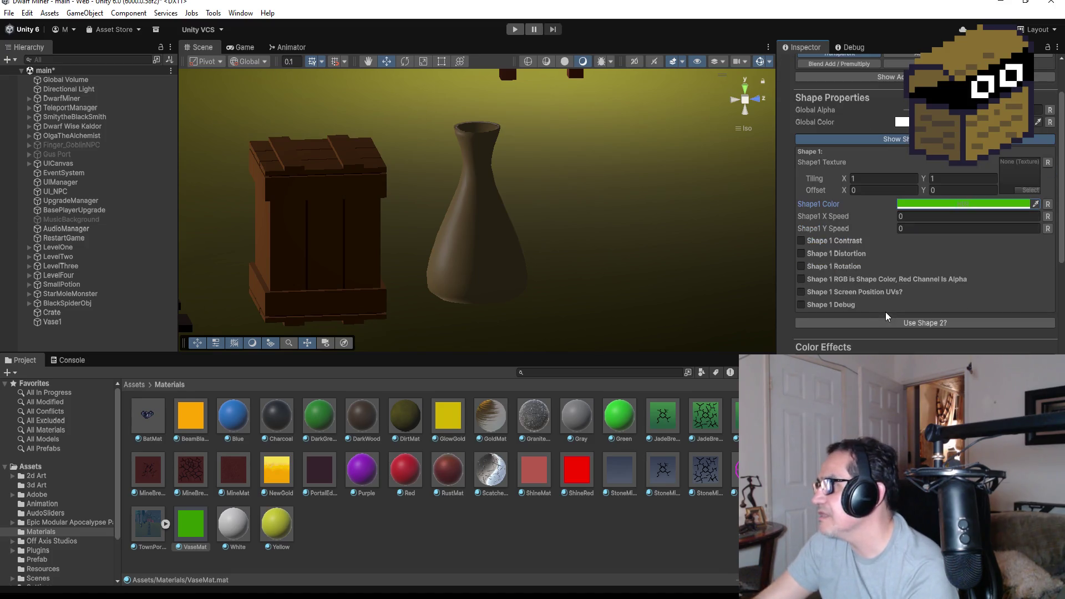
Enable Shape 1 Distortion at amount 1.81 and apply VaseMat to the vase
left_click(837, 254)
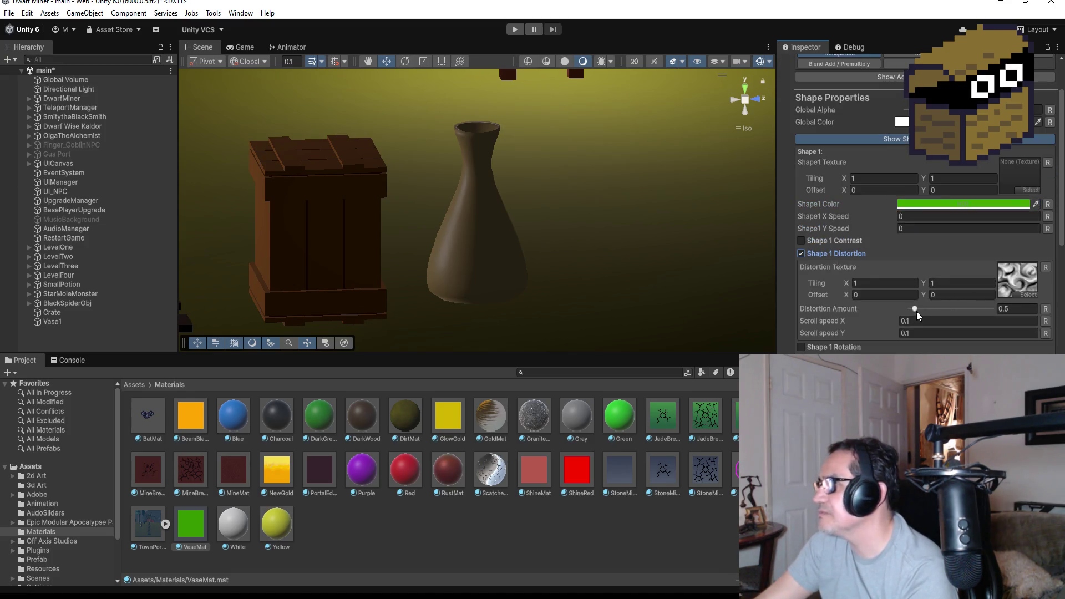
left_click_drag(917, 311, 926, 310)
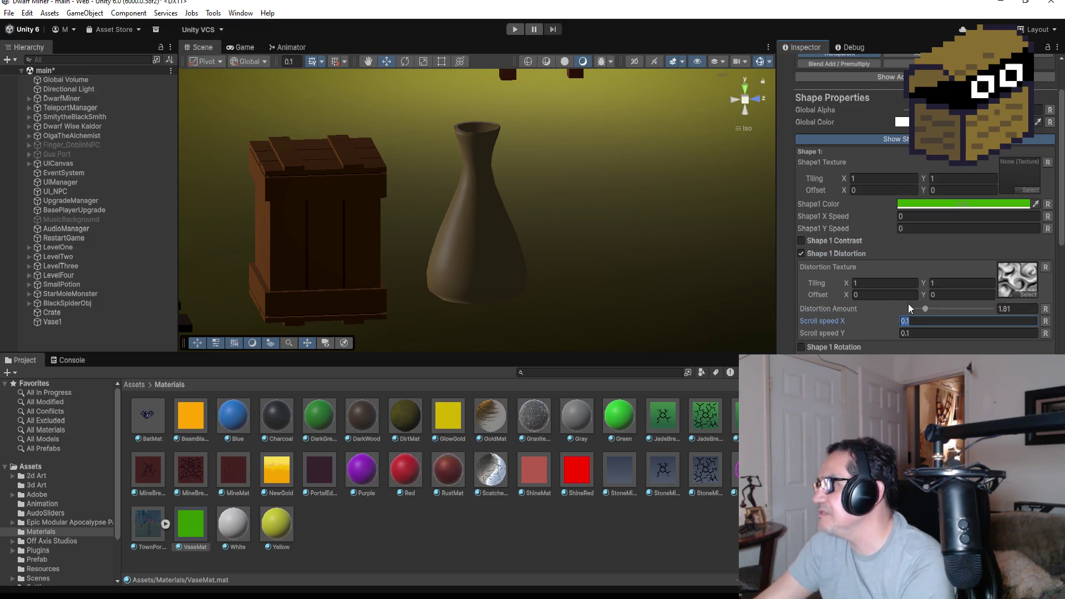
left_click(881, 293)
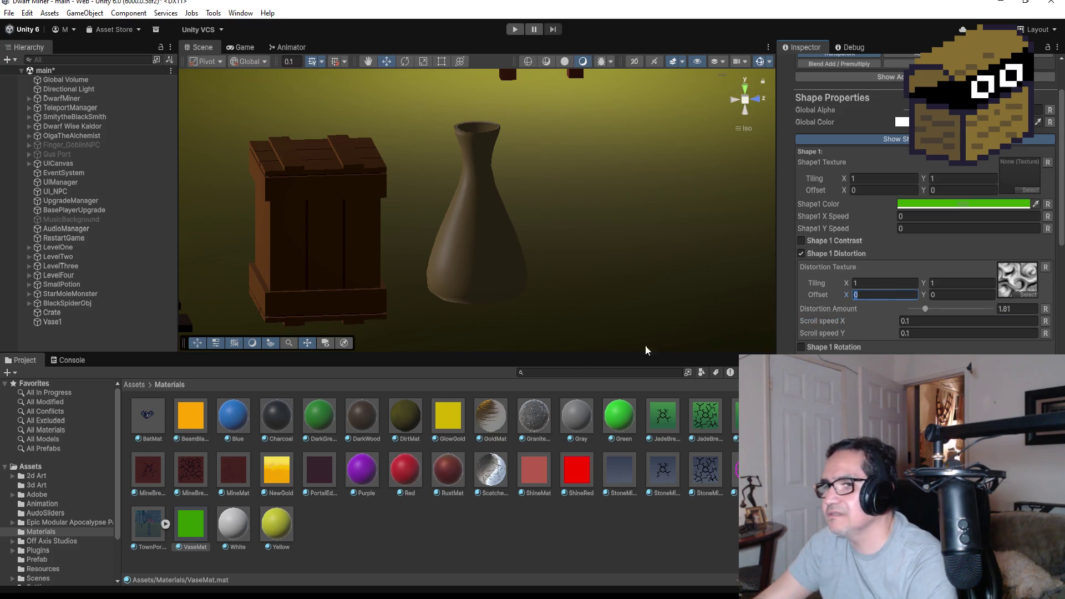
left_click_drag(202, 527, 477, 237)
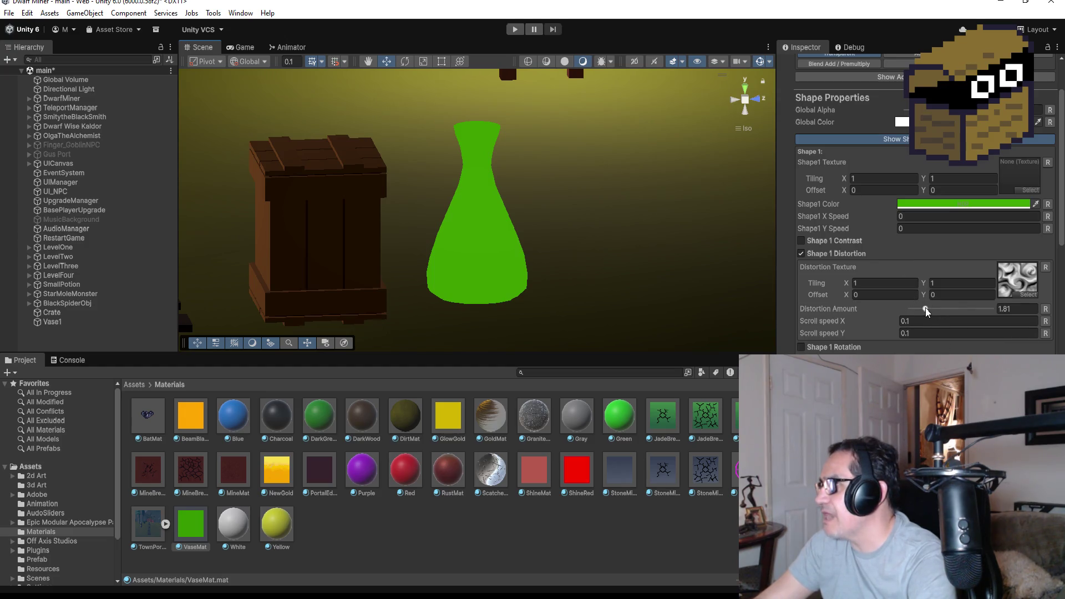
Raise the distortion amount, set scroll speed to 1 and 1, Tiling X 2, and a noise texture
left_click_drag(923, 313, 930, 313)
left_click(918, 321)
type("1")
left_click(920, 334)
type("1")
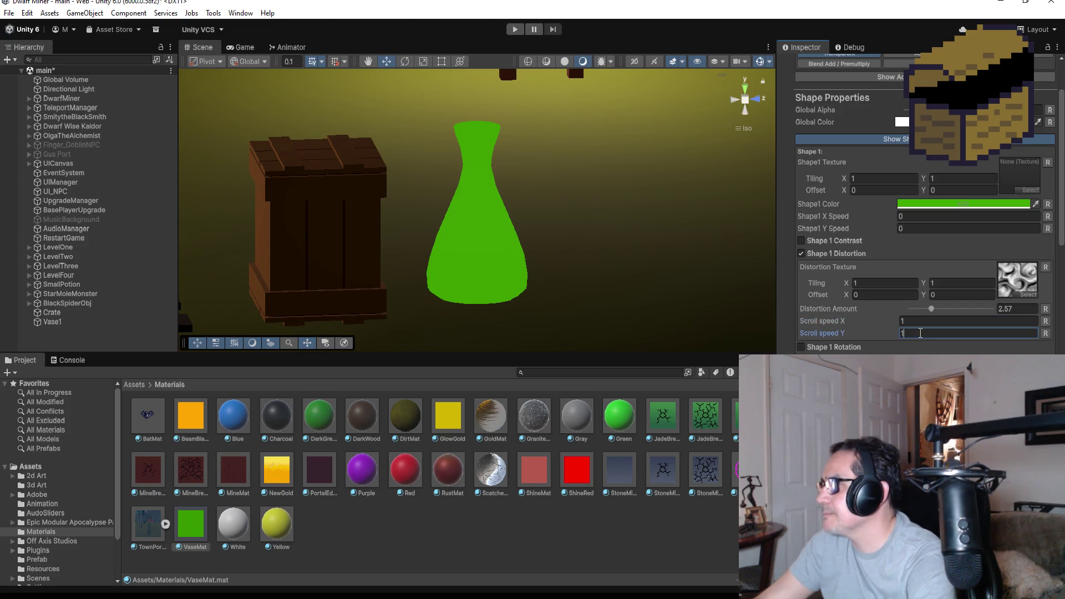
left_click(880, 283)
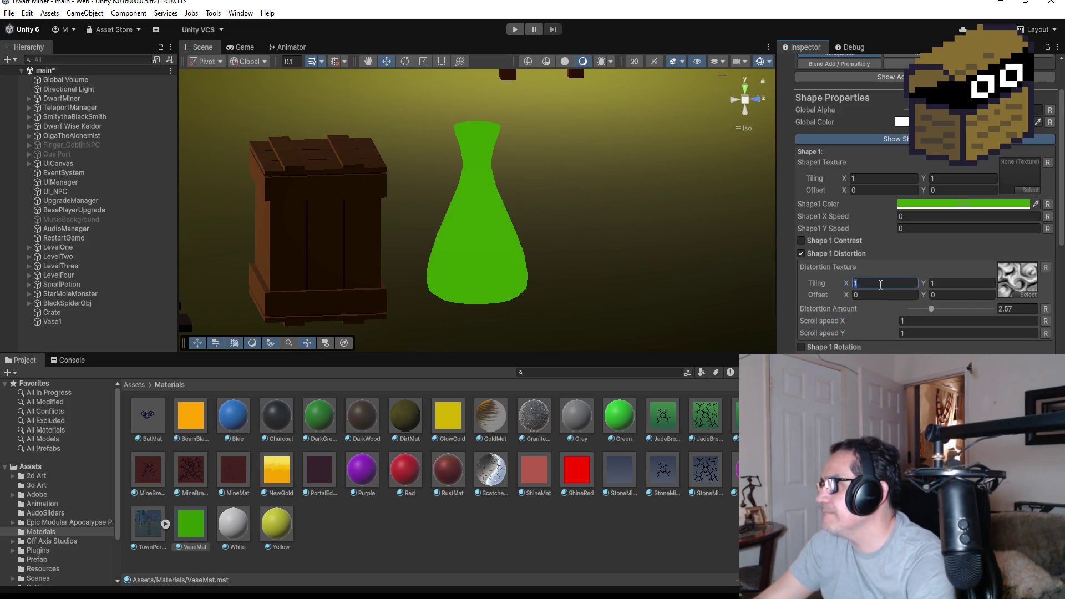
type("2")
left_click(945, 283)
type("3")
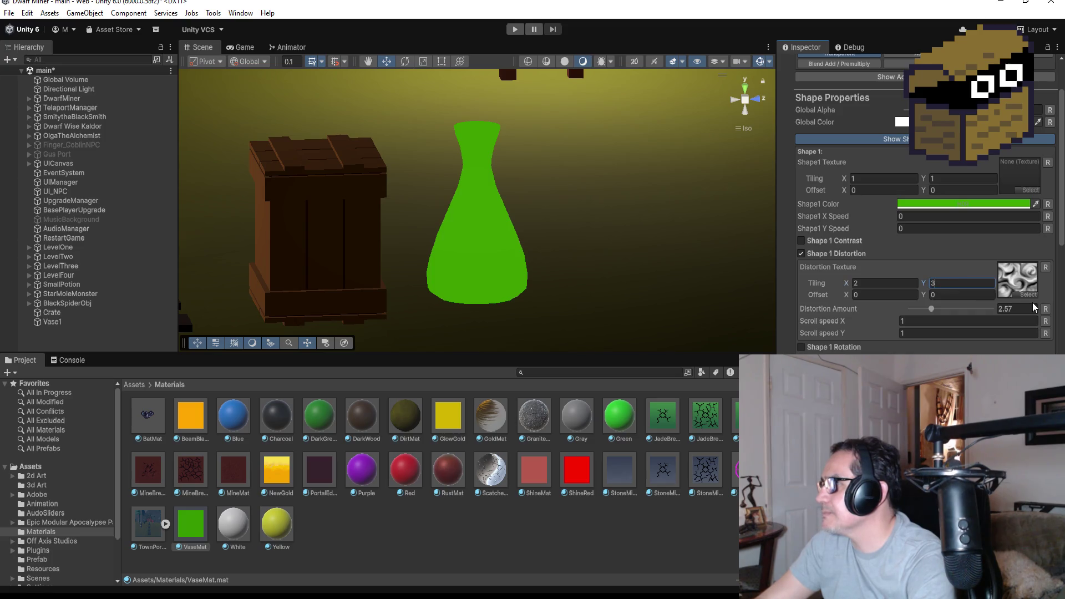
left_click(1029, 294)
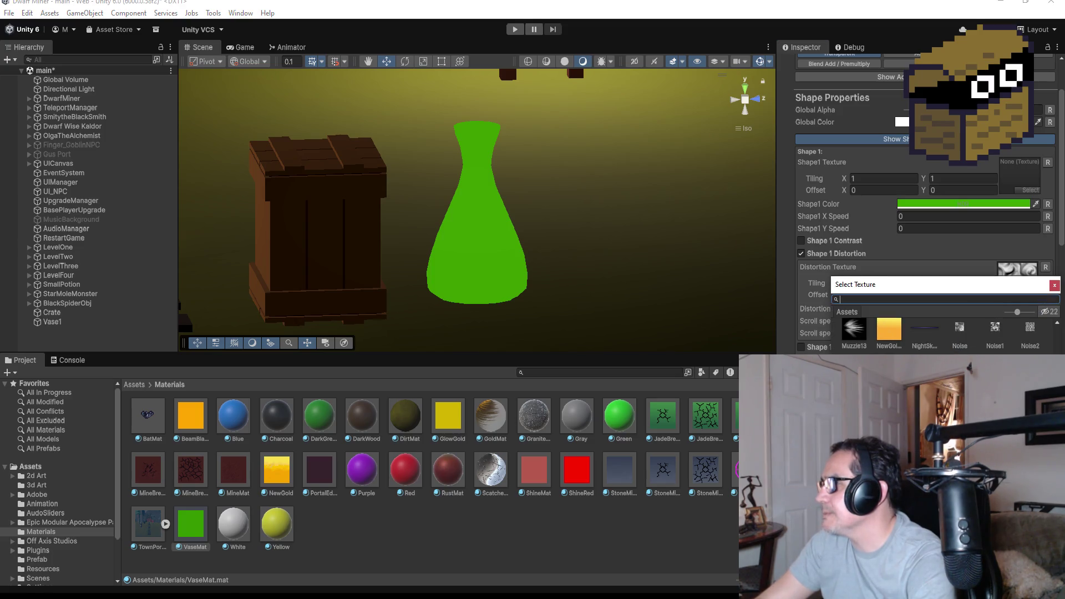
double_click(995, 327)
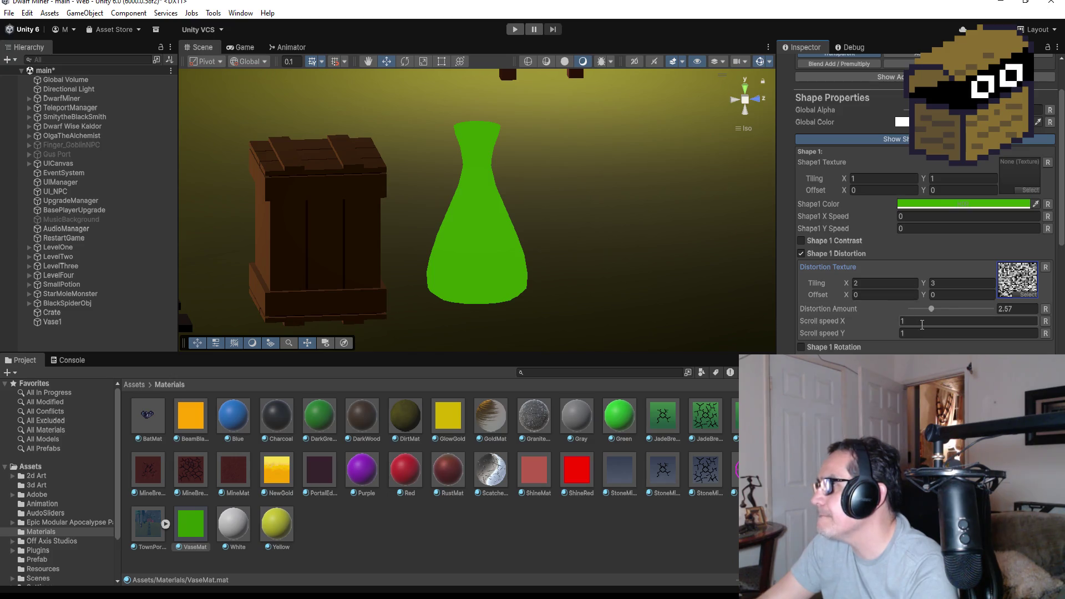
Set distortion scroll speed to 0 and 0, offset to 1 and 1, then disable Shape 1 Distortion
left_click(921, 322)
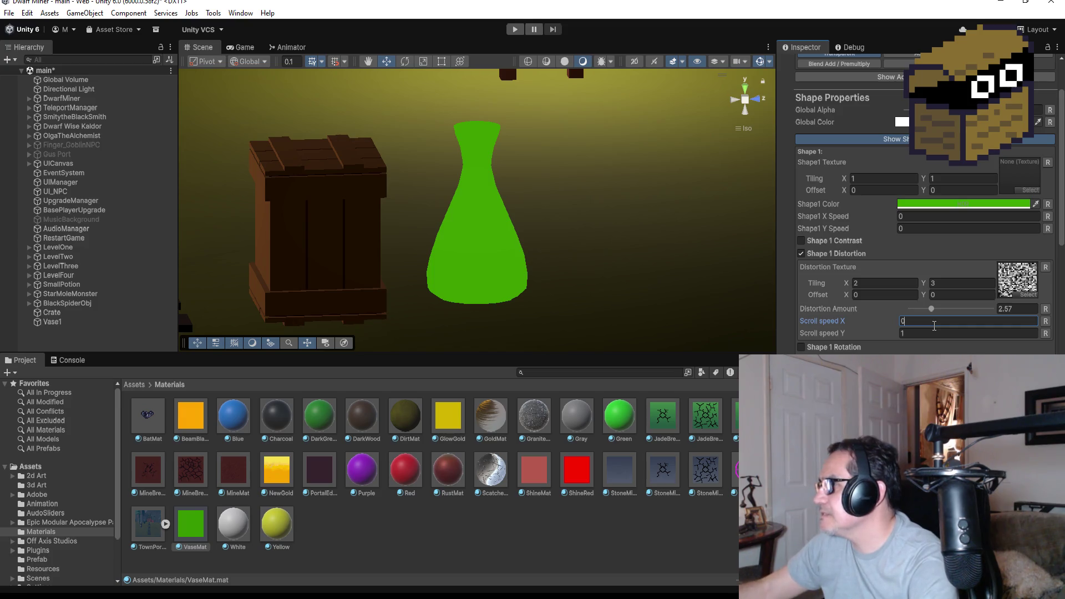
type("0")
key("Tab")
type("0")
left_click(877, 283)
left_click(876, 295)
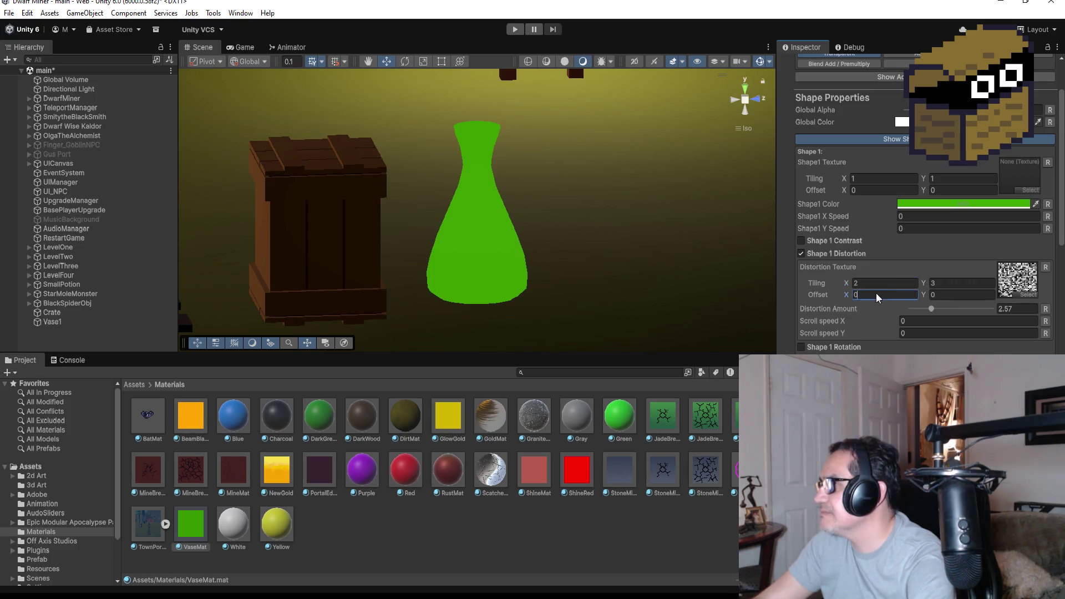
left_click(942, 294)
type("1")
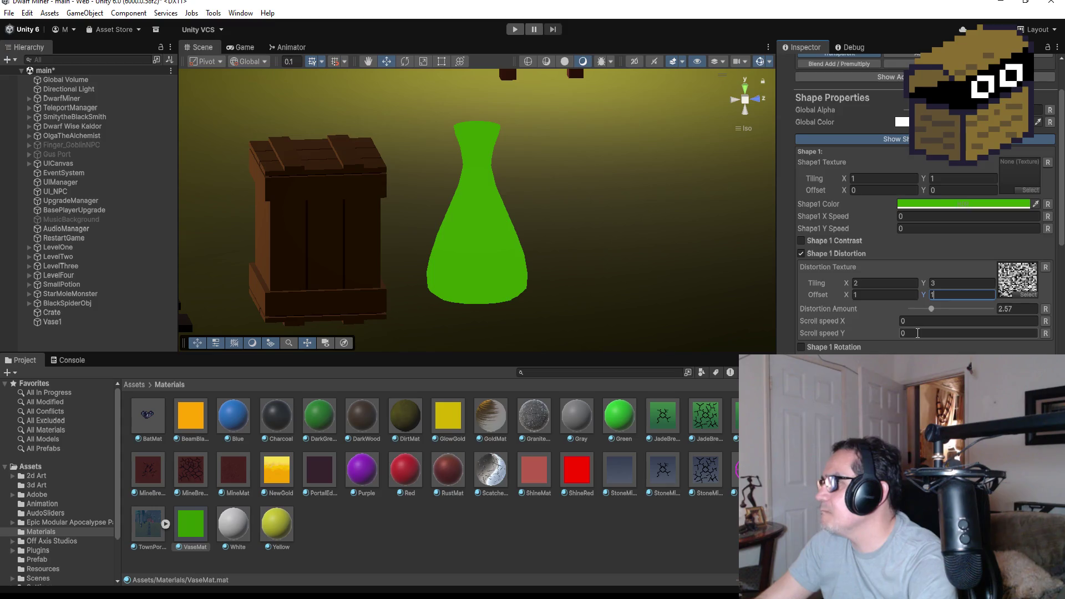
scroll(916, 352, "down", 3)
left_click(801, 160)
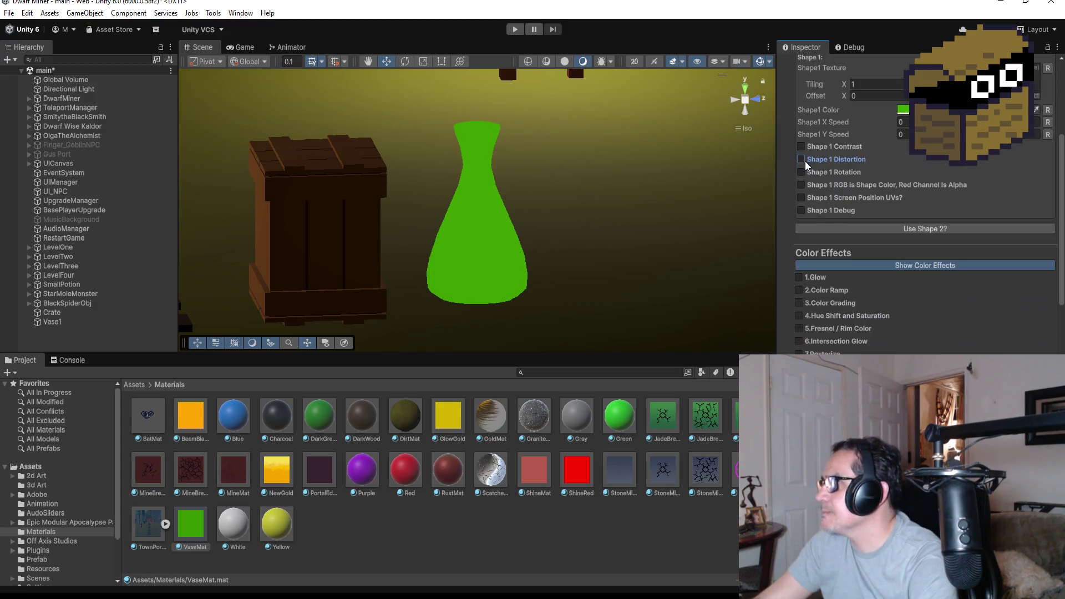
Re-enable Shape 1 Distortion, raise its amount, then switch it off again
left_click(800, 160)
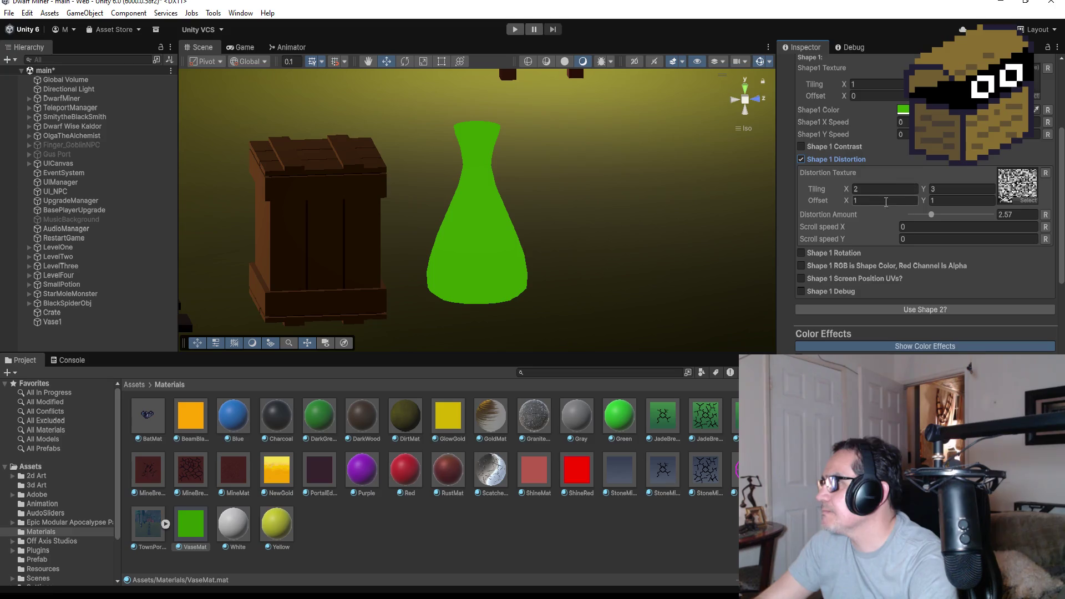
left_click_drag(932, 216, 952, 218)
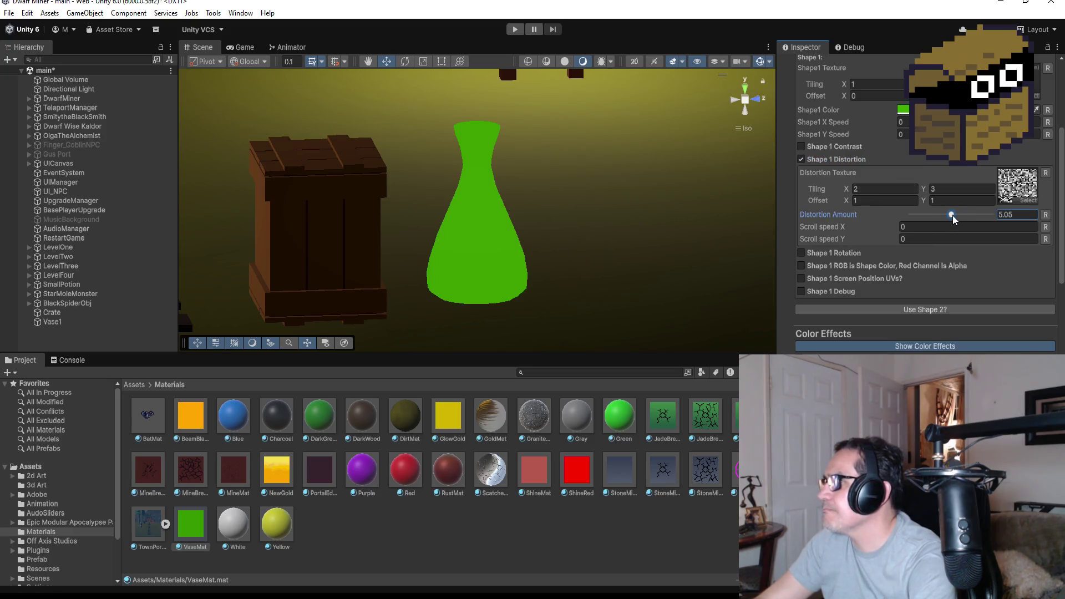
left_click(805, 162)
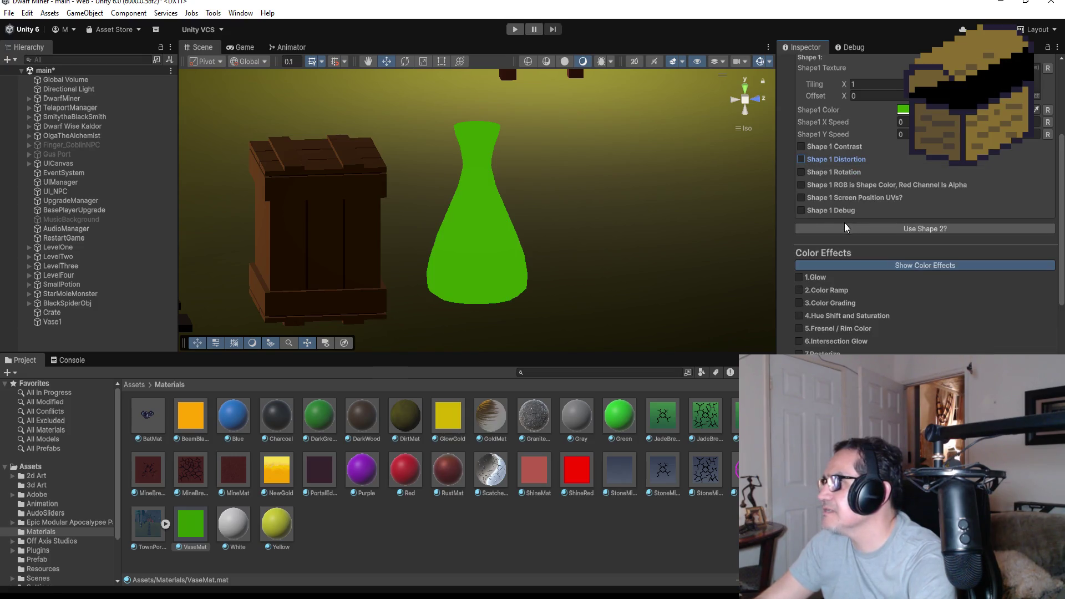
Scroll through VaseMat's properties and open its Shader dropdown
scroll(856, 328, "down", 5)
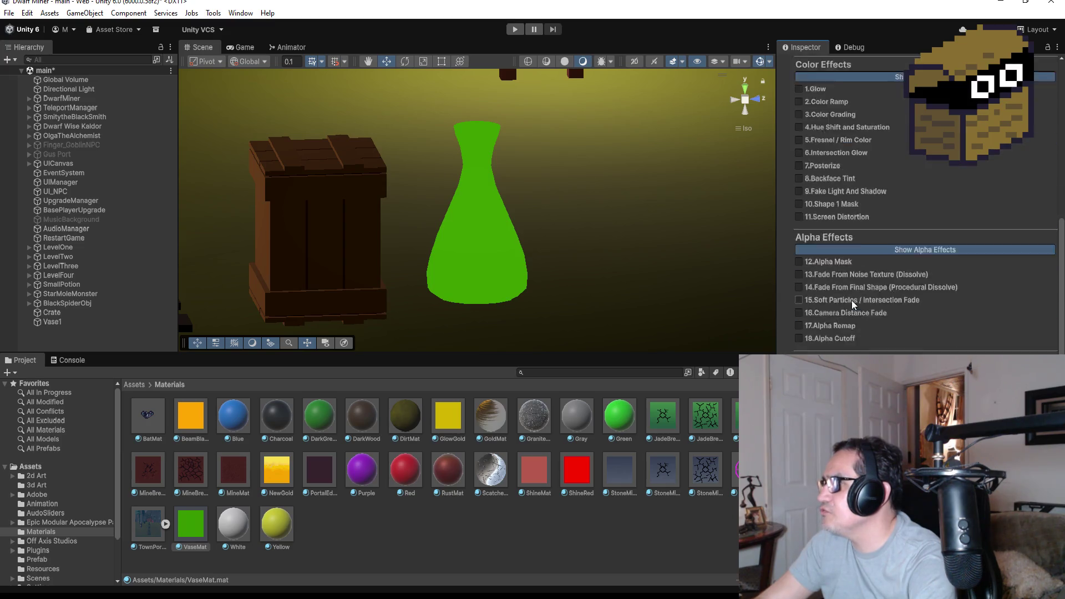
scroll(853, 301, "down", 4)
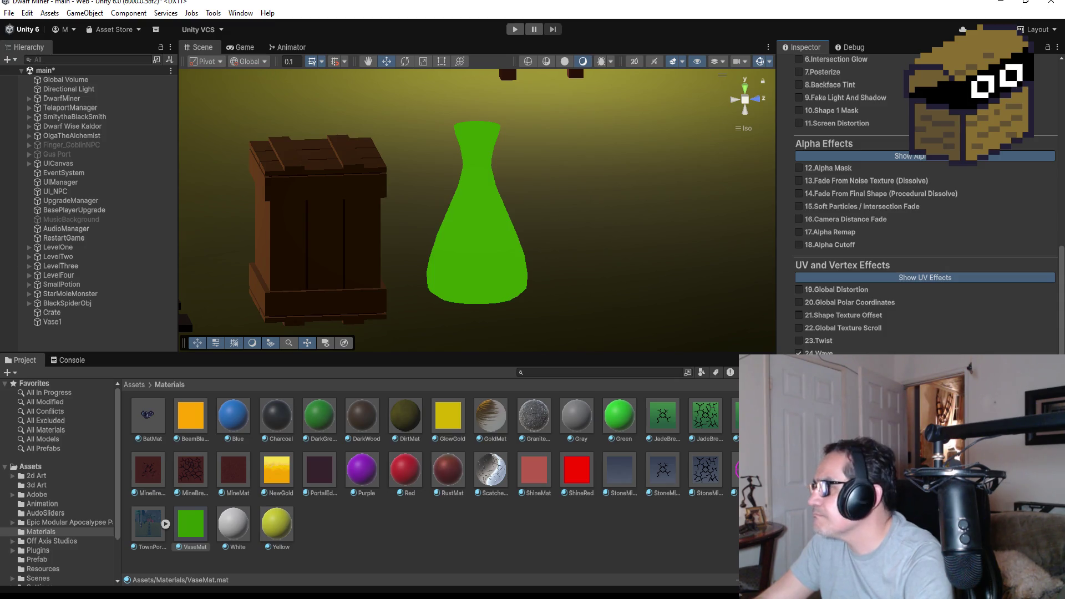
scroll(876, 167, "up", 10)
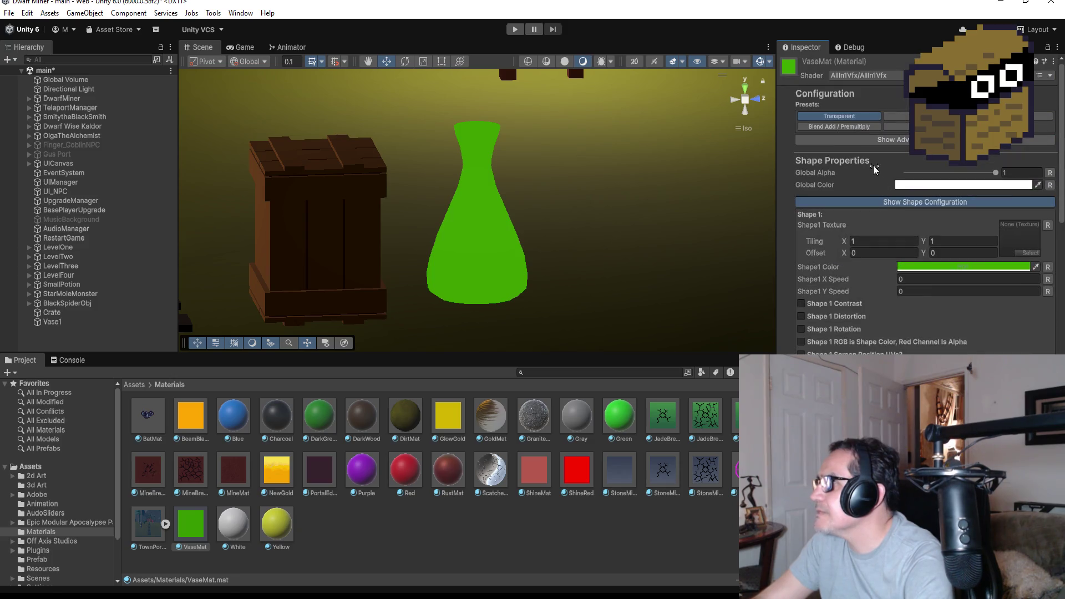
left_click(888, 74)
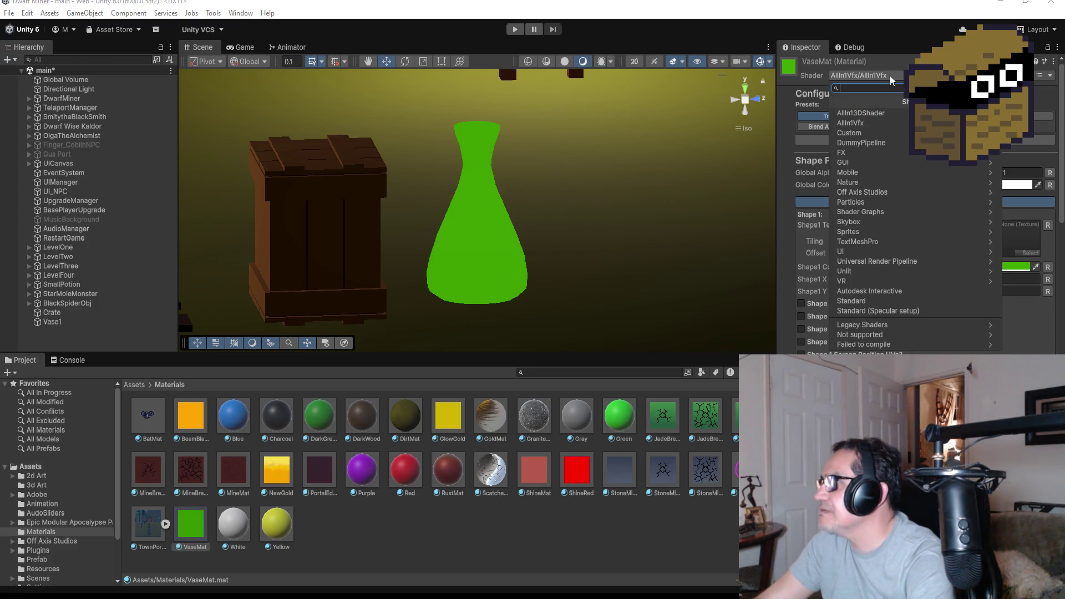
Close the shader list without changes and toggle the Wave and Twist UV effects
key("Escape")
scroll(930, 307, "down", 15)
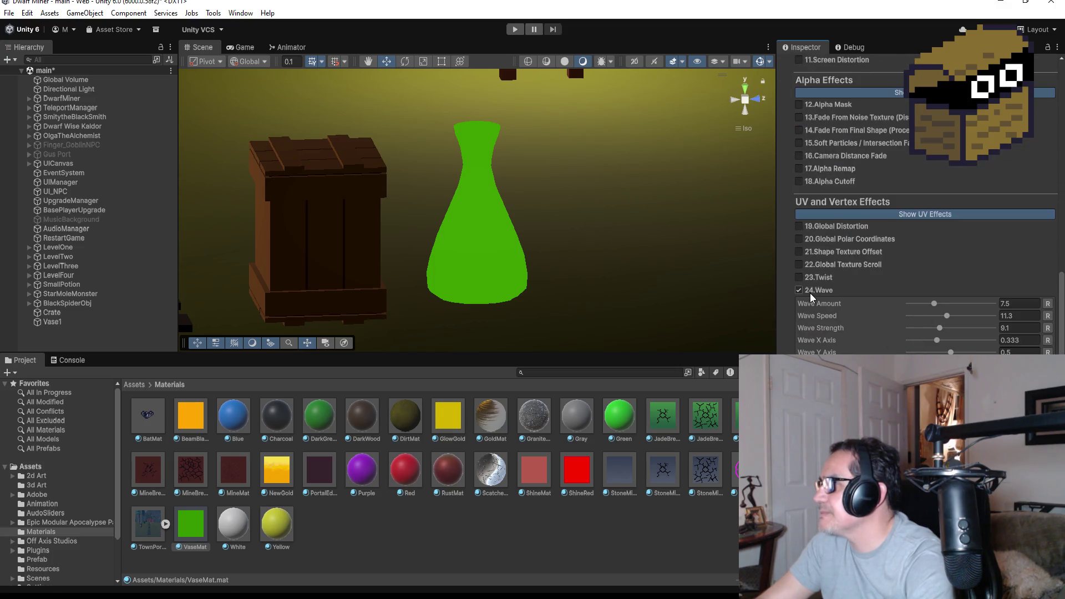
left_click(809, 292)
left_click(799, 340)
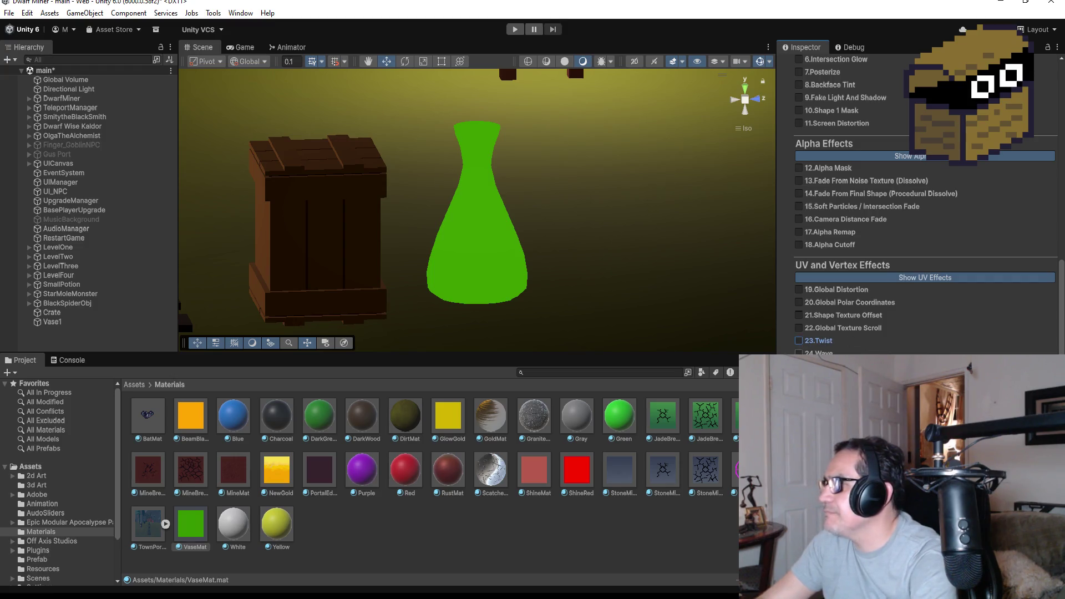
scroll(883, 318, "up", 5)
scroll(887, 319, "up", 3)
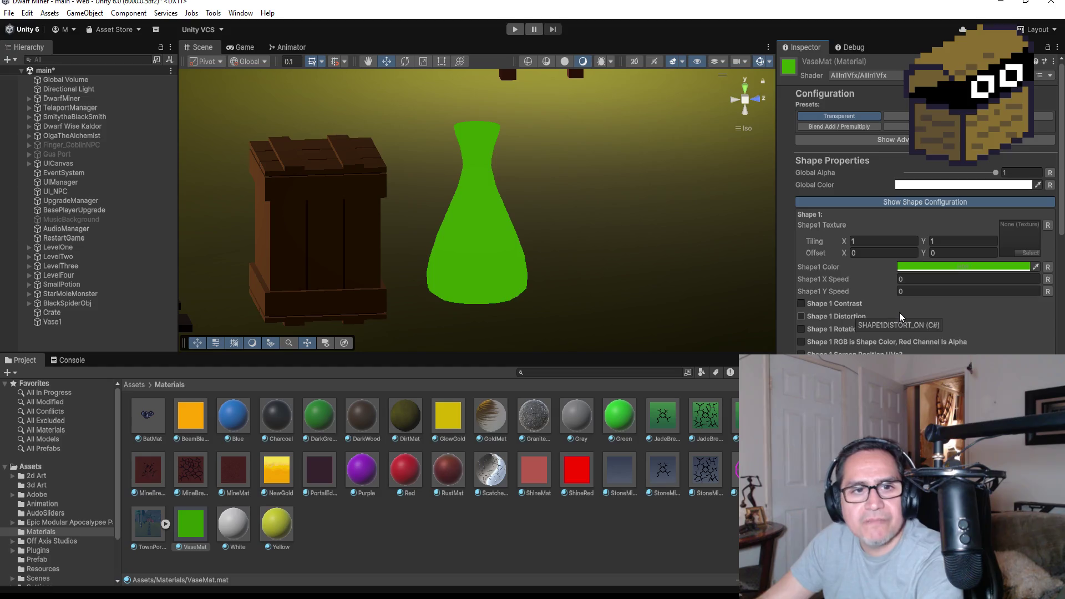
Switch VaseMat's shader to AllIn13DShader > Noises > Fractal
left_click(869, 80)
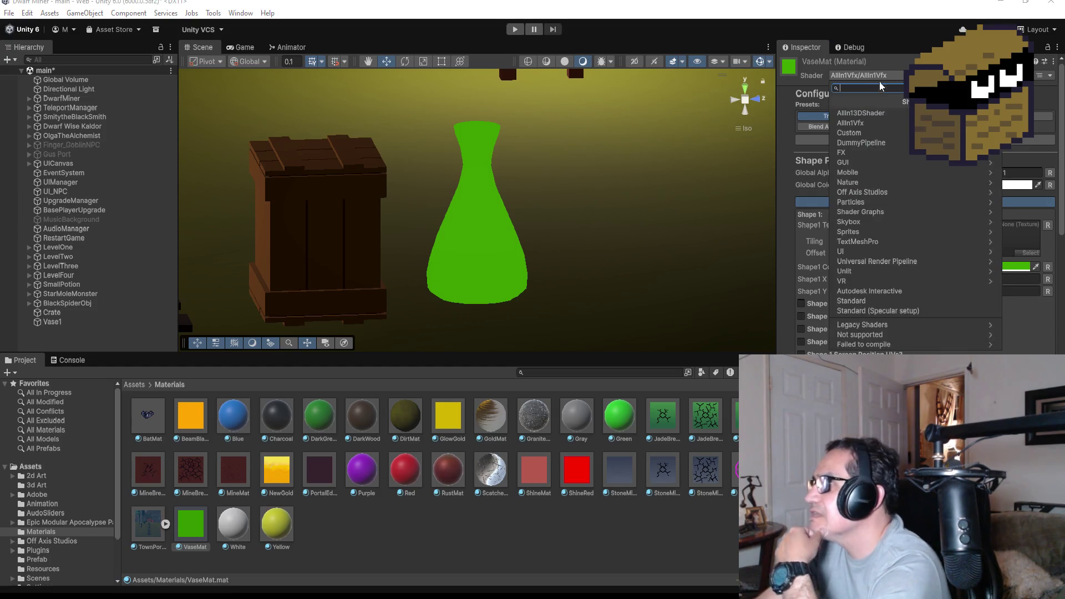
left_click(865, 109)
left_click(890, 114)
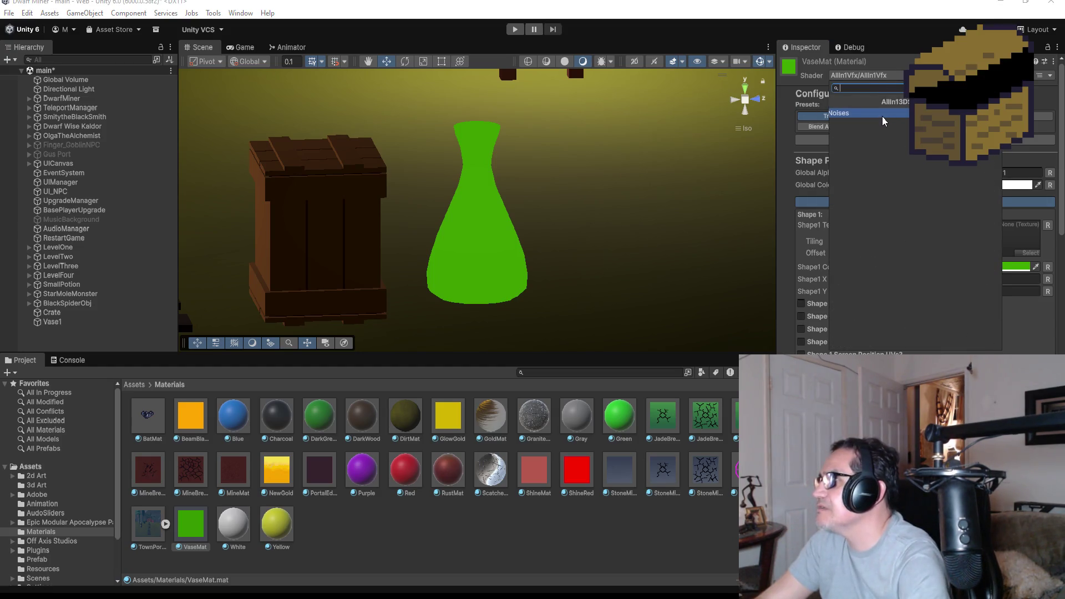
left_click(897, 114)
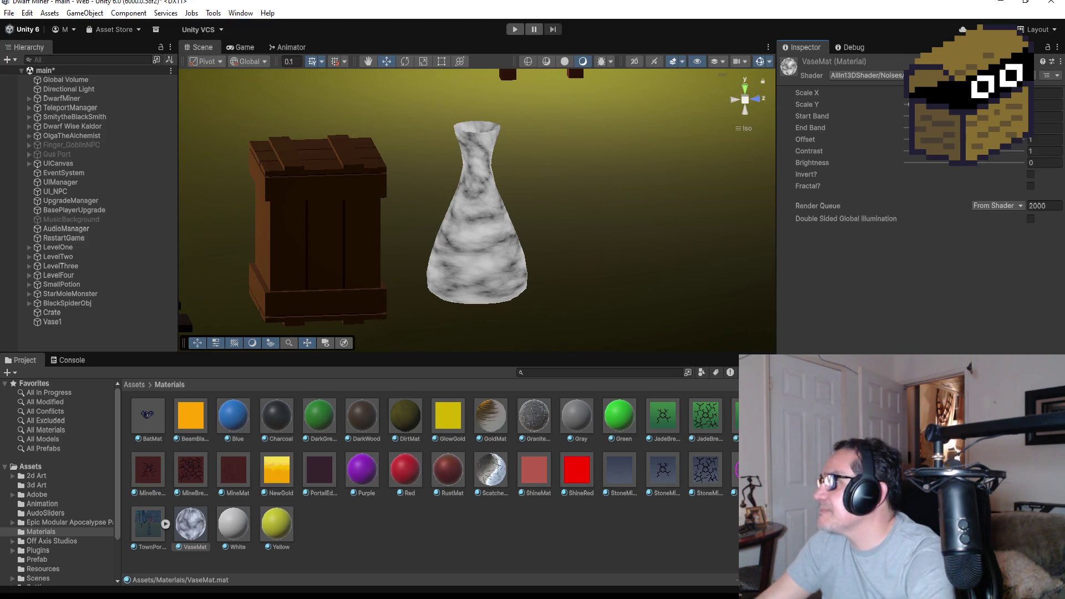
Scale the fractal noise to 0.7 by 2.4 and turn on Invert for white streaks
type("0.7")
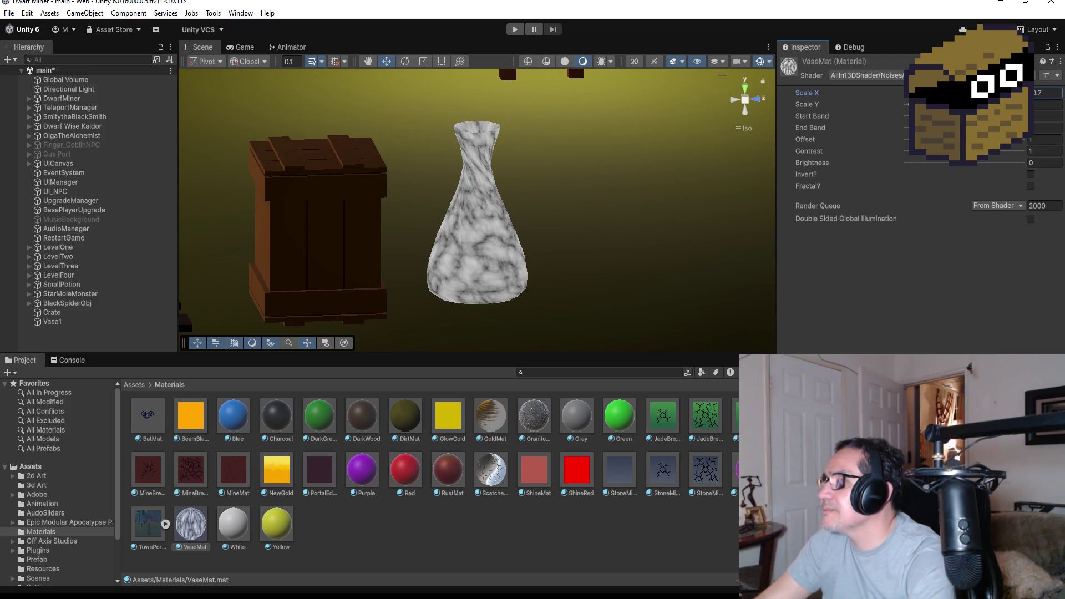
key("Tab")
type("2.4")
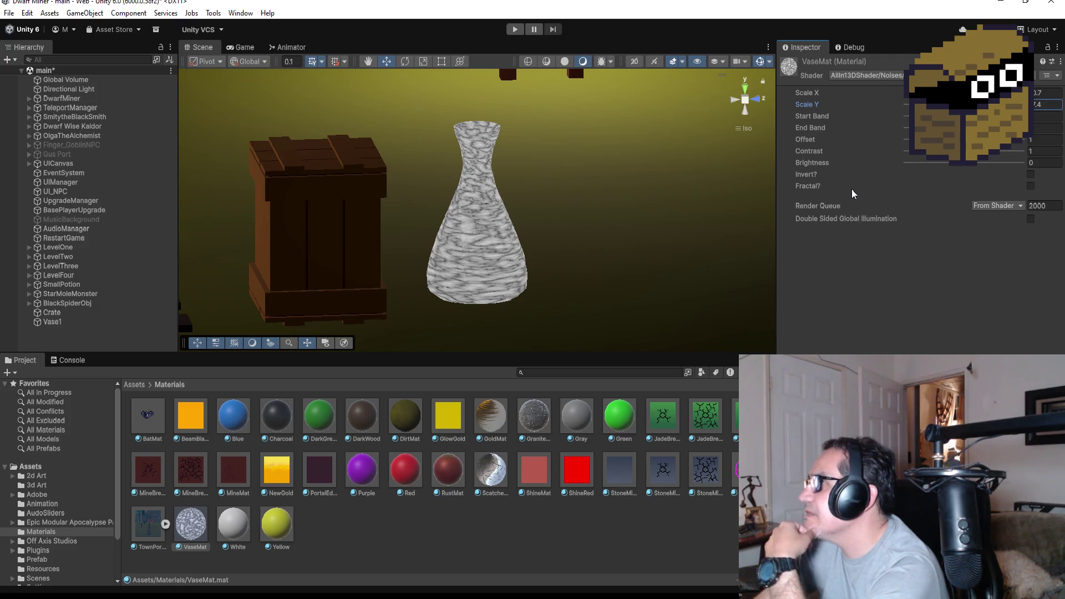
left_click(1030, 177)
left_click(1029, 177)
left_click(1030, 176)
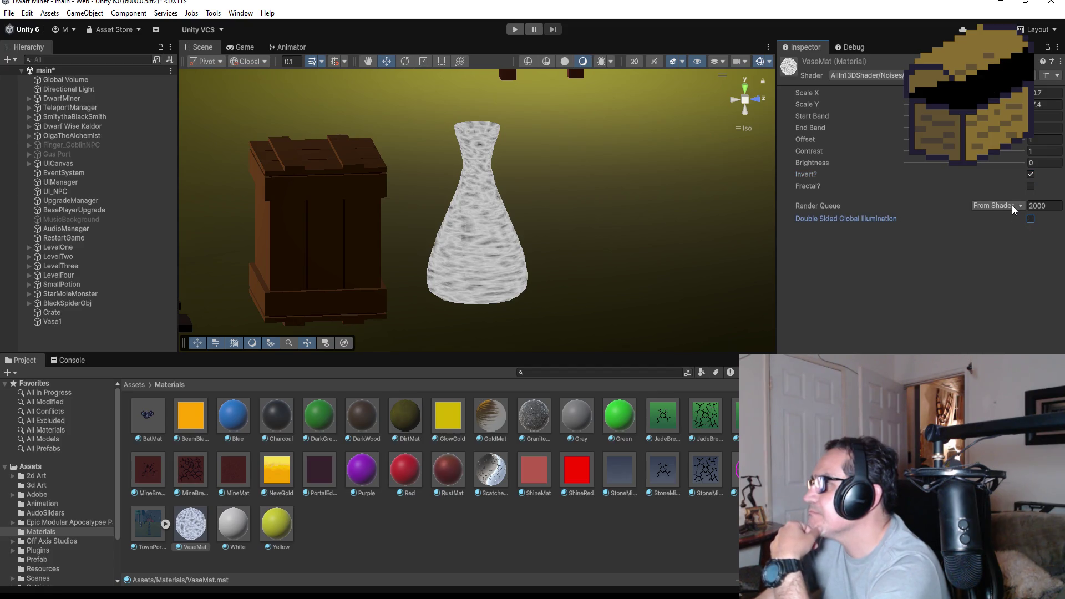
left_click(1013, 208)
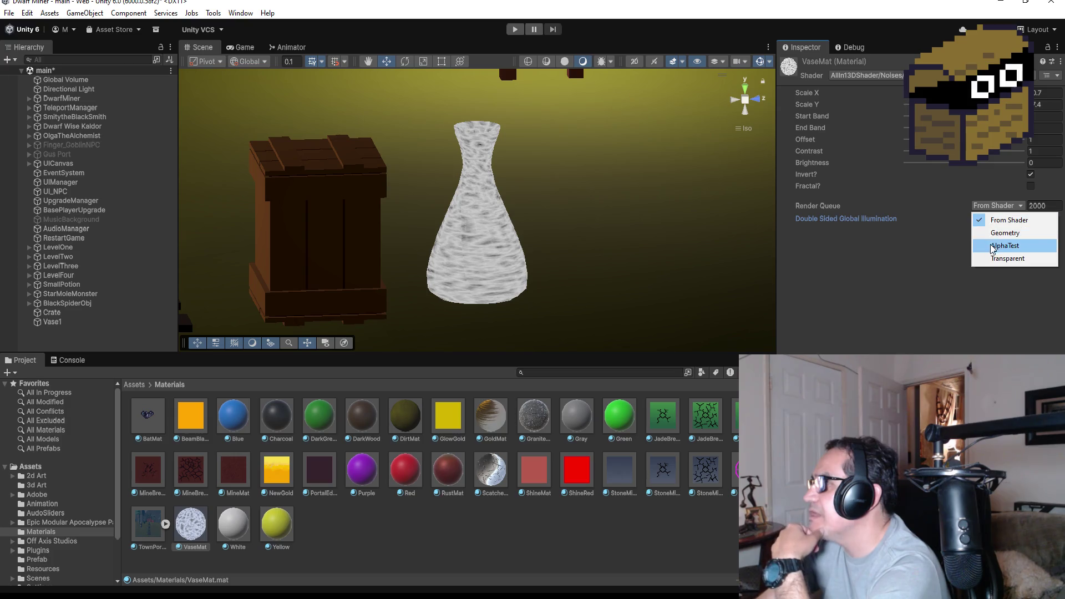
left_click(1005, 233)
left_click(1007, 205)
left_click(1009, 220)
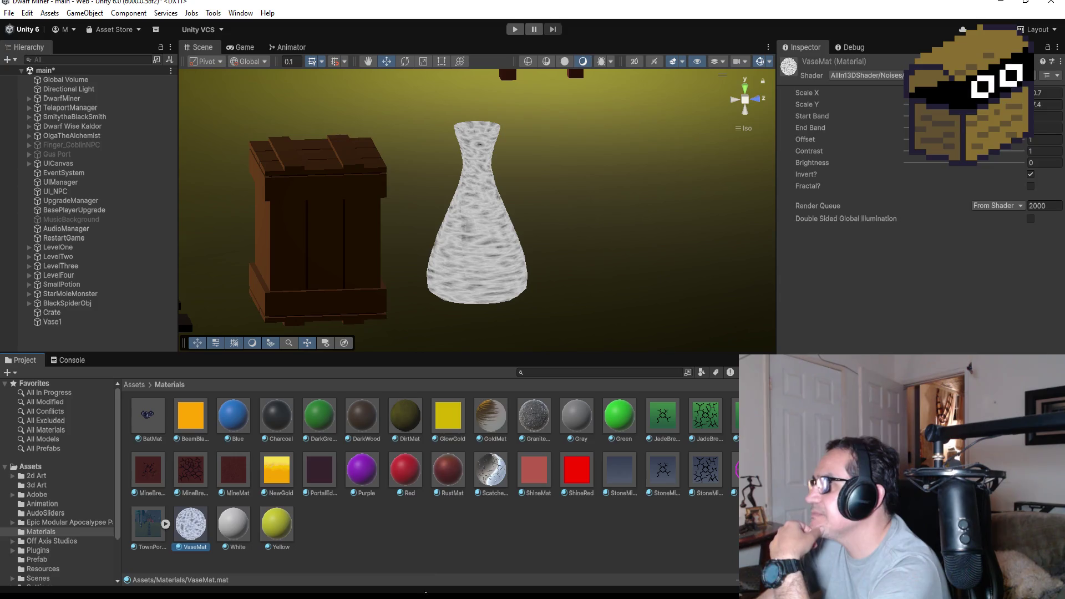
left_click(428, 569)
left_click(191, 524)
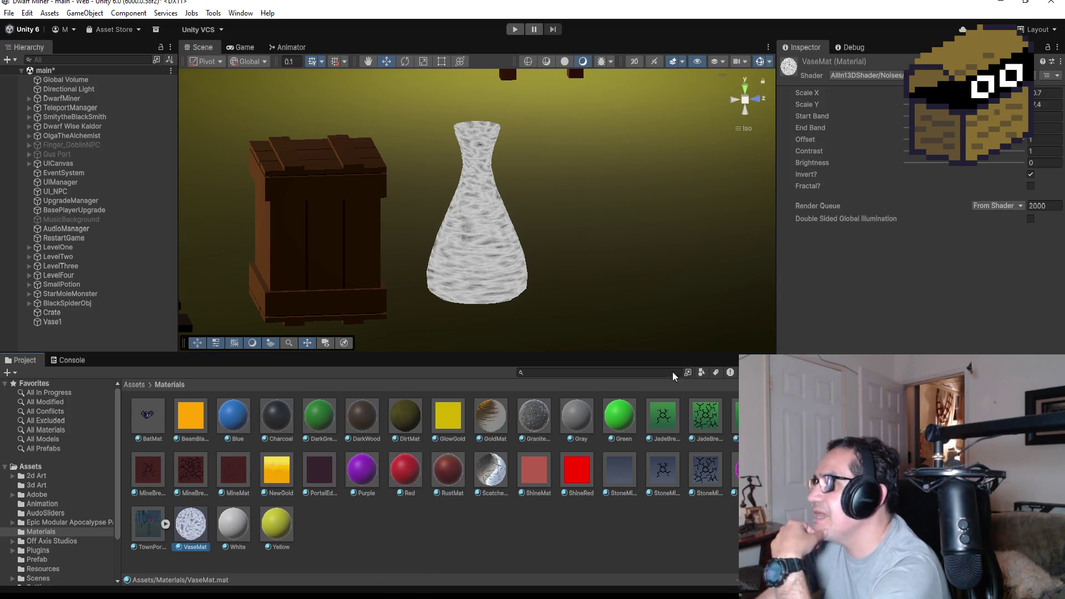
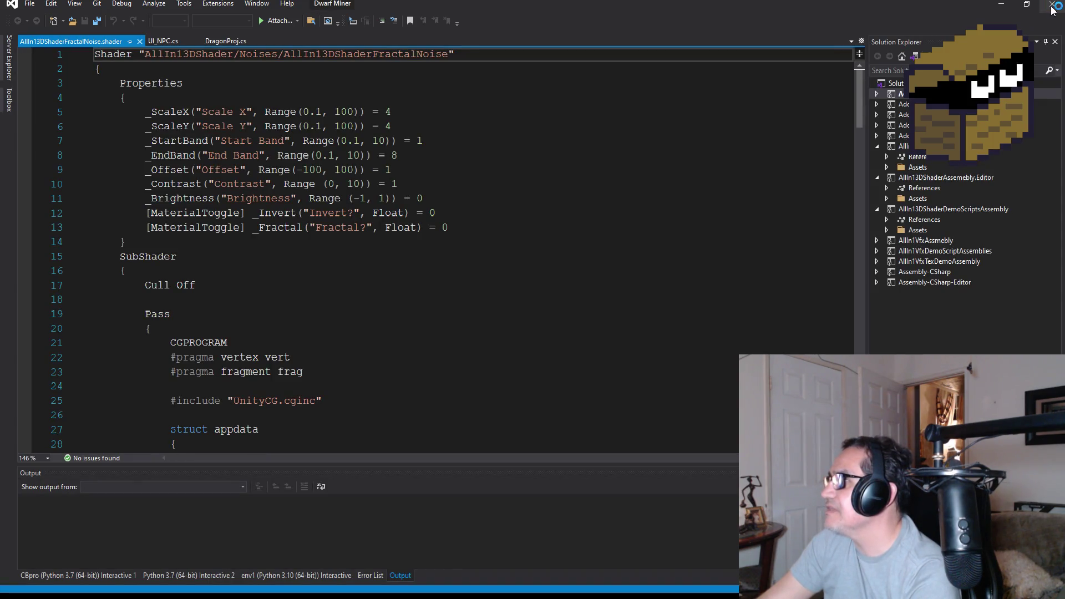
Close Visual Studio, showing AllIn13DShaderFractalNoise.shader, to return to the Unity editor
left_click(1052, 7)
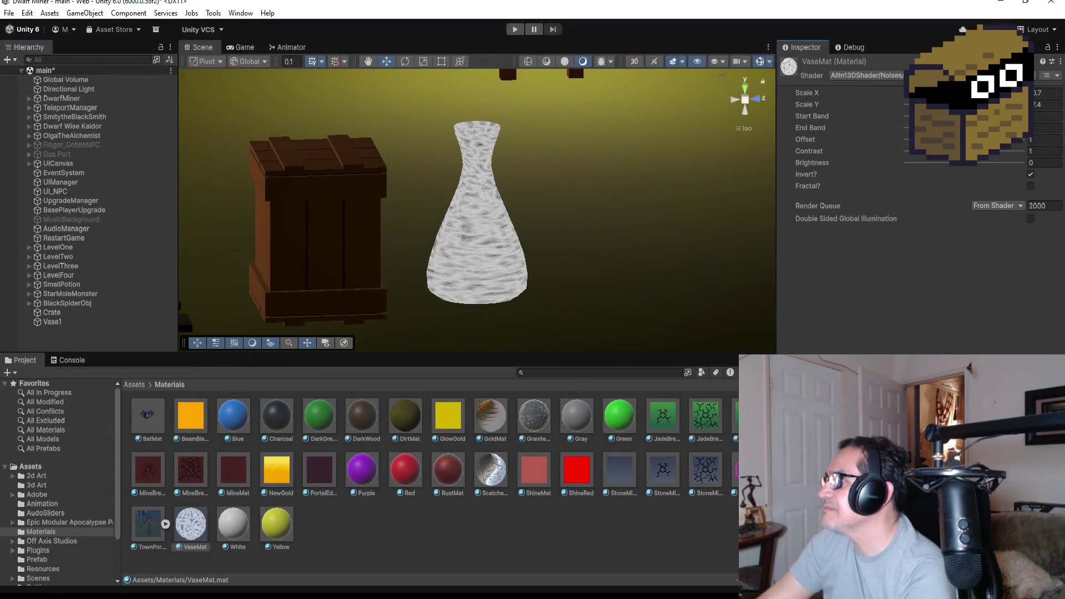
Switch VaseMat to the other AllIn13DShader Noises shader, the one with Jitter and Noise Type settings
left_click(865, 75)
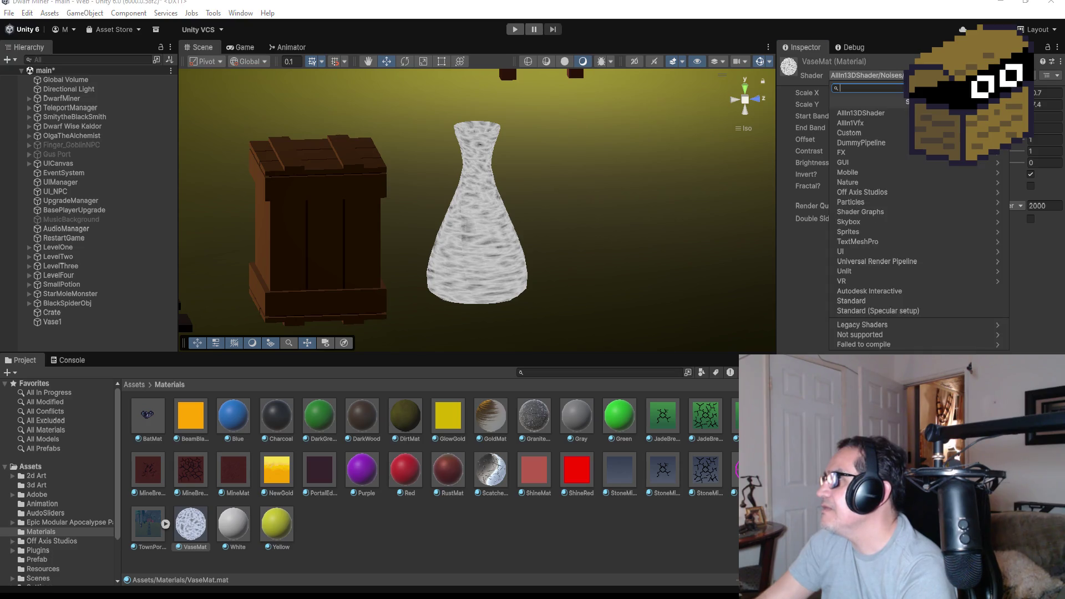
left_click(870, 116)
left_click(876, 113)
left_click(883, 128)
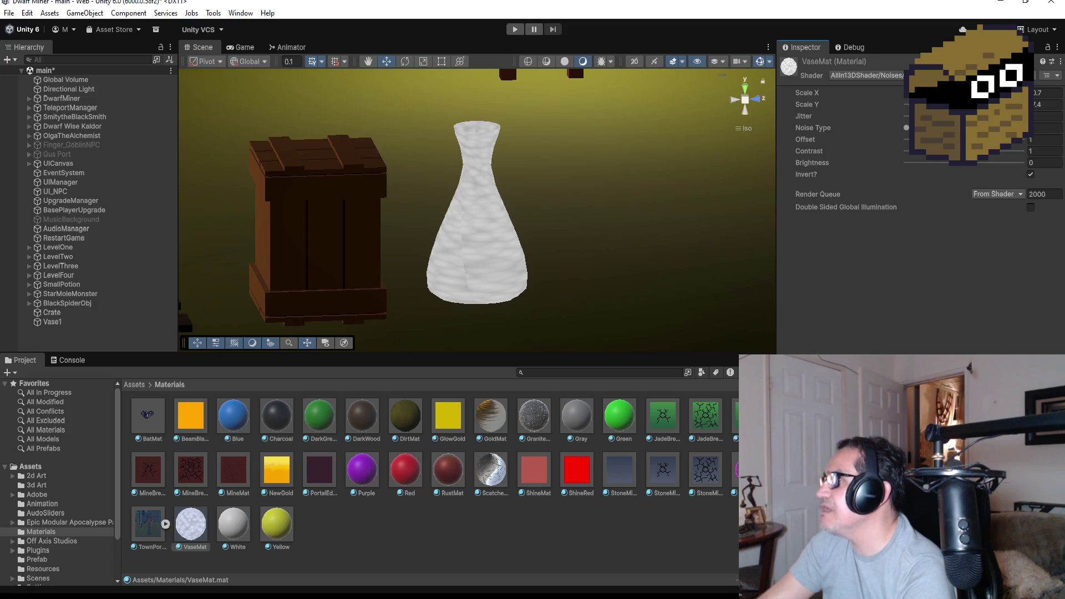
scroll(494, 261, "up", 2)
left_click(501, 277)
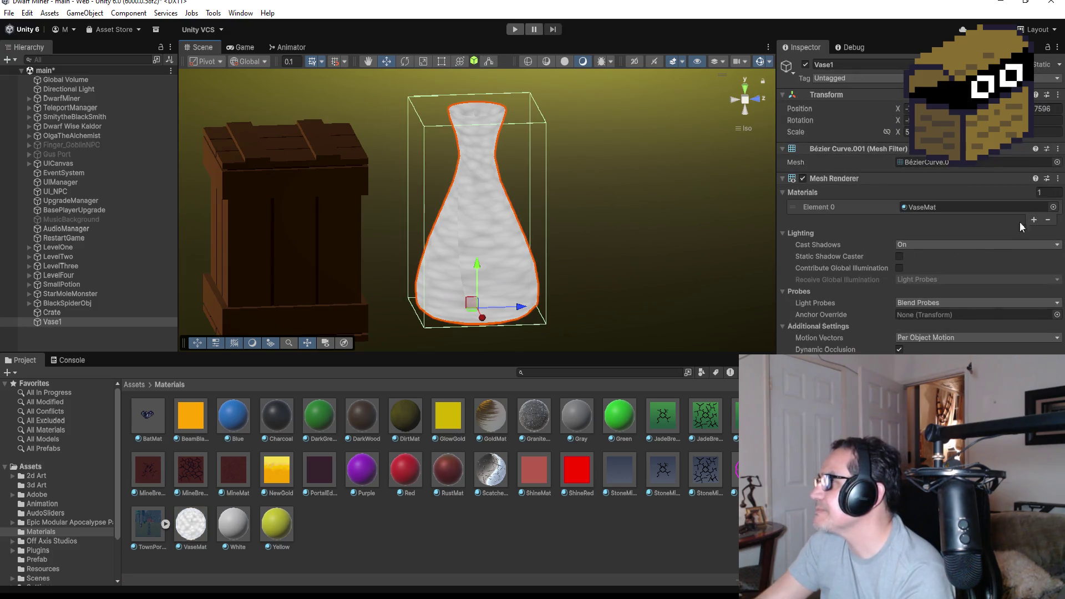
Add a second material slot to Vase1 holding Vegetation_Green_01 and apply it to the vase
left_click(1034, 221)
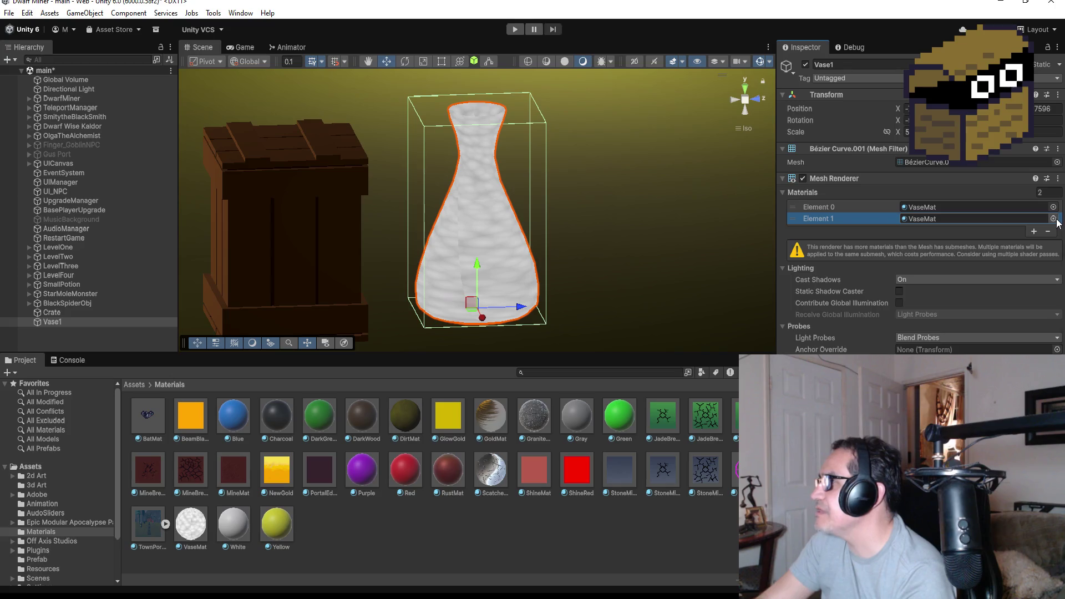
left_click(1053, 219)
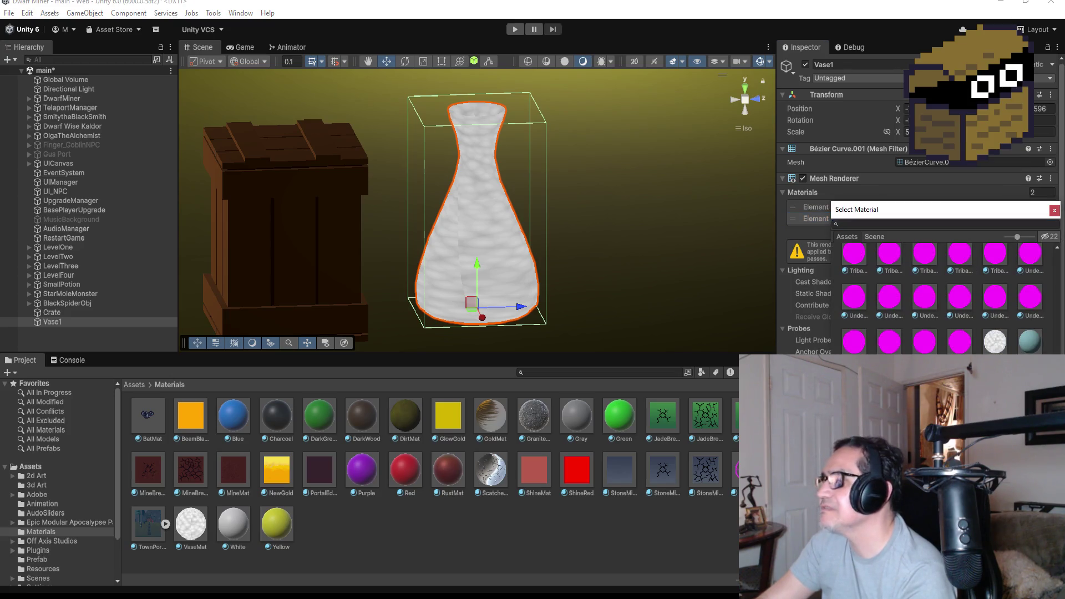
key("Return")
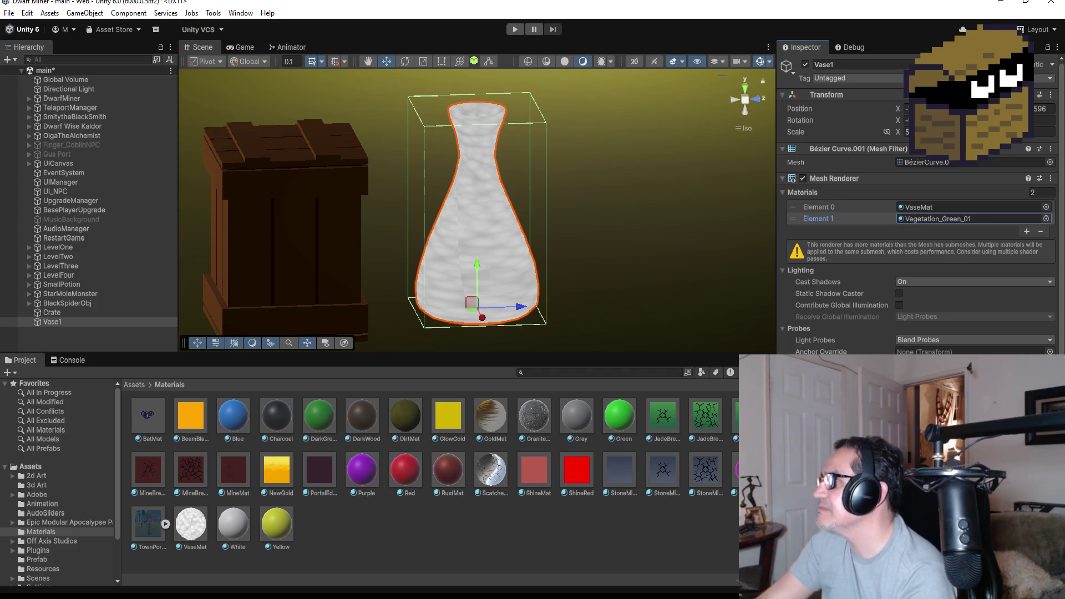
left_click(925, 220)
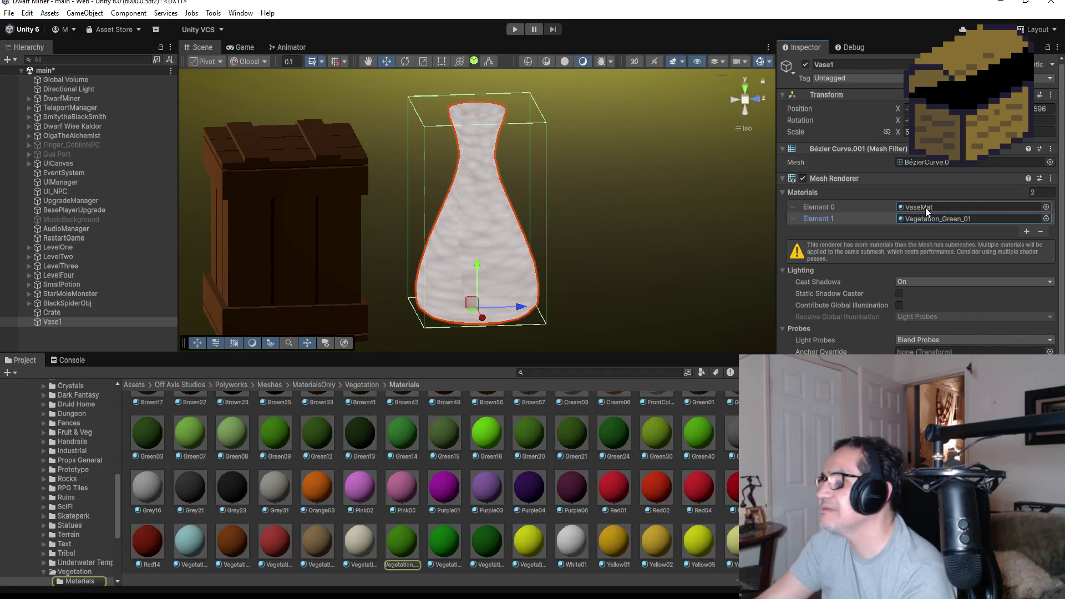
left_click_drag(412, 544, 484, 253)
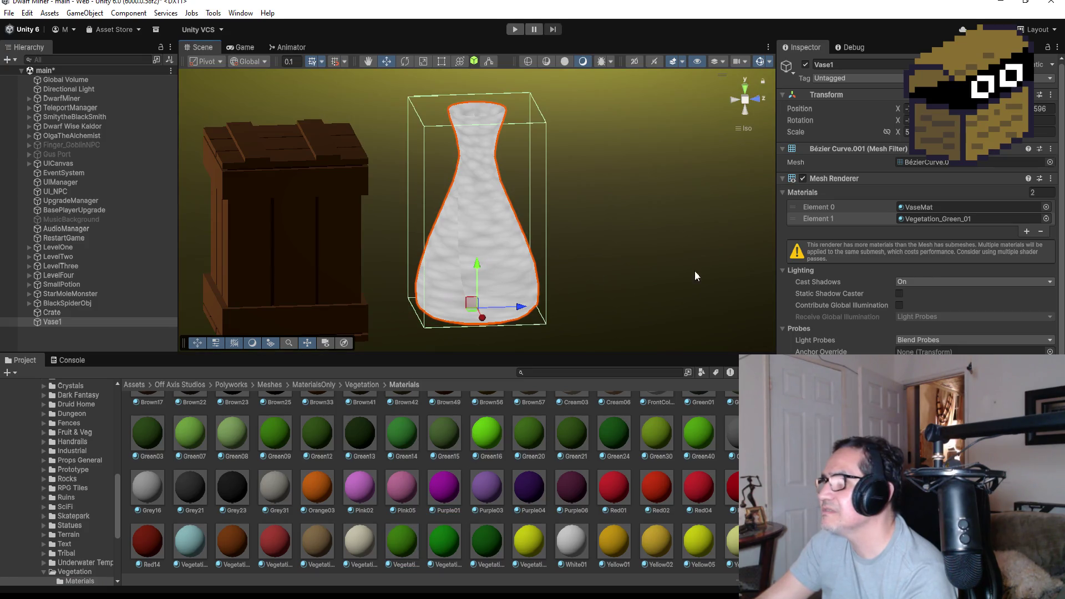
left_click(611, 437)
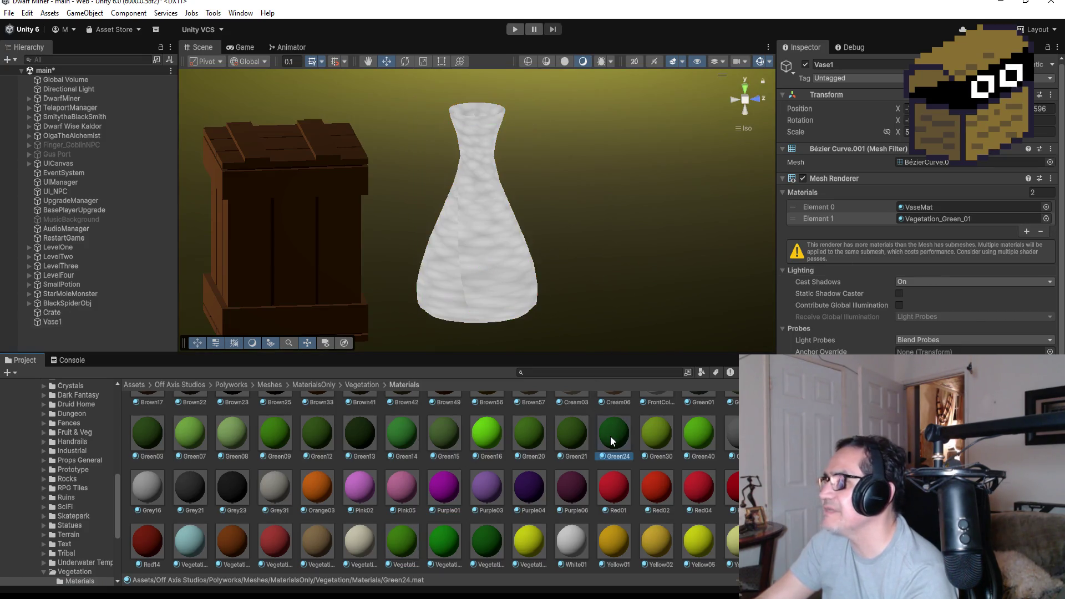
Set the Green30 material's shader to AllIn13DShader > Noises
left_click(651, 434)
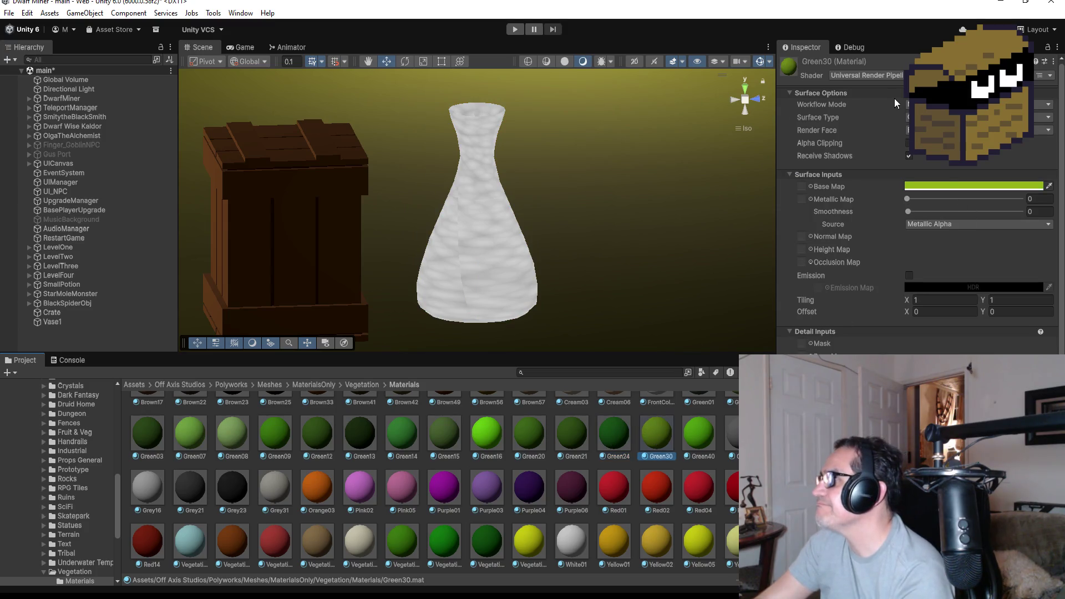
left_click(895, 78)
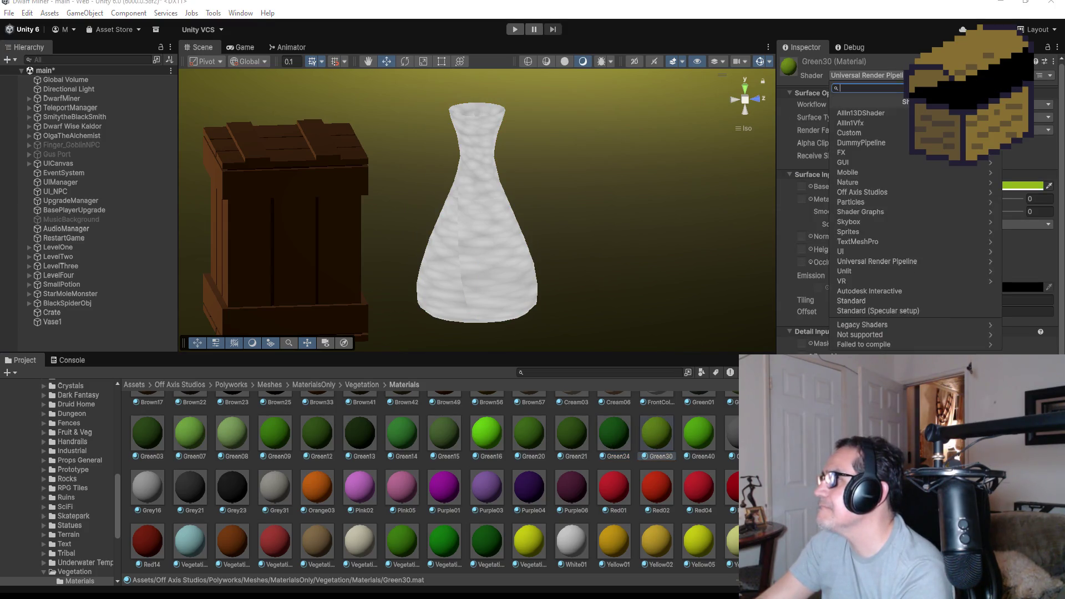
left_click(886, 113)
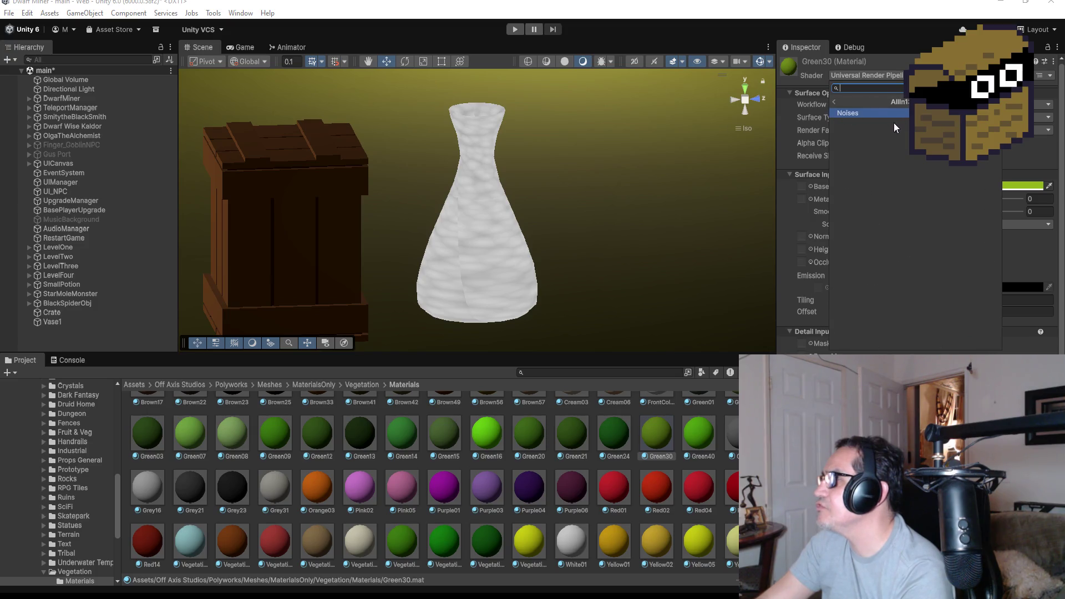
left_click(898, 112)
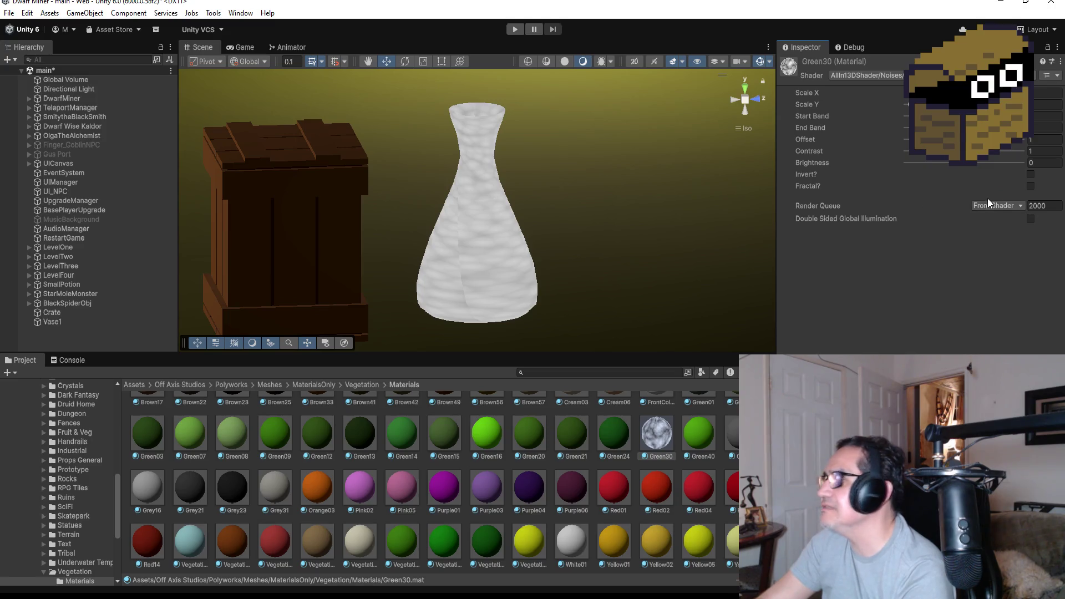
Try Invert? and Fractal? on and off, set Offset to 11.6, and return to Assets
left_click(1030, 175)
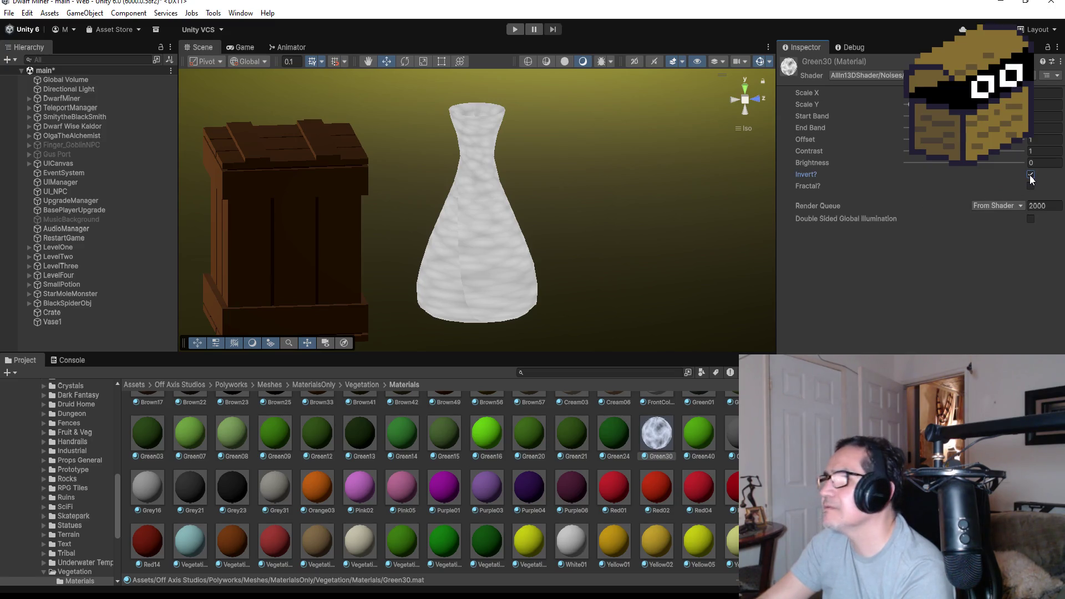
left_click(1030, 174)
left_click(1030, 186)
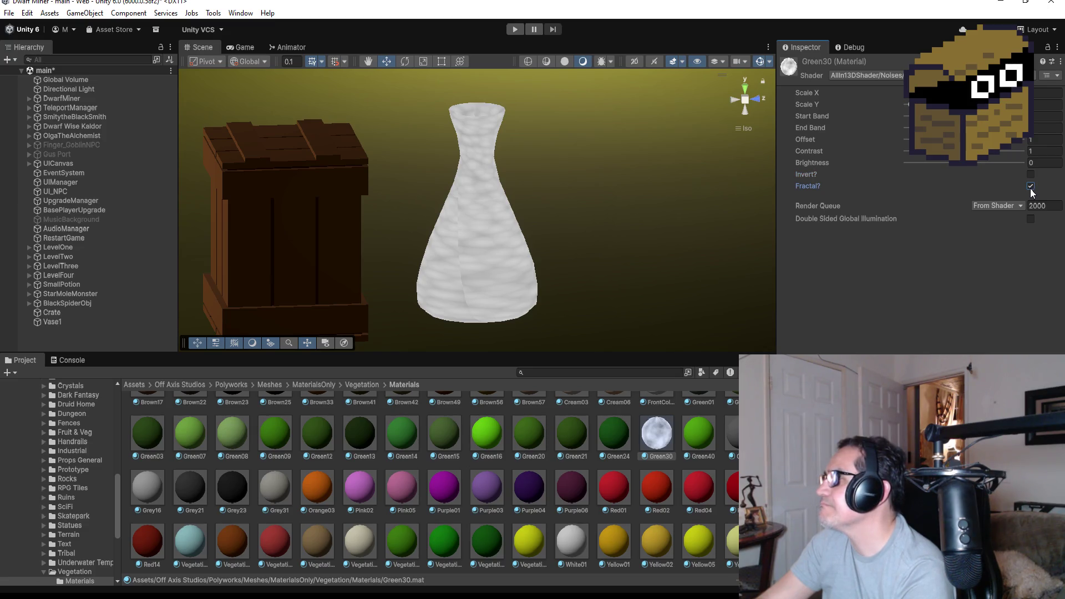
left_click(1030, 186)
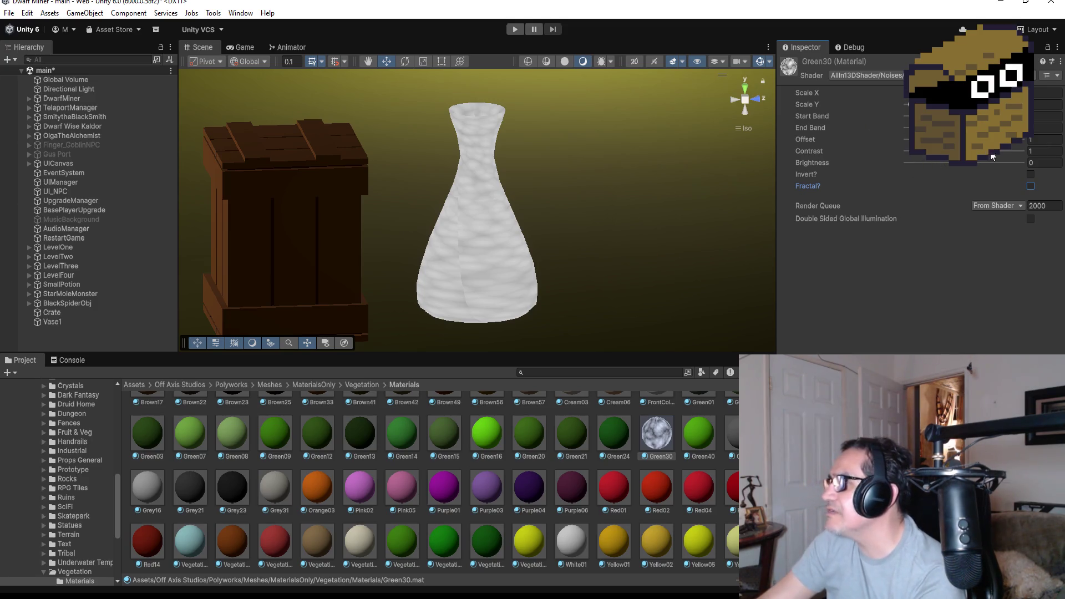
left_click(965, 139)
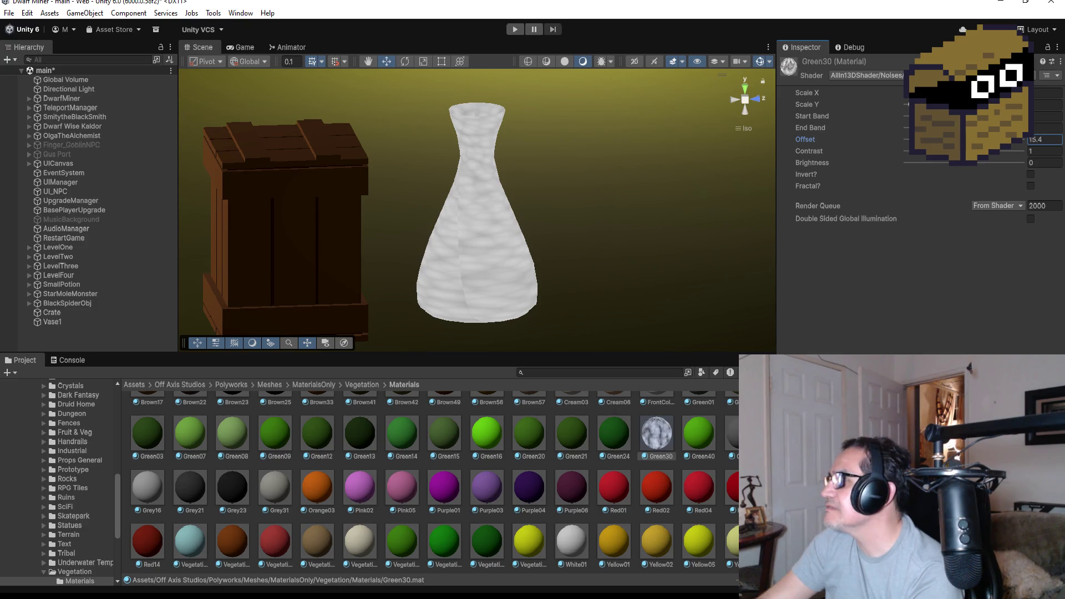
left_click_drag(943, 140, 921, 139)
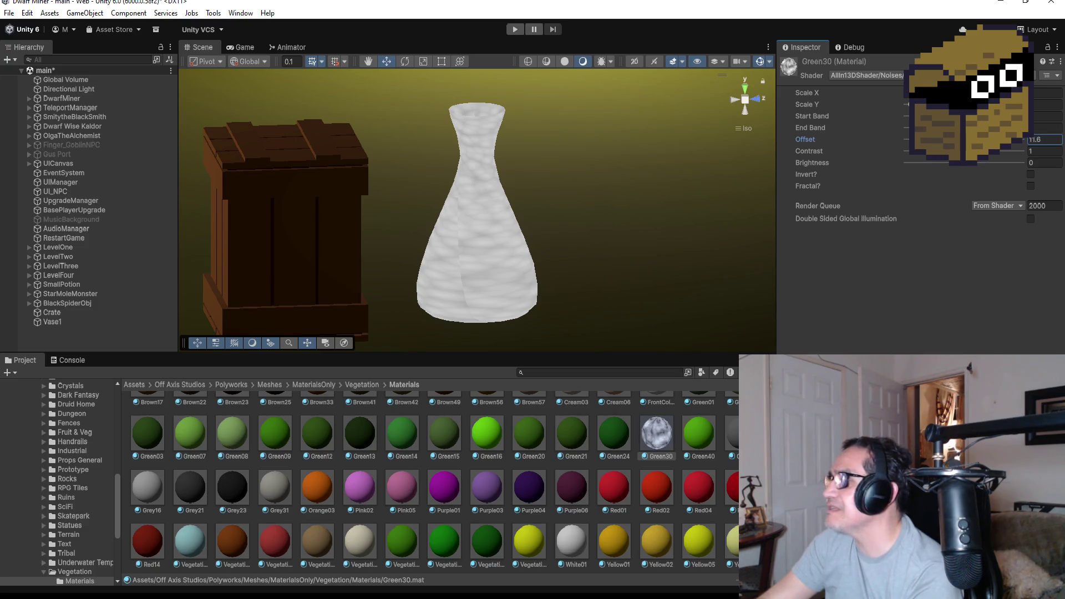
left_click(141, 384)
left_click(141, 385)
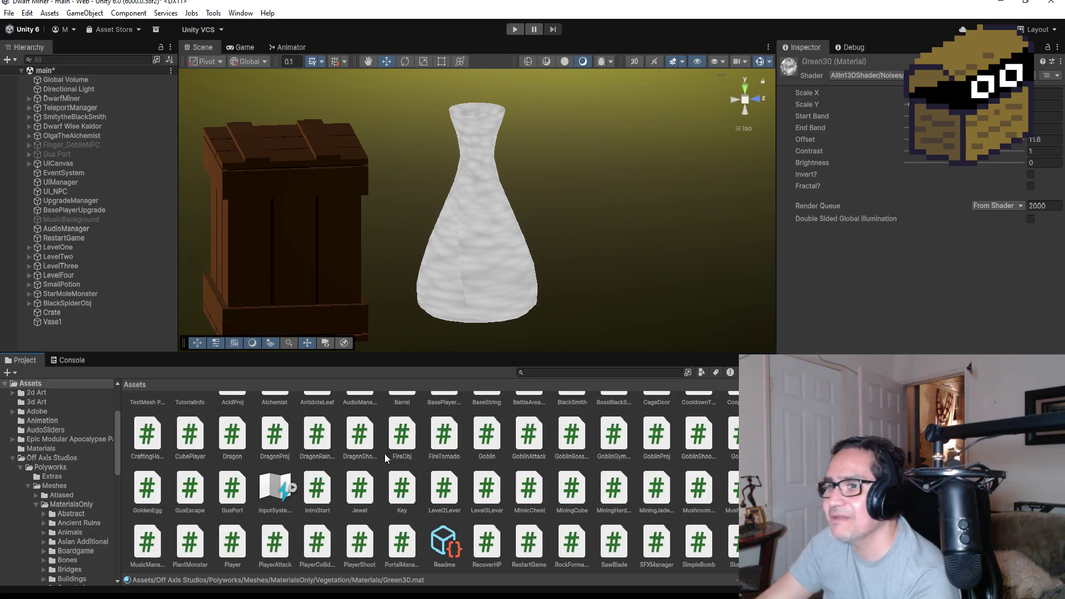
Open Assets/Materials, remove Element 1 from Vase1's Mesh Renderer materials, and select VaseMat
scroll(372, 452, "up", 2)
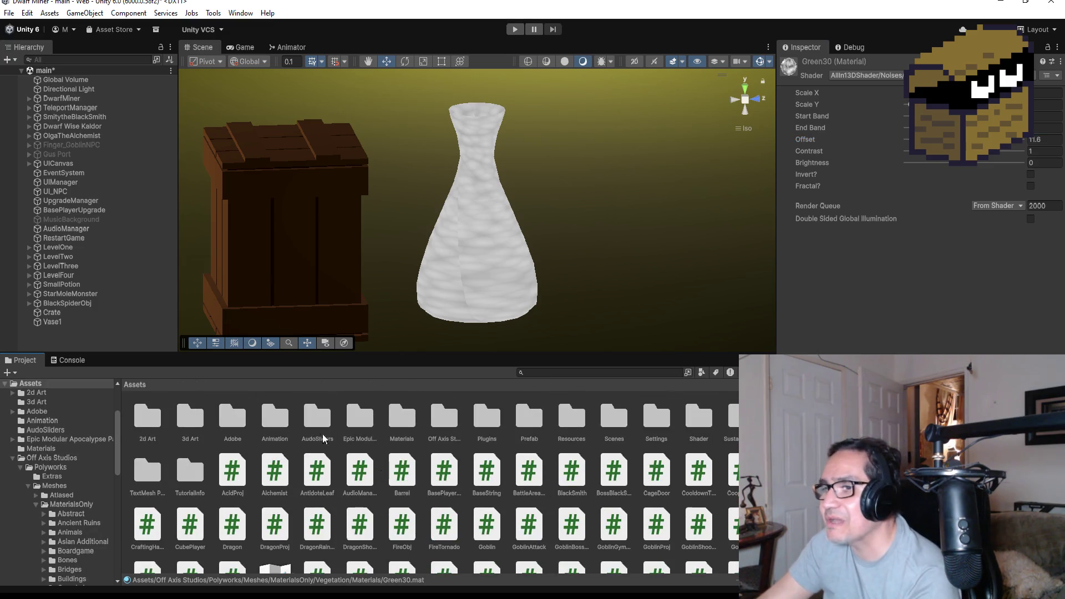
double_click(409, 416)
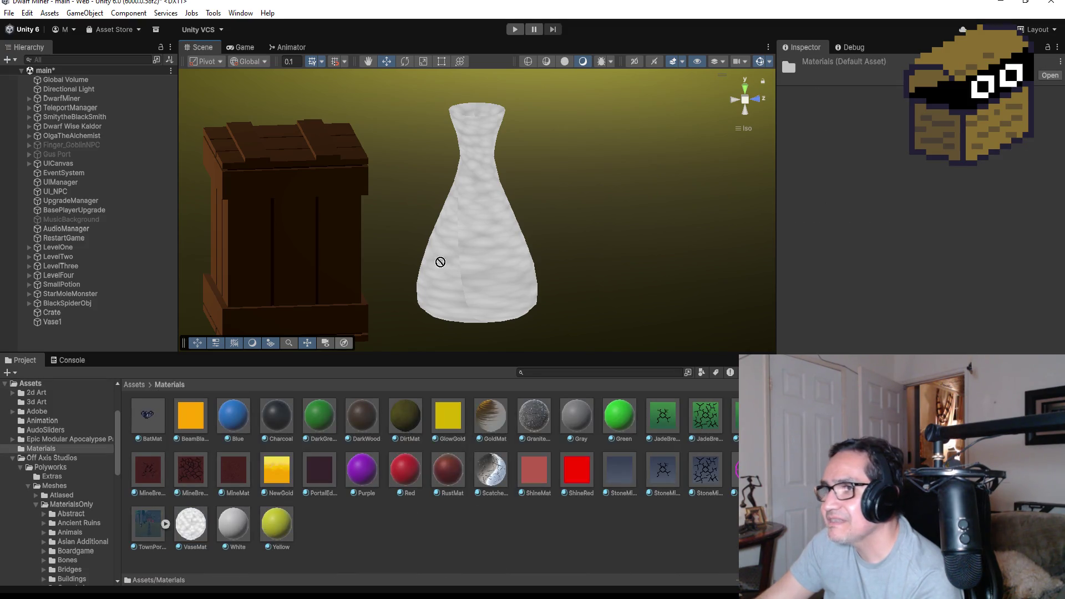
left_click(503, 265)
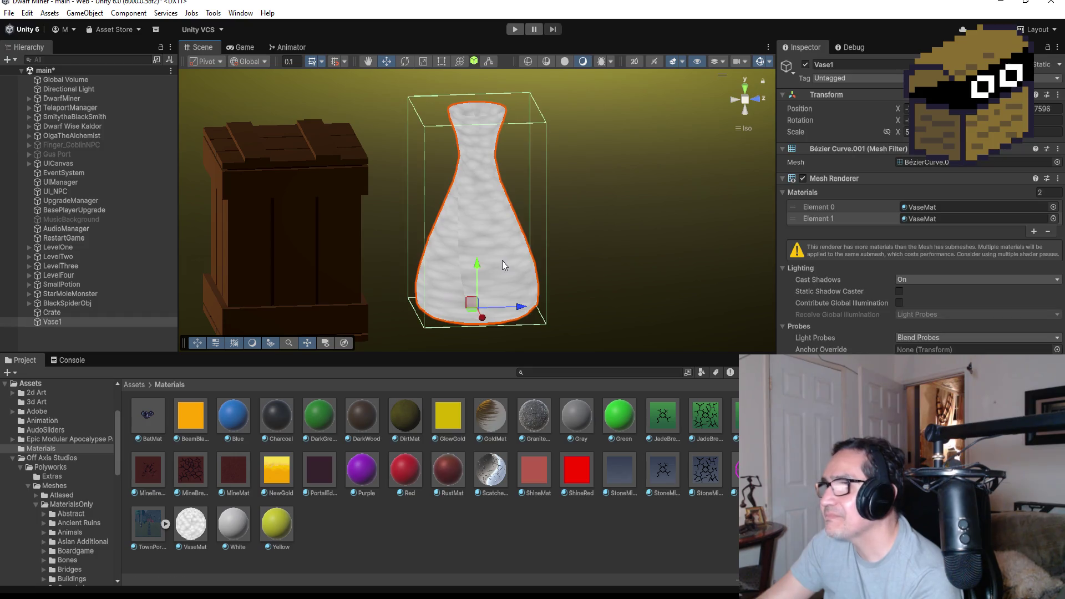
left_click(1050, 227)
left_click(1048, 229)
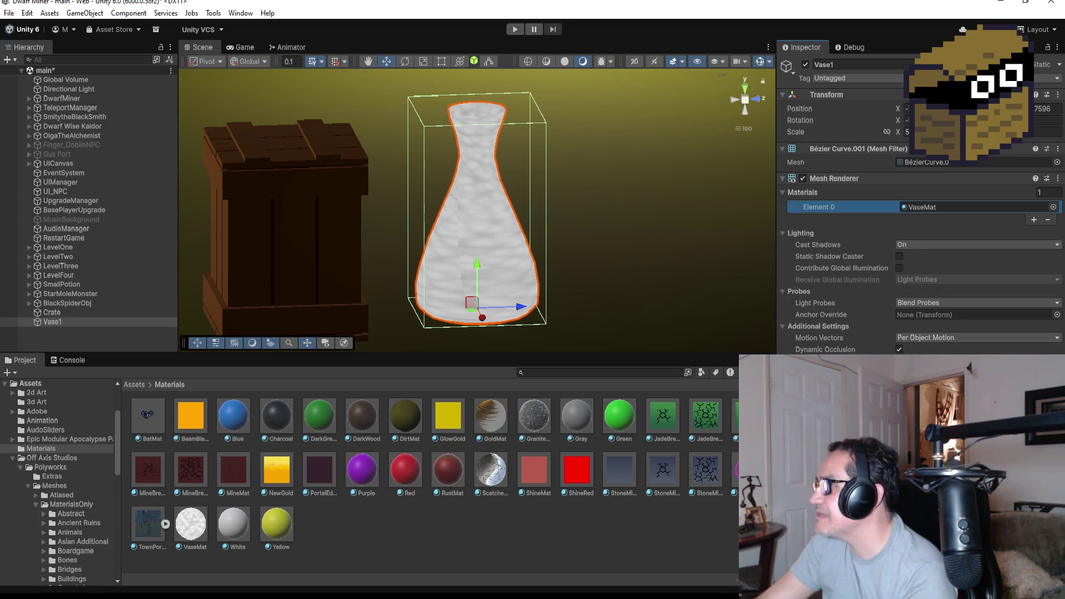
left_click(491, 238)
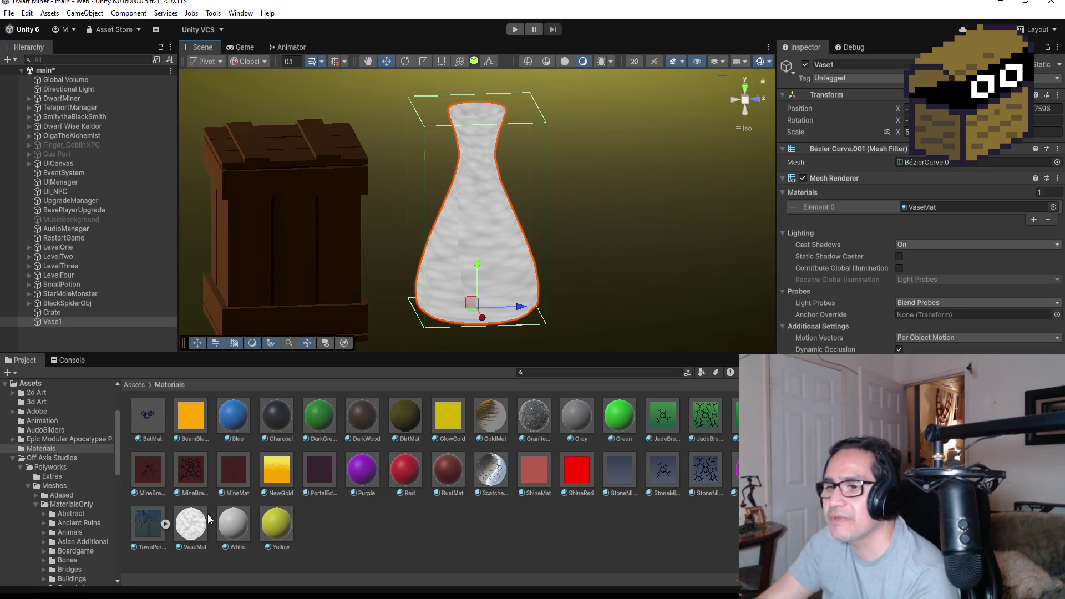
left_click(191, 524)
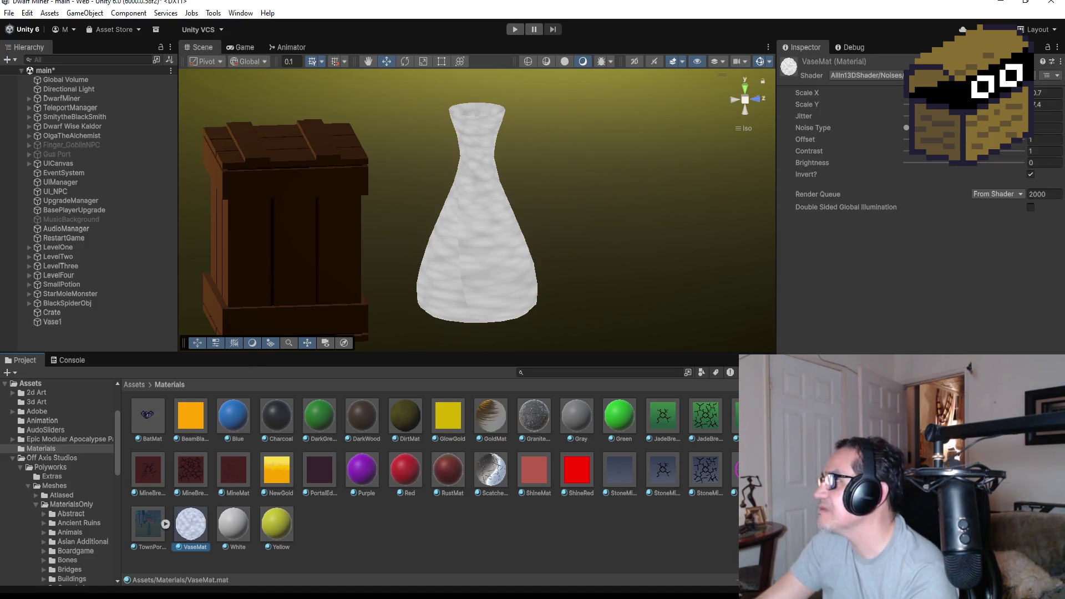
left_click(866, 76)
left_click(897, 123)
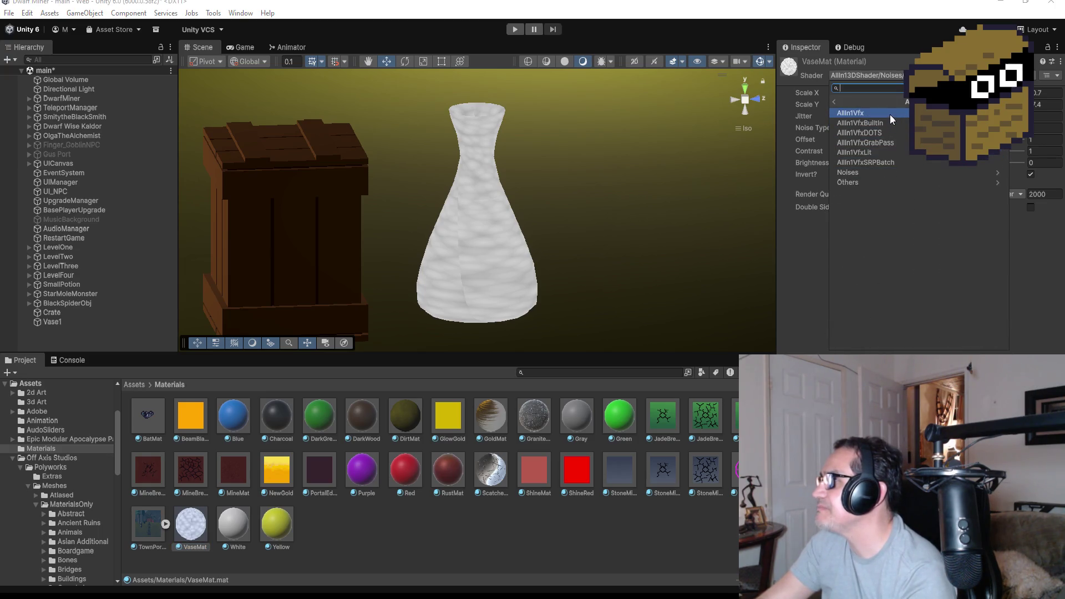
left_click(883, 154)
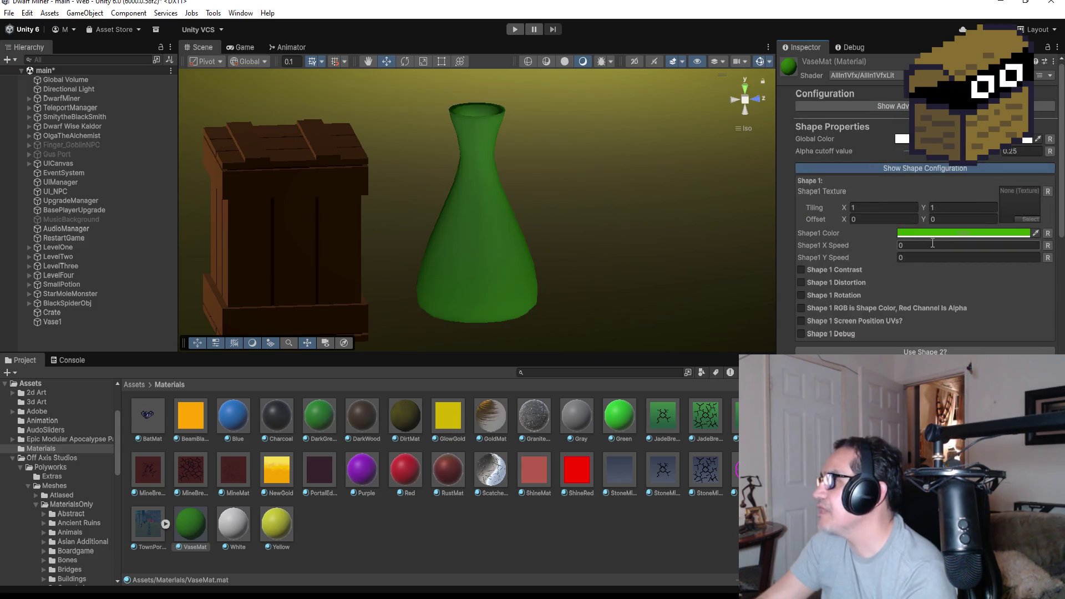
left_click(827, 270)
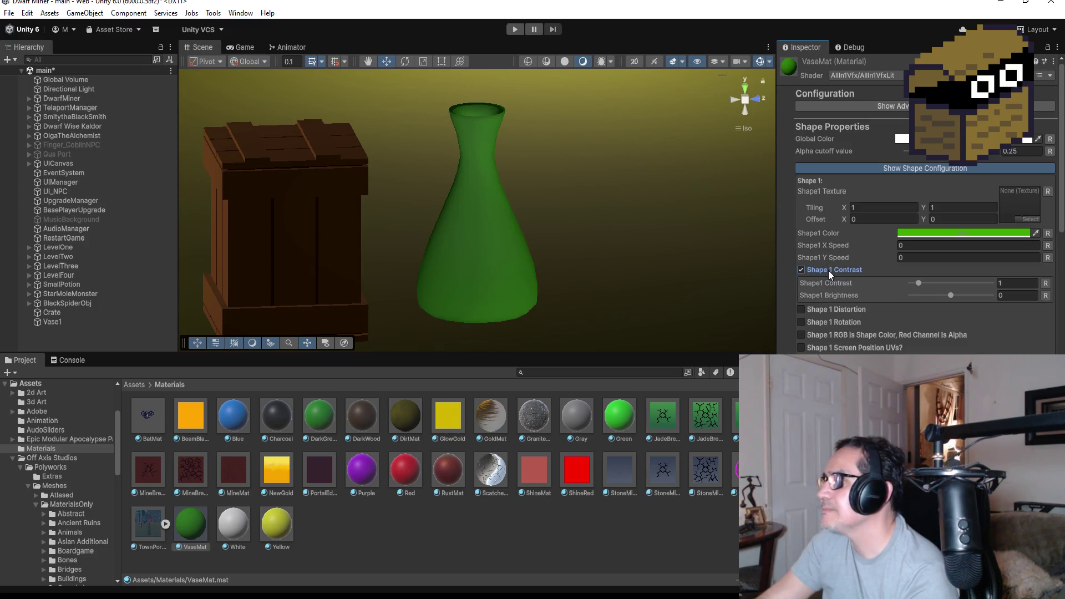
left_click(828, 270)
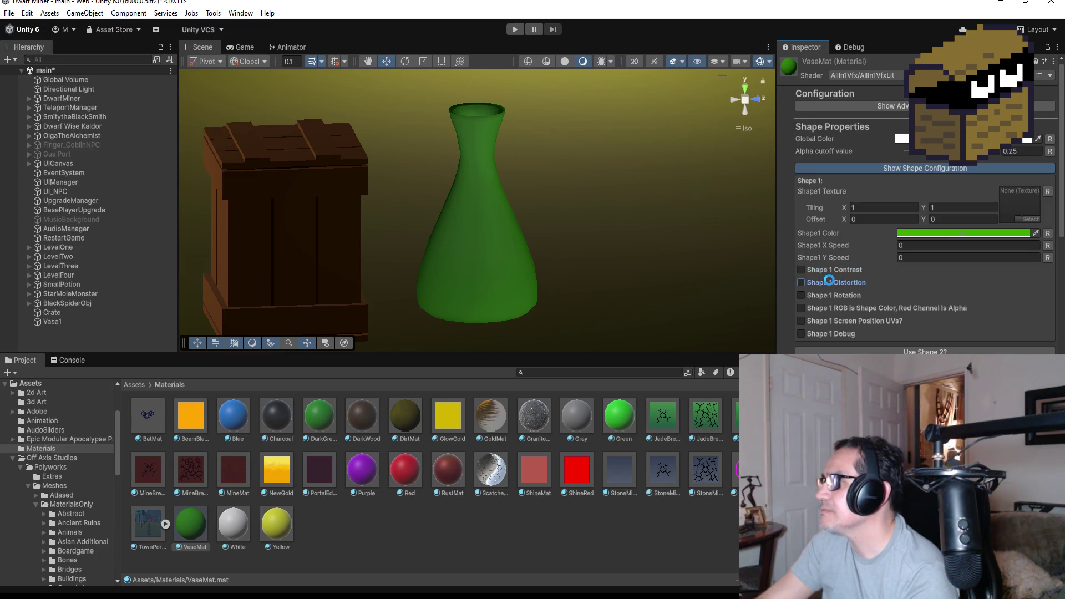
left_click(829, 281)
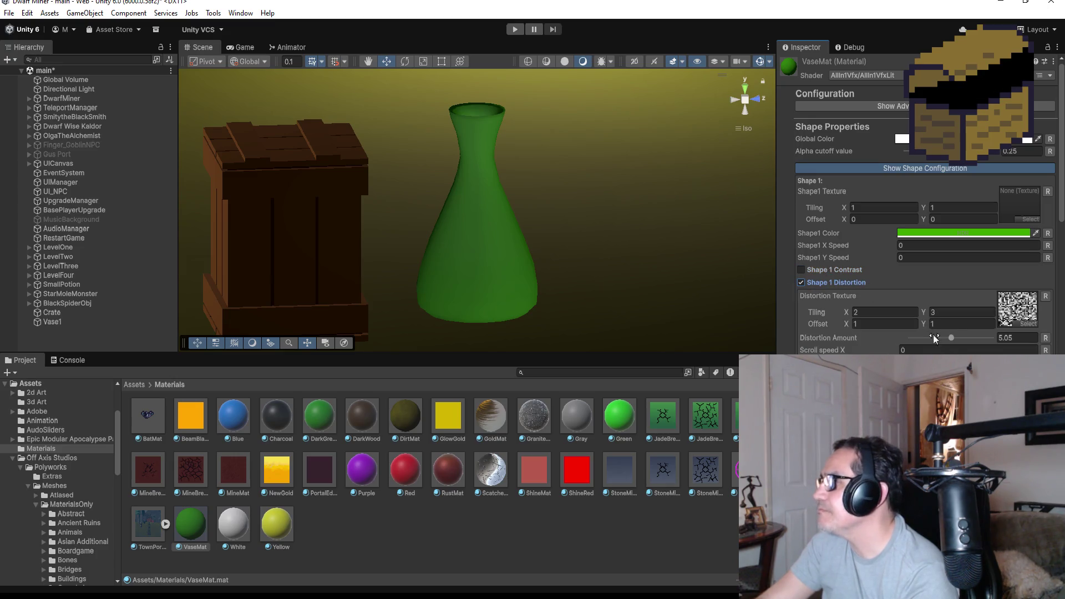
left_click_drag(953, 337, 960, 337)
left_click(915, 350)
type("1")
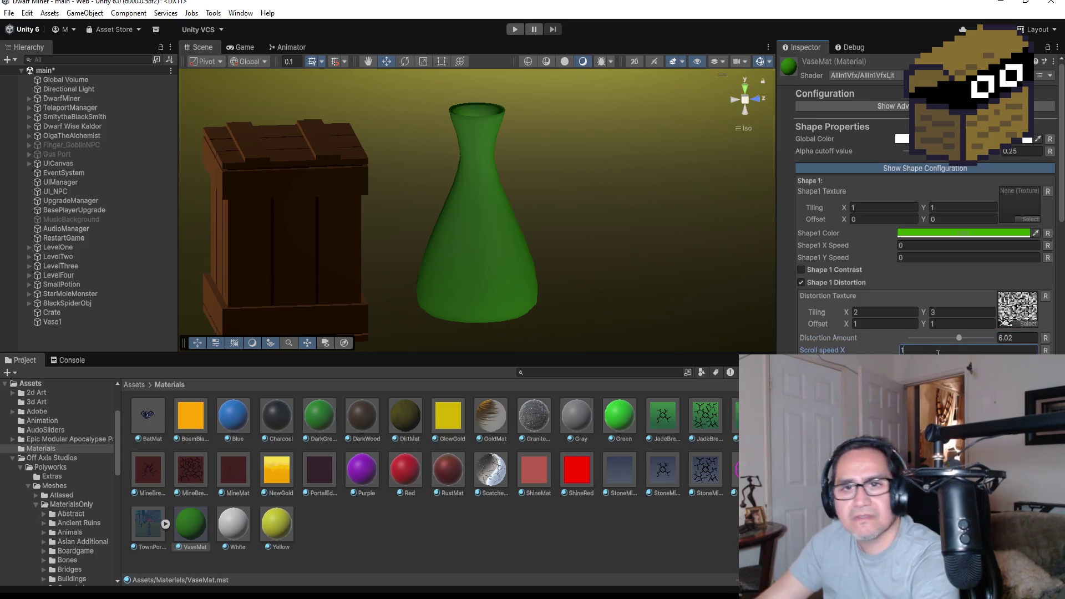
key("Return")
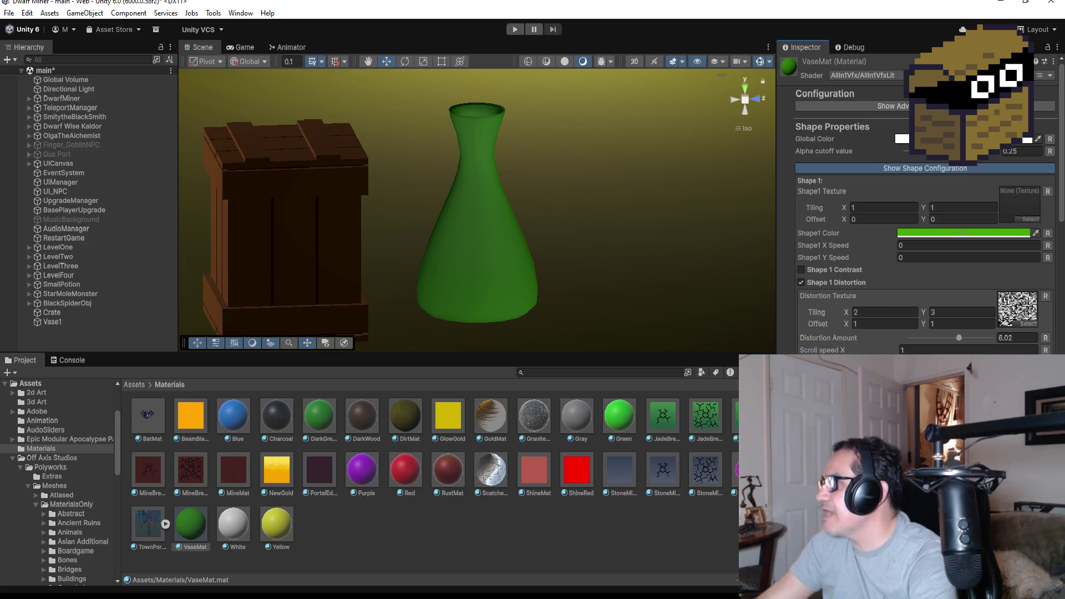
left_click(802, 269)
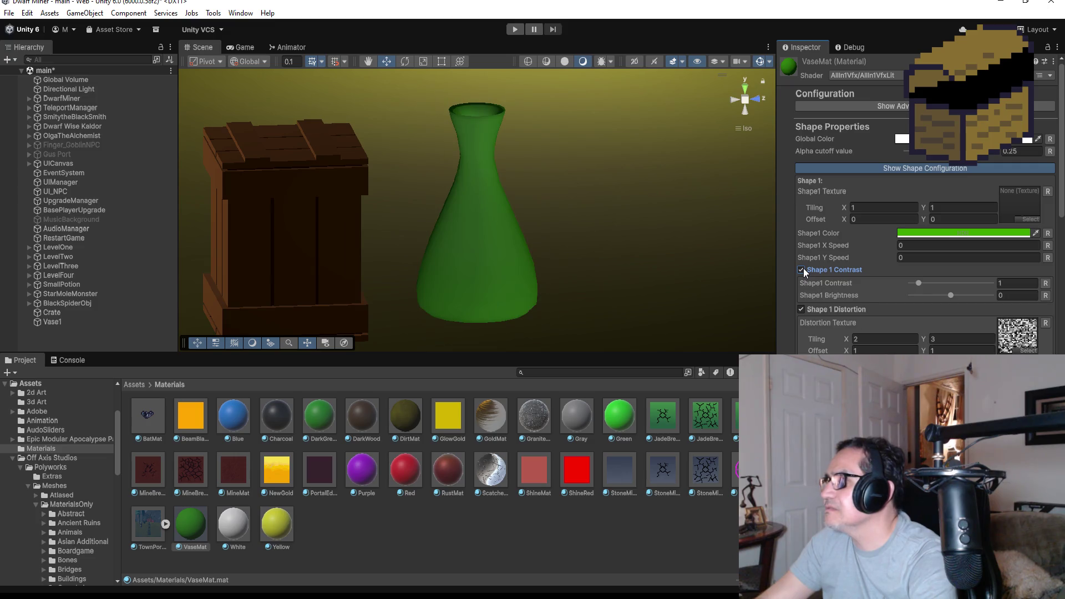
mouse_move(920, 282)
left_mouse_down()
mouse_move(953, 287)
mouse_move(921, 289)
left_mouse_up()
left_click(803, 270)
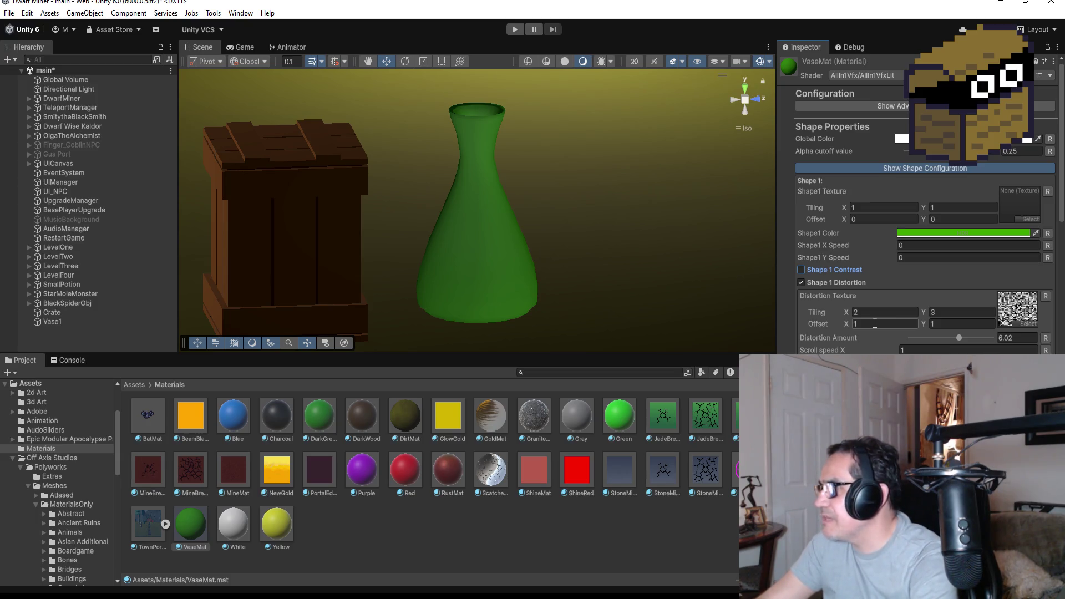
left_click(804, 282)
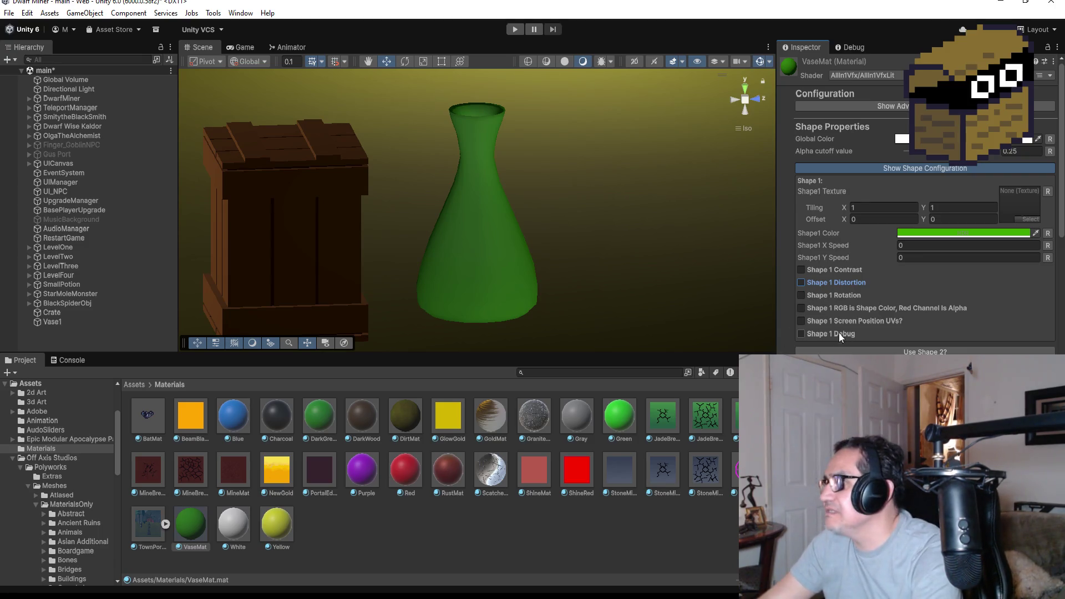
Try the 1.Normal Map effect on VaseMat, then switch it back off
scroll(843, 330, "down", 3)
scroll(863, 339, "down", 1)
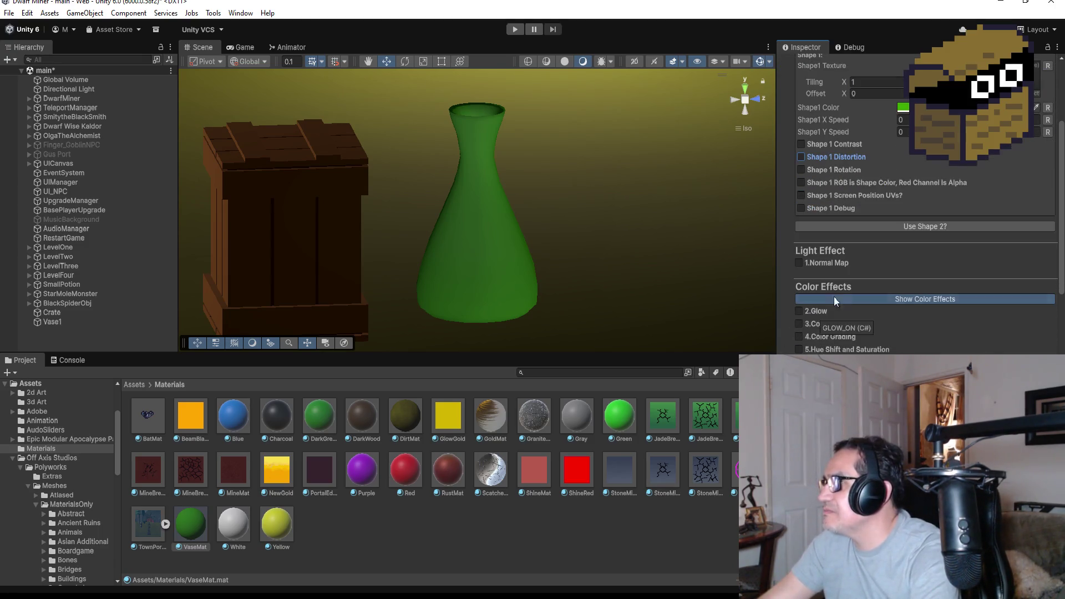
left_click(825, 263)
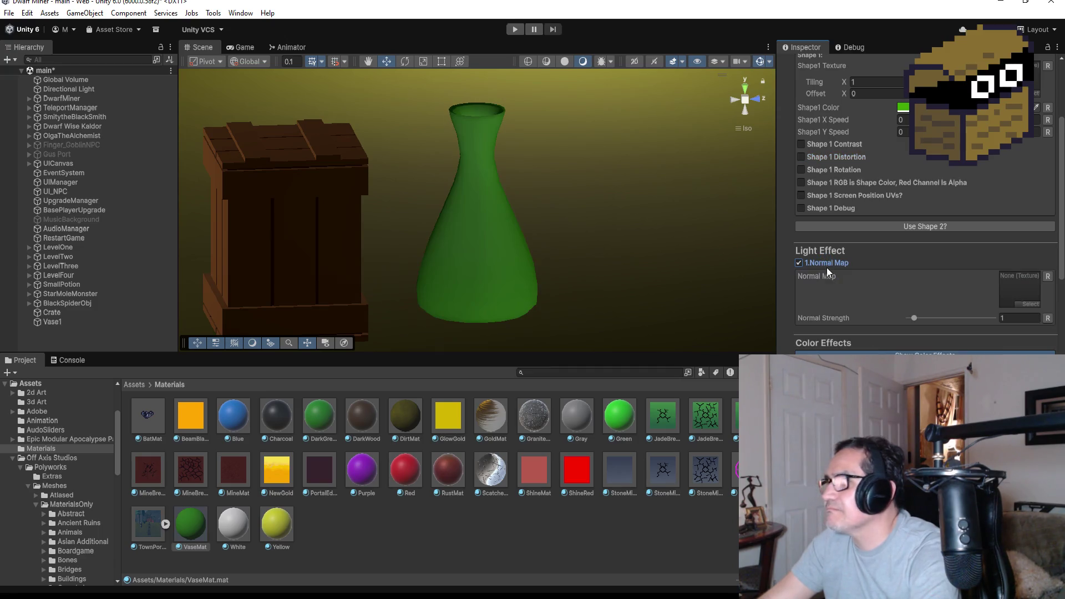
left_click(826, 265)
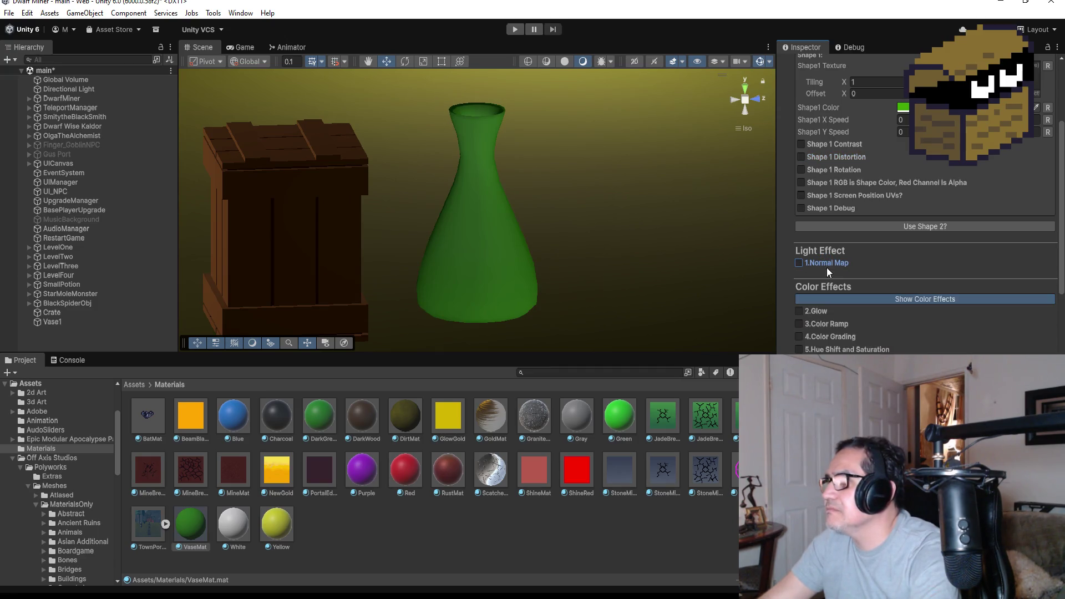
Try the Twist UV vertex deformation effect further down the options, then scroll back up
scroll(845, 333, "down", 2)
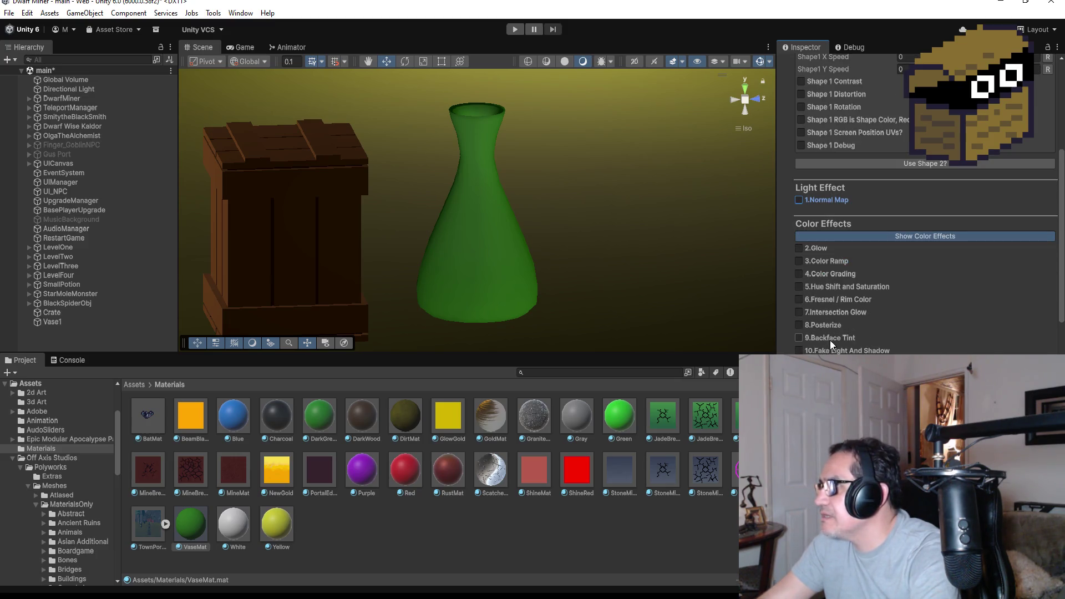
scroll(925, 206, "down", 1)
scroll(925, 205, "down", 4)
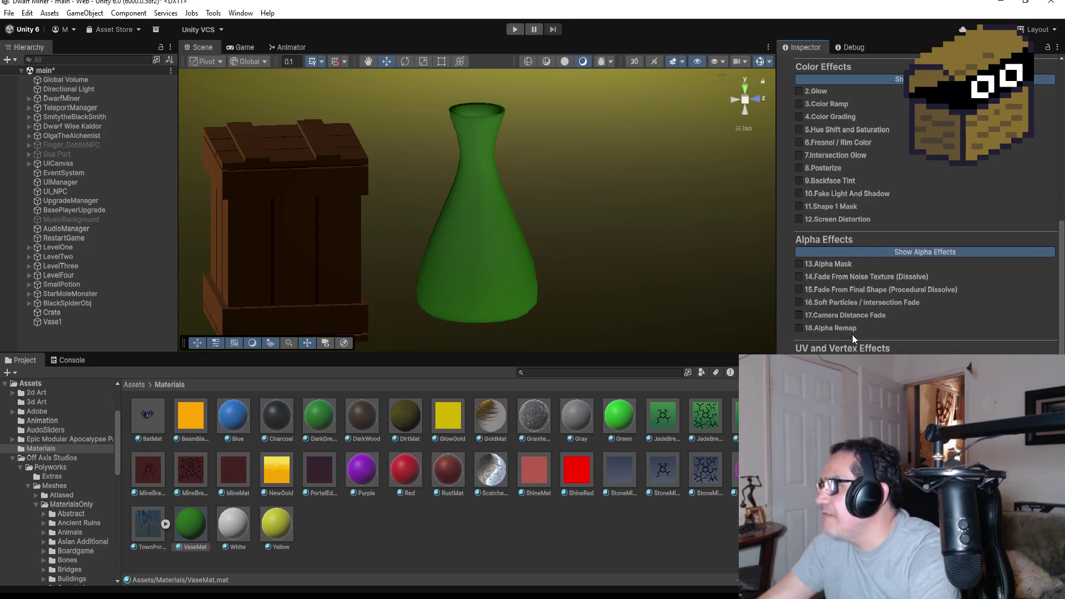
scroll(851, 335, "down", 3)
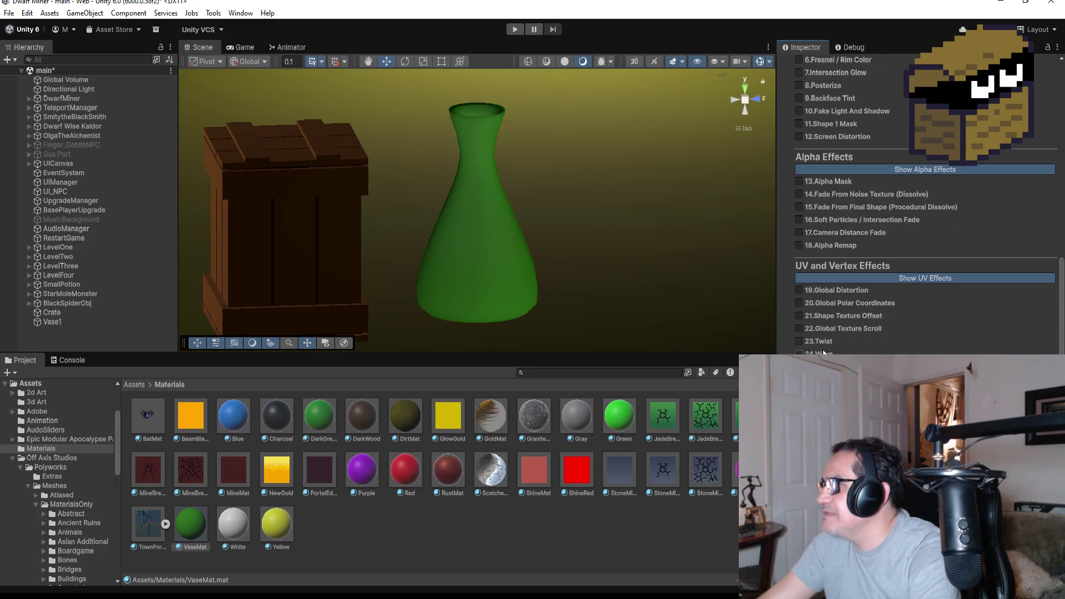
left_click(823, 343)
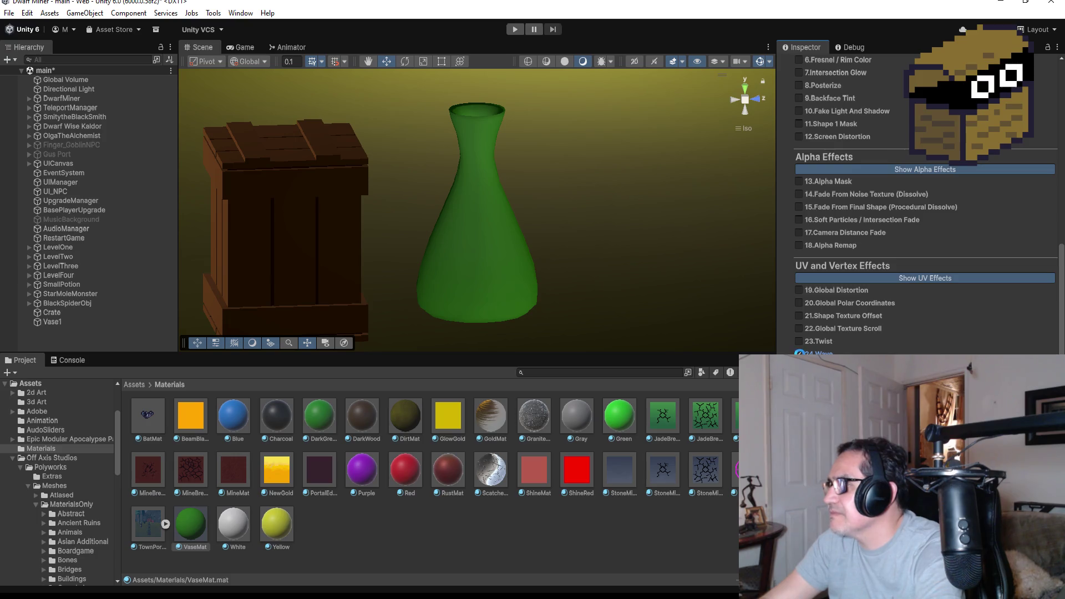
scroll(918, 311, "up", 10)
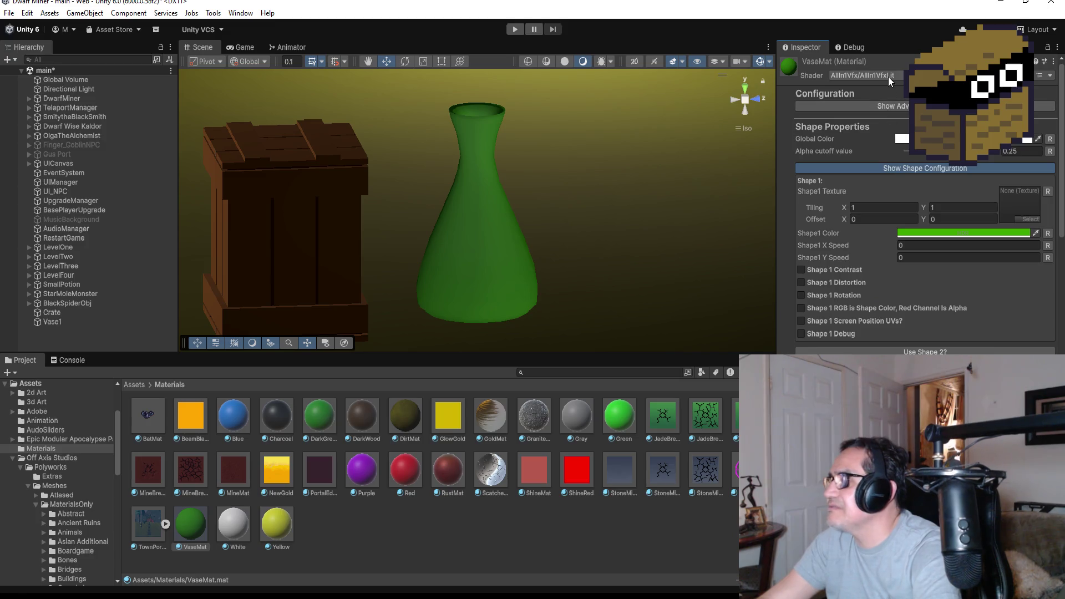
left_click(887, 76)
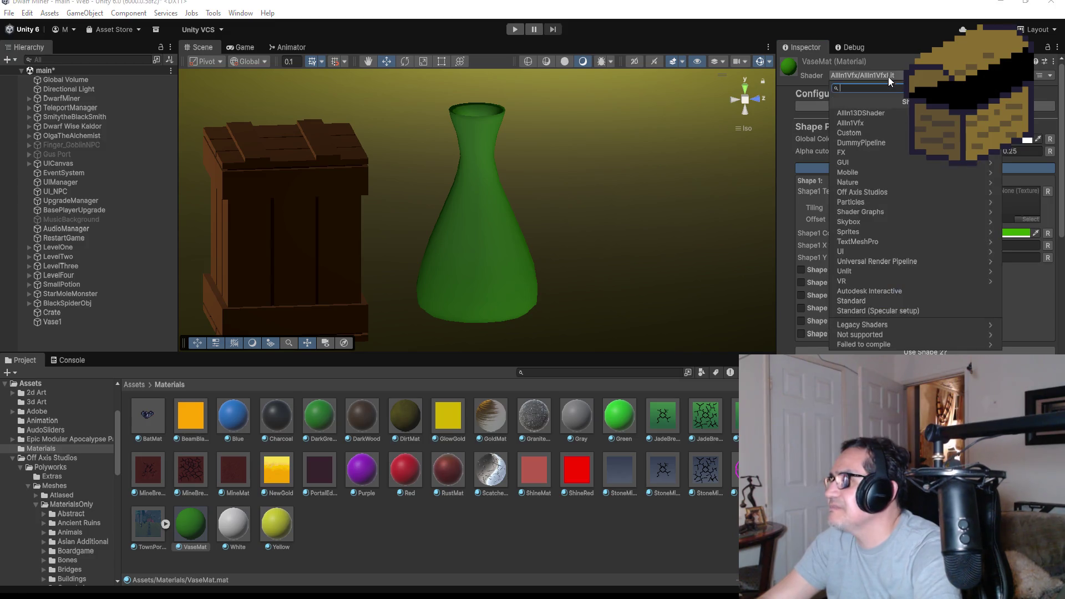
left_click(870, 115)
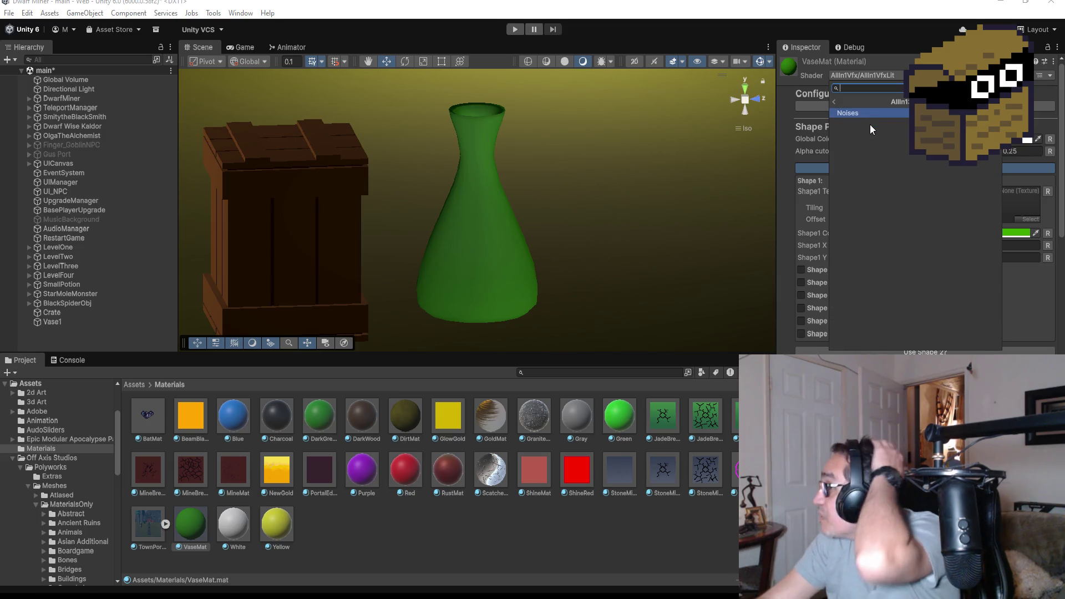
left_click(873, 112)
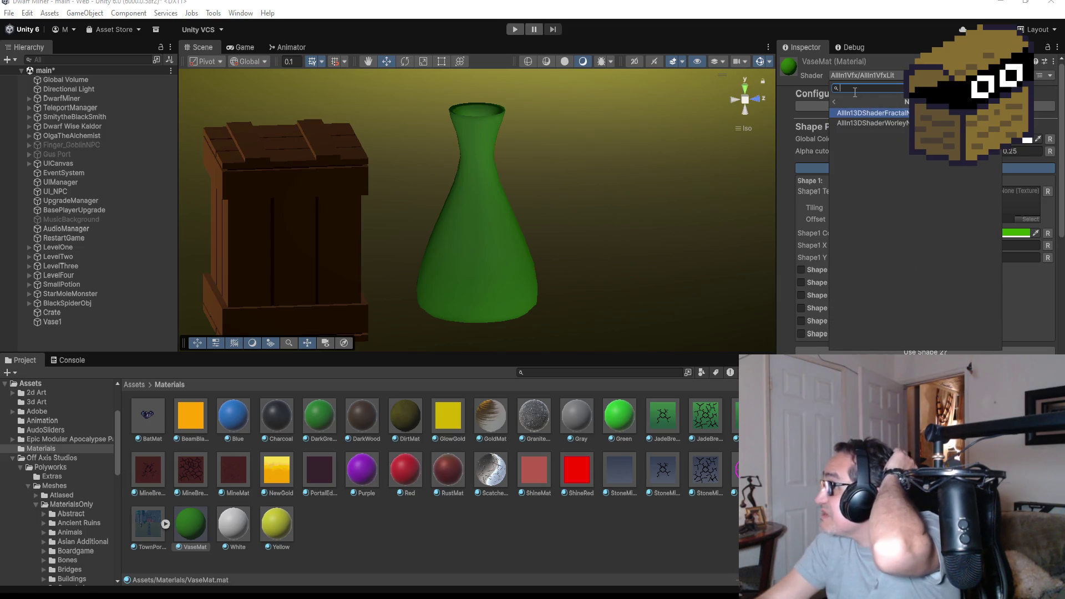
left_click(832, 98)
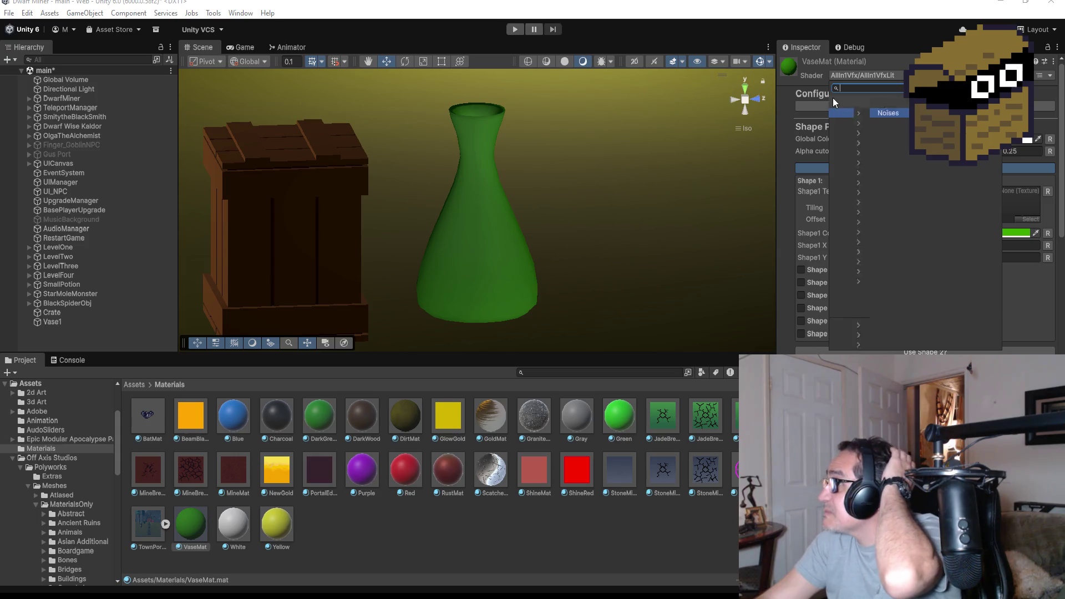
left_click(833, 98)
left_click(599, 541)
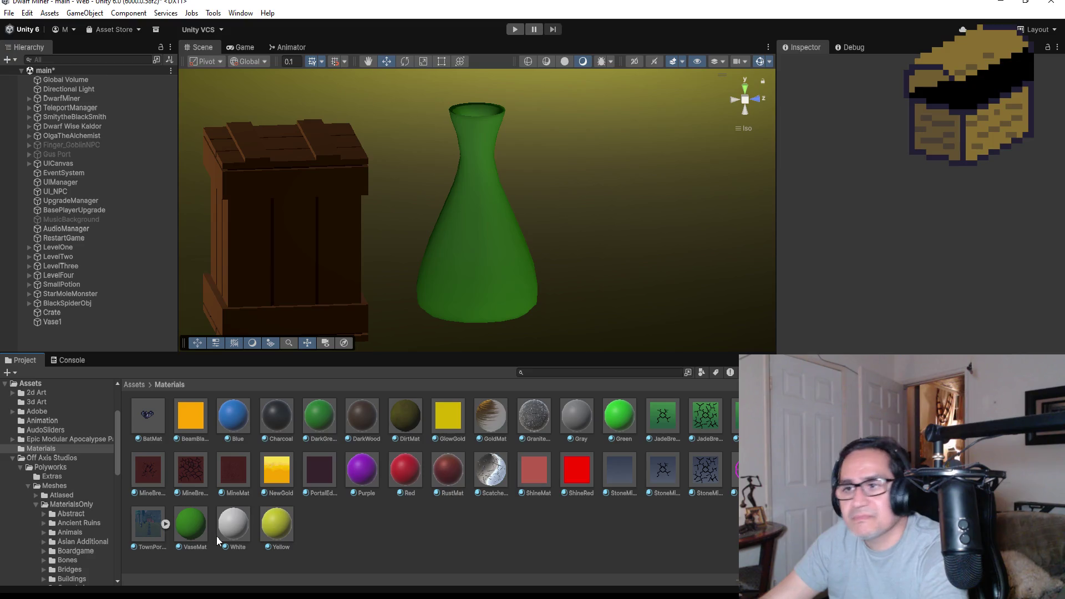
left_click(175, 524)
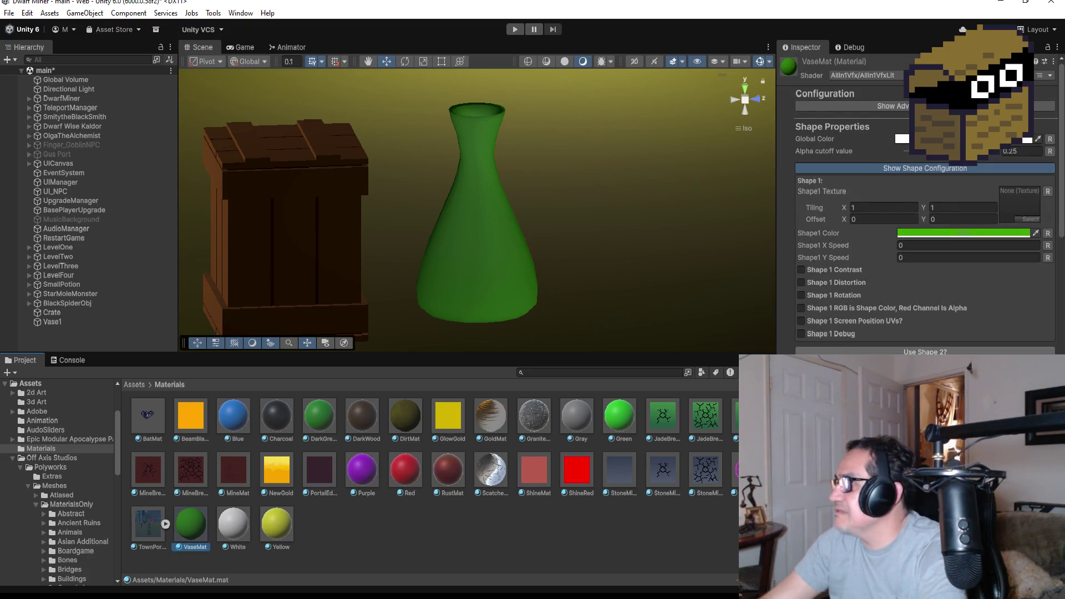
scroll(934, 270, "down", 3)
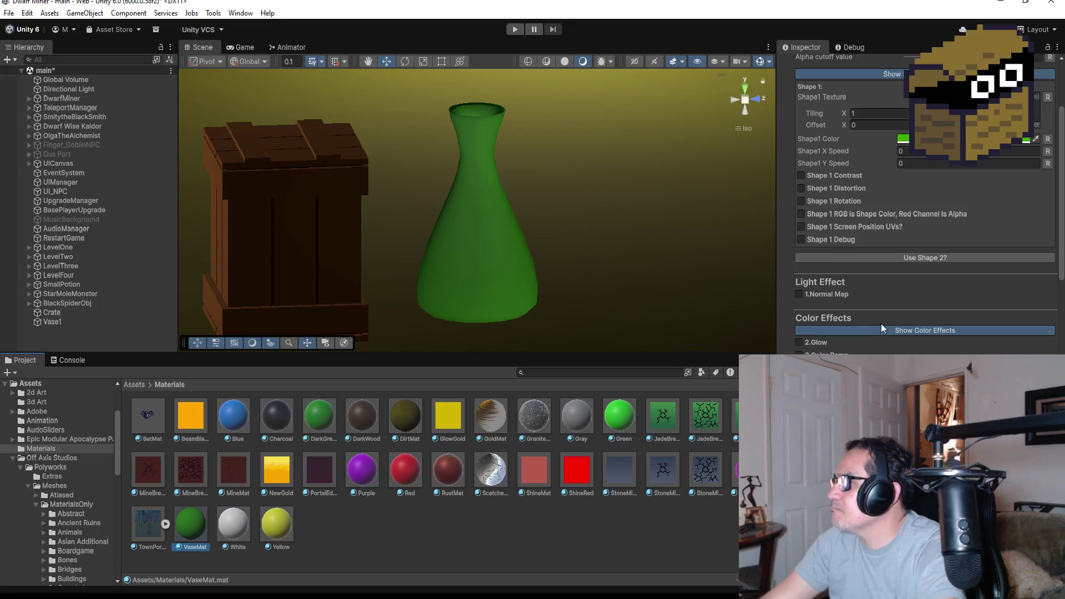
Preview then remove the 6.Fresnel / Rim Color effect, and minimize the Unity editor
scroll(876, 327, "down", 1)
scroll(835, 339, "down", 2)
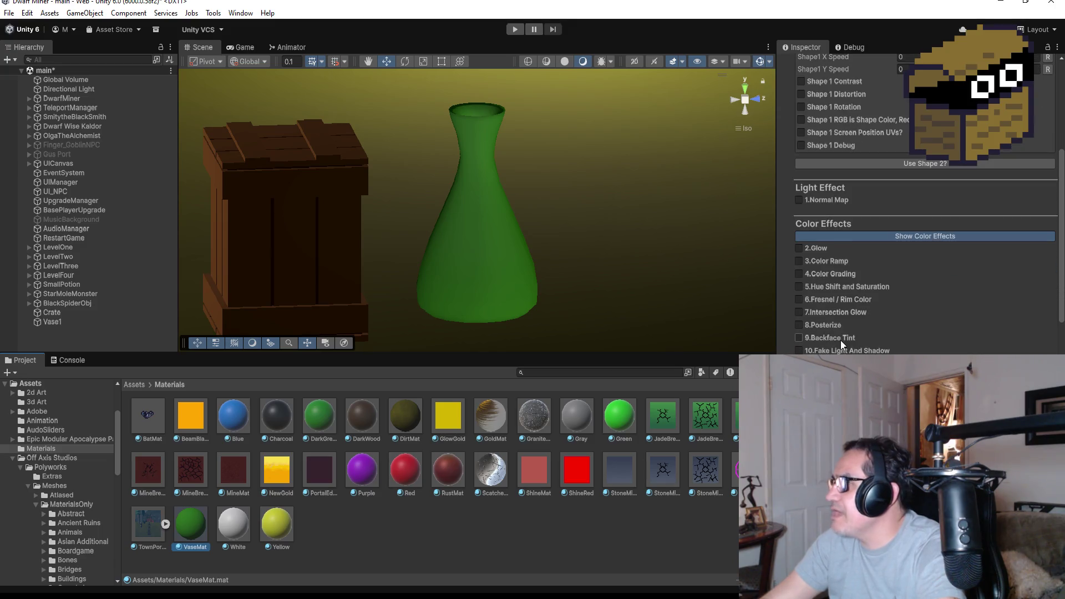
left_click(849, 300)
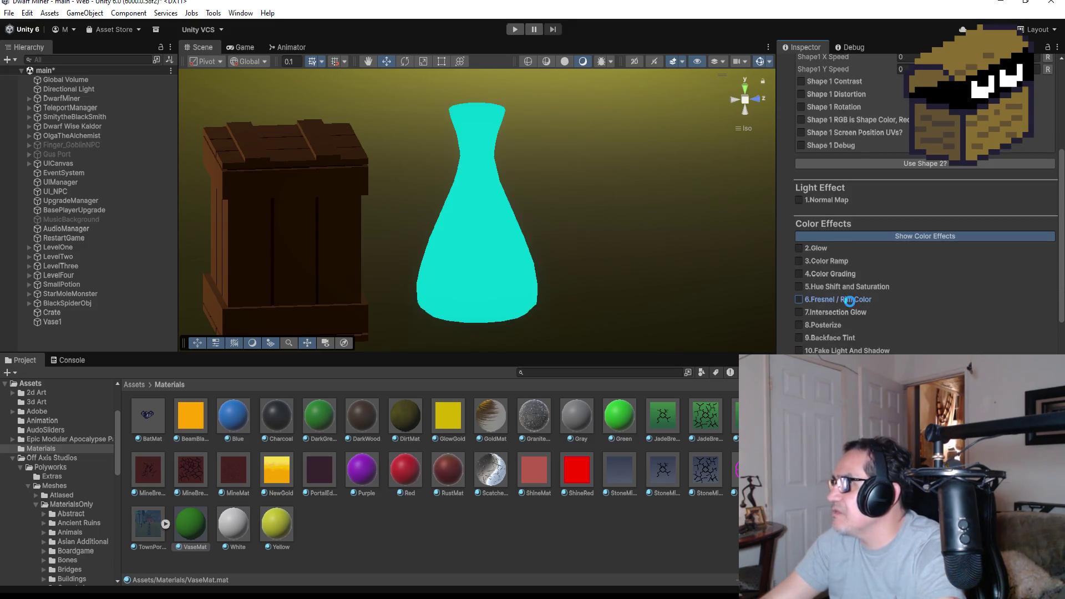
left_click(850, 302)
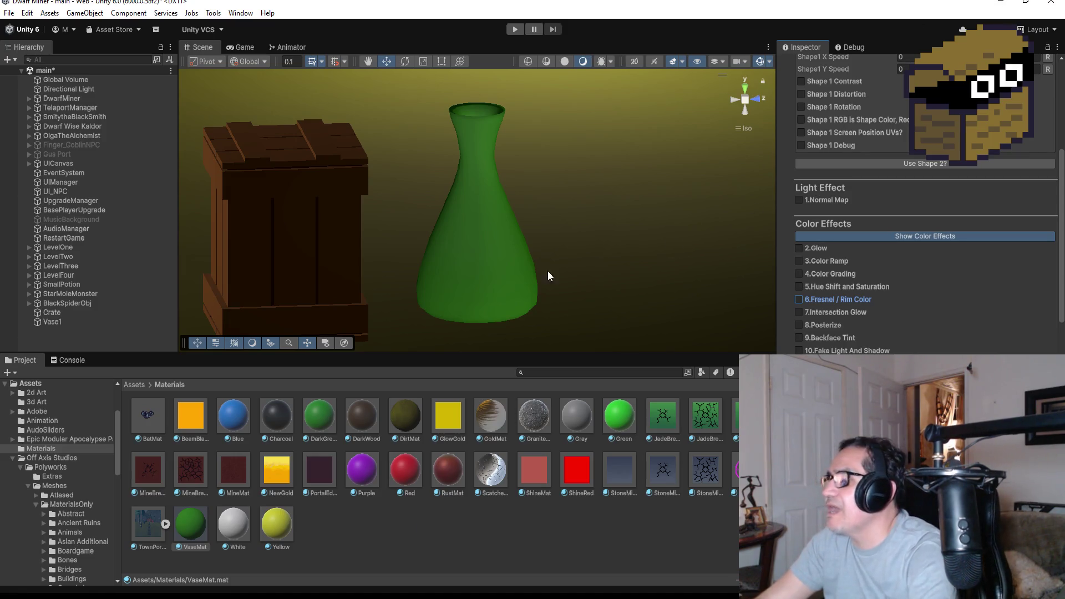
left_click(1005, 3)
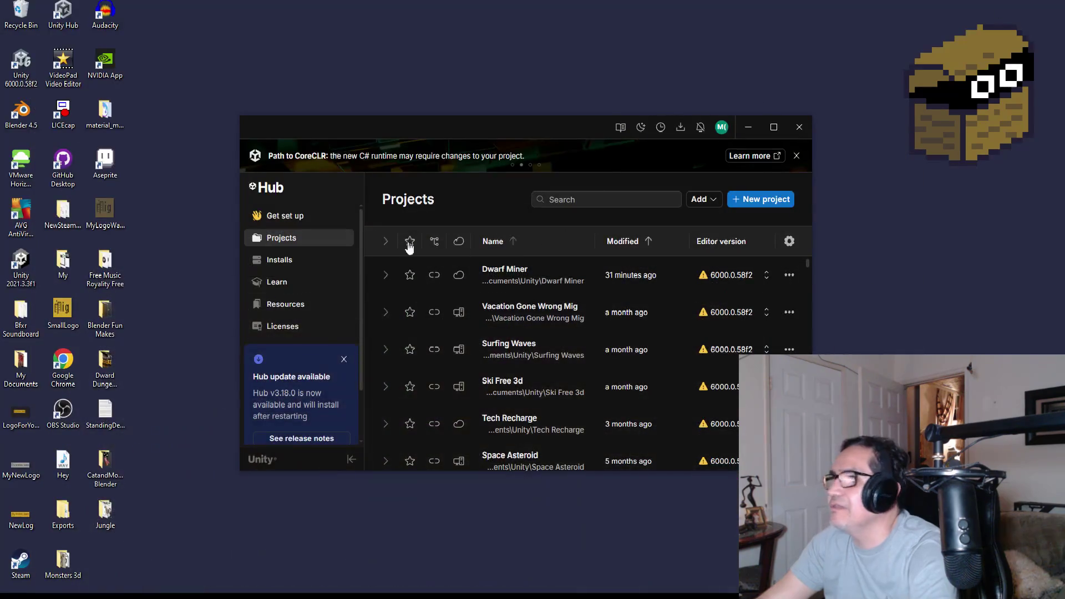
Open the material_maker_1_3_windows desktop folder and run material_maker.exe
left_click(100, 118)
double_click(103, 114)
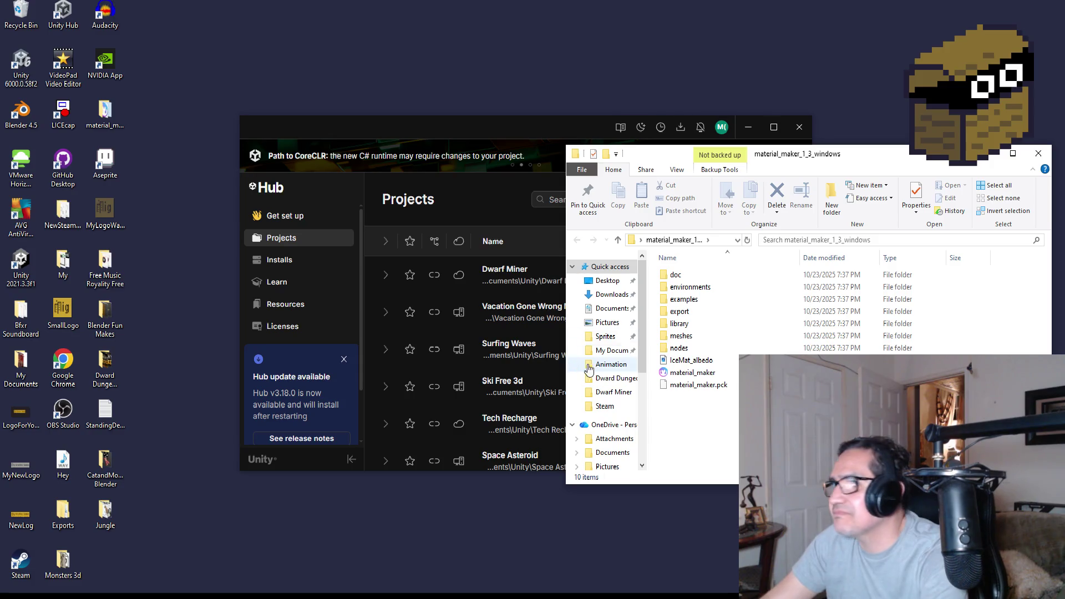
double_click(684, 374)
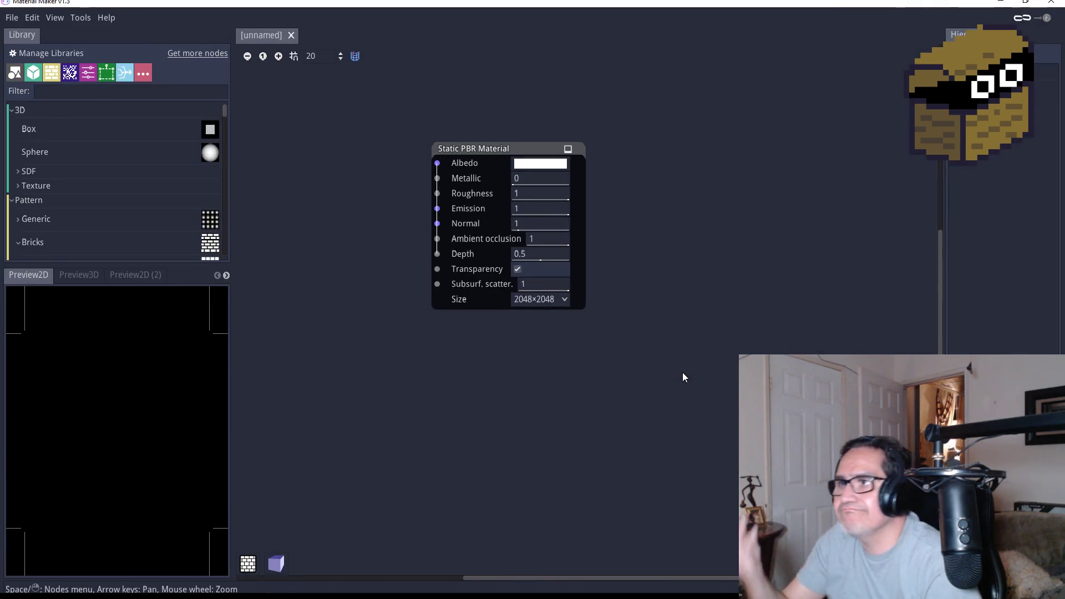
Add a Noise node via the 'no' search, place it left of the material, and enable the 3D preview
scroll(419, 196, "down", 5)
scroll(388, 221, "up", 5)
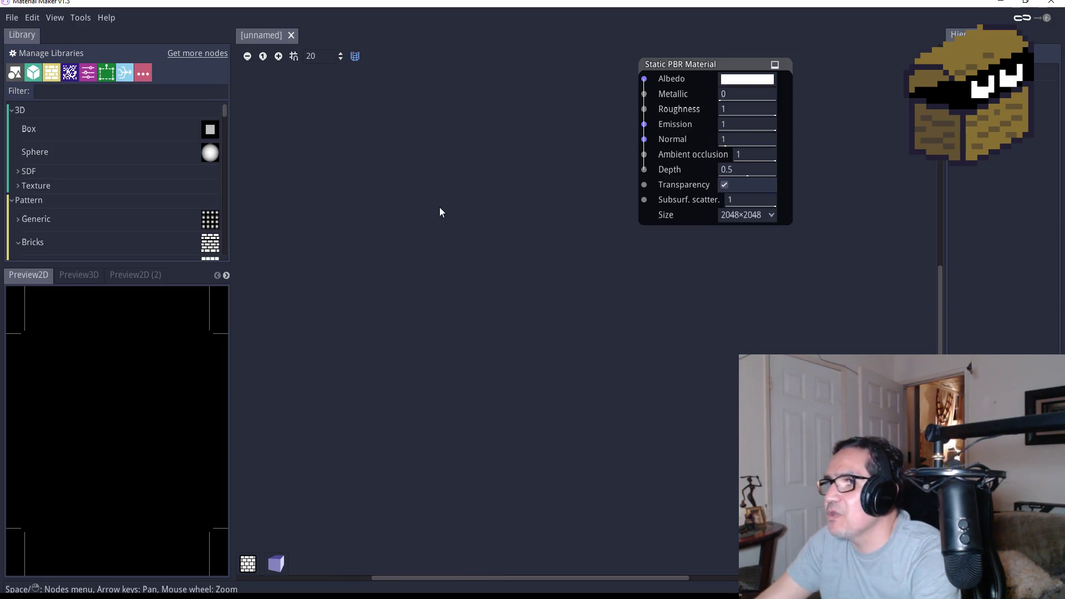
right_click(420, 279)
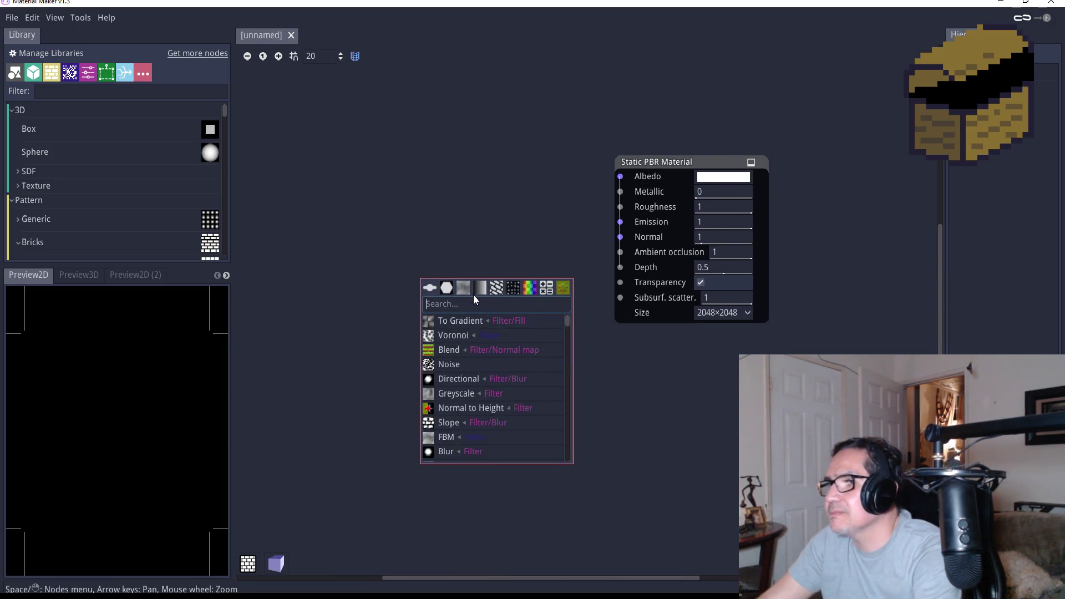
type("no")
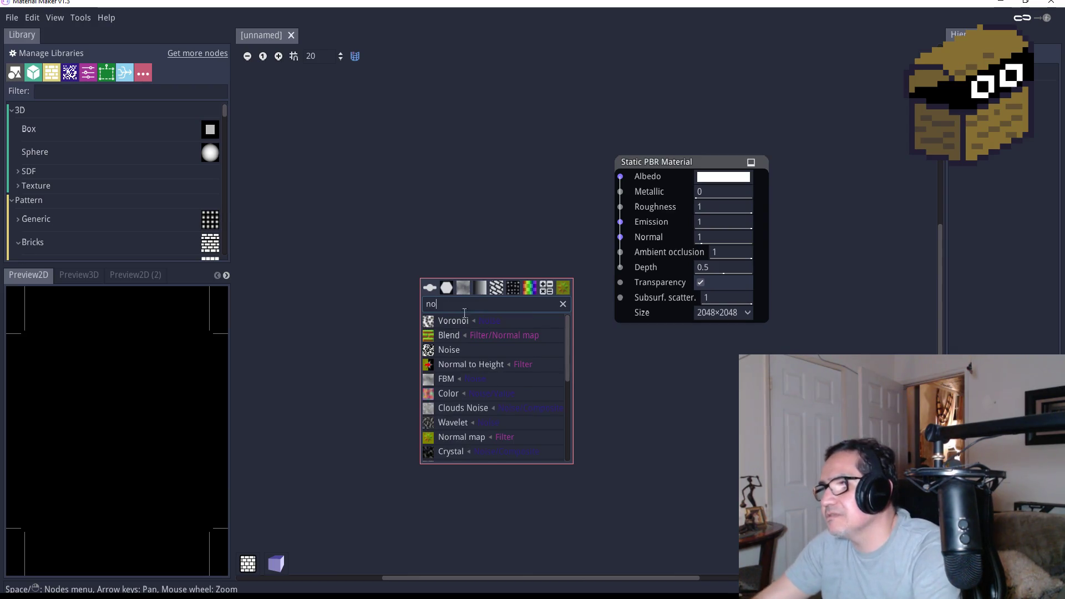
left_click(464, 350)
left_click_drag(443, 288, 396, 250)
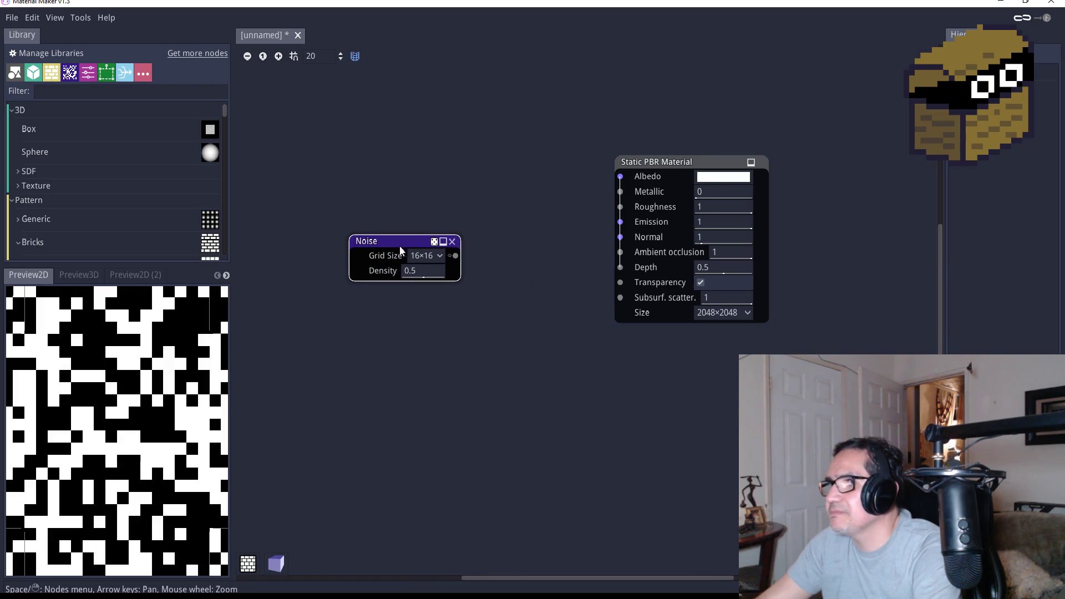
left_click(276, 564)
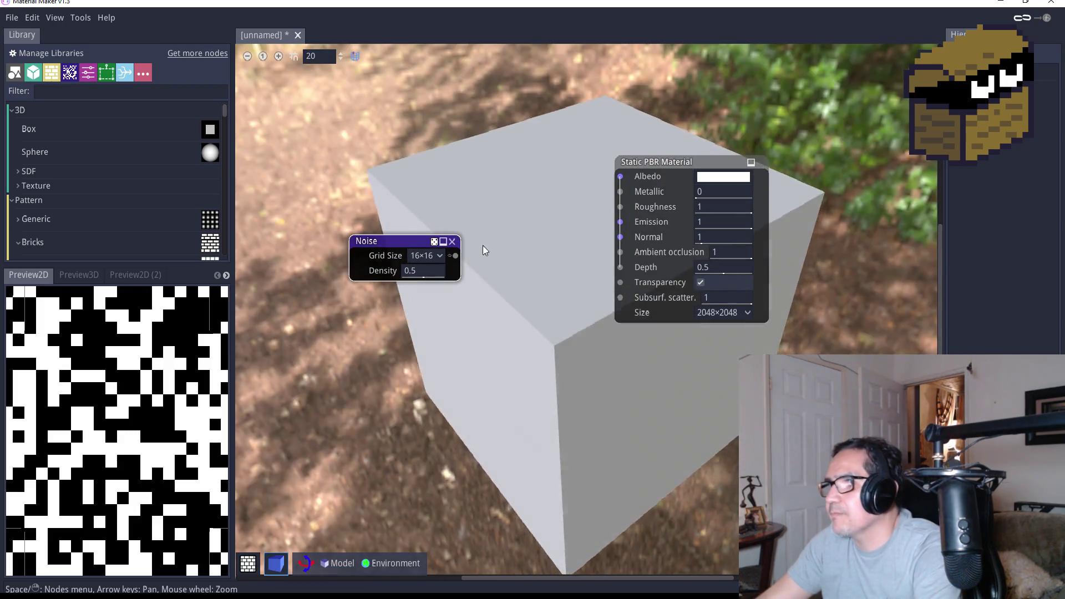
Connect the Noise output to the material's Albedo only, removing the stray Normal link
mouse_move(455, 255)
left_mouse_down()
mouse_move(611, 192)
mouse_move(620, 177)
left_mouse_up()
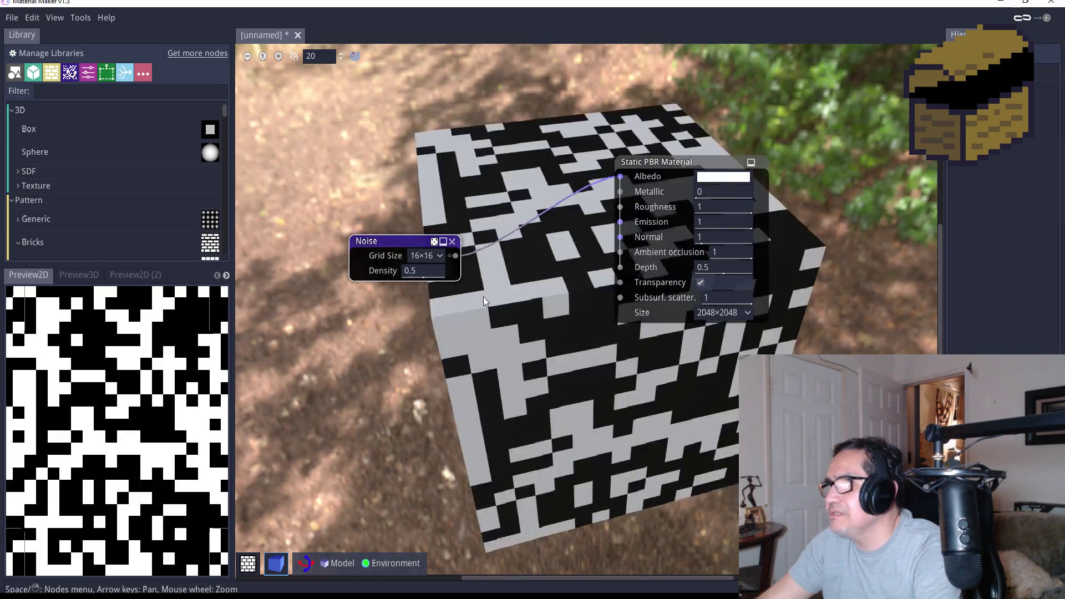
mouse_move(456, 255)
left_mouse_down()
mouse_move(615, 201)
mouse_move(622, 237)
left_mouse_up()
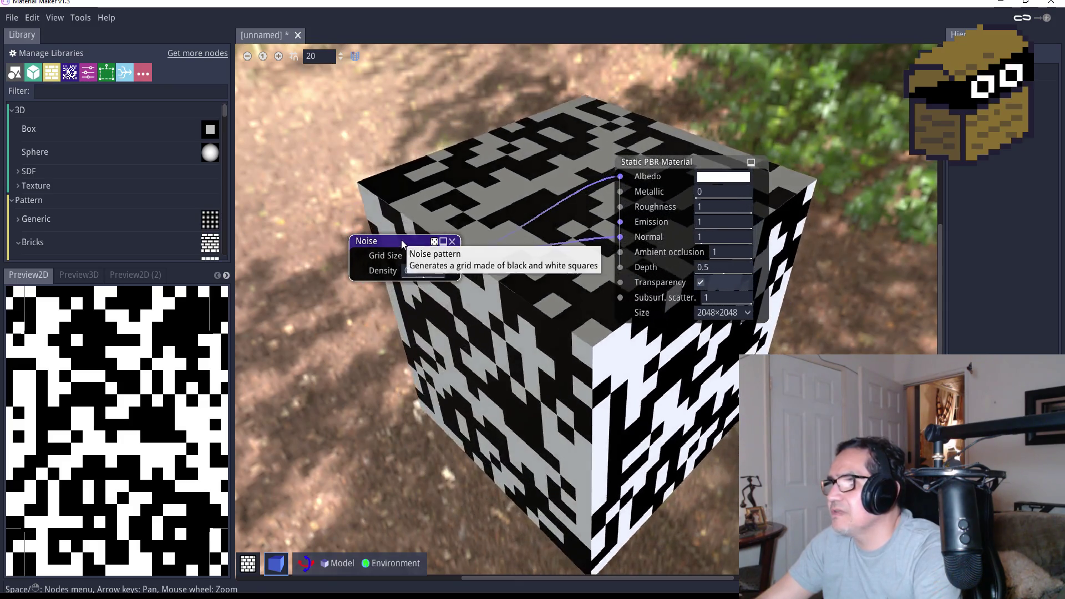
left_click_drag(401, 239, 384, 212)
left_click_drag(620, 237, 534, 264)
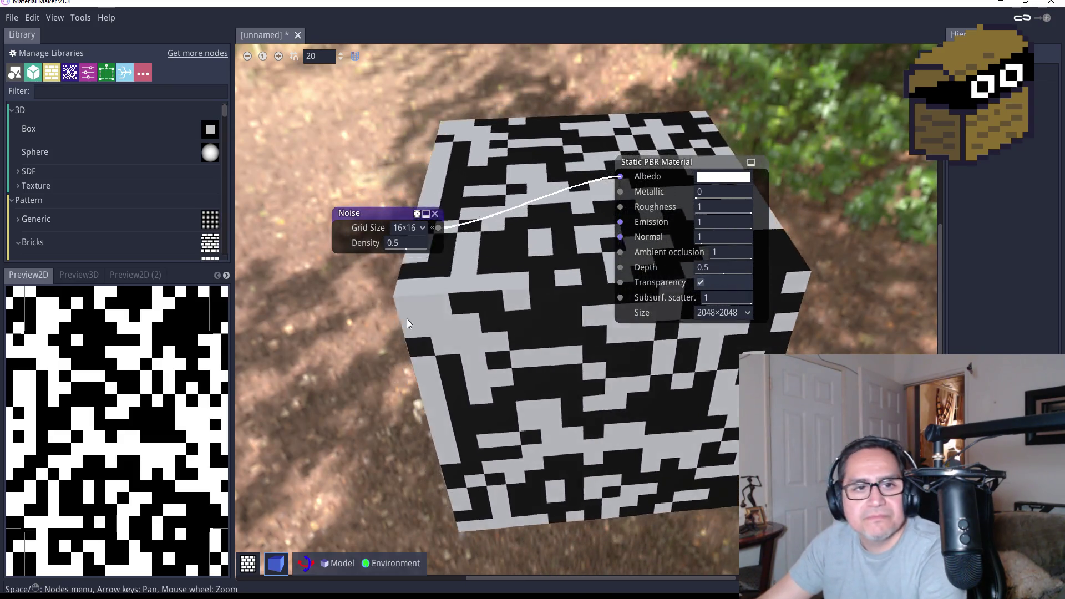
right_click(398, 305)
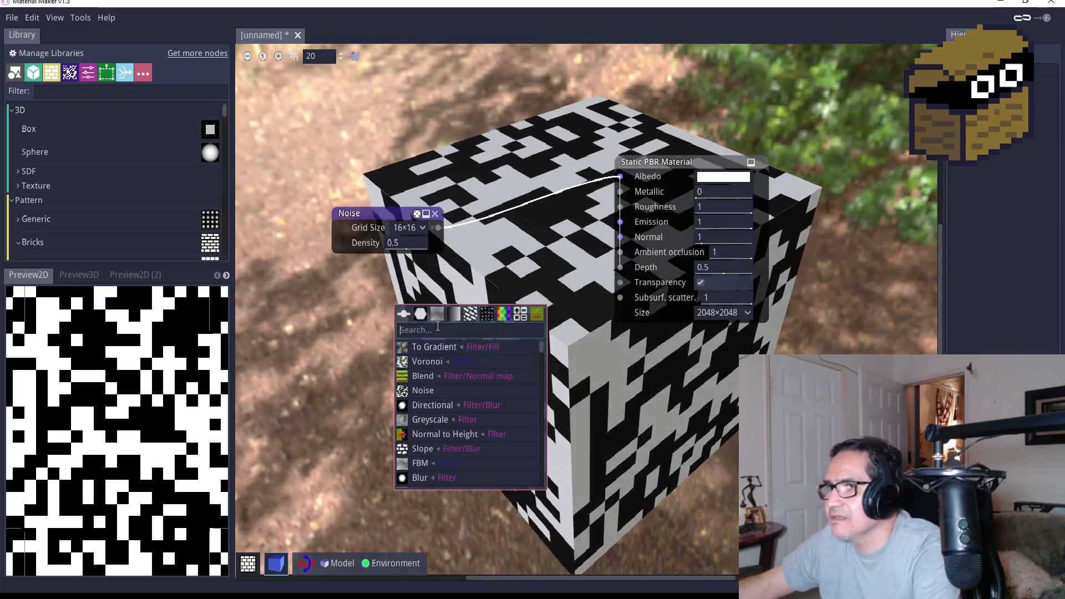
Add a Directional Blur node via the 'blu' search and place it below the Noise node
type("g")
key("BackSpace")
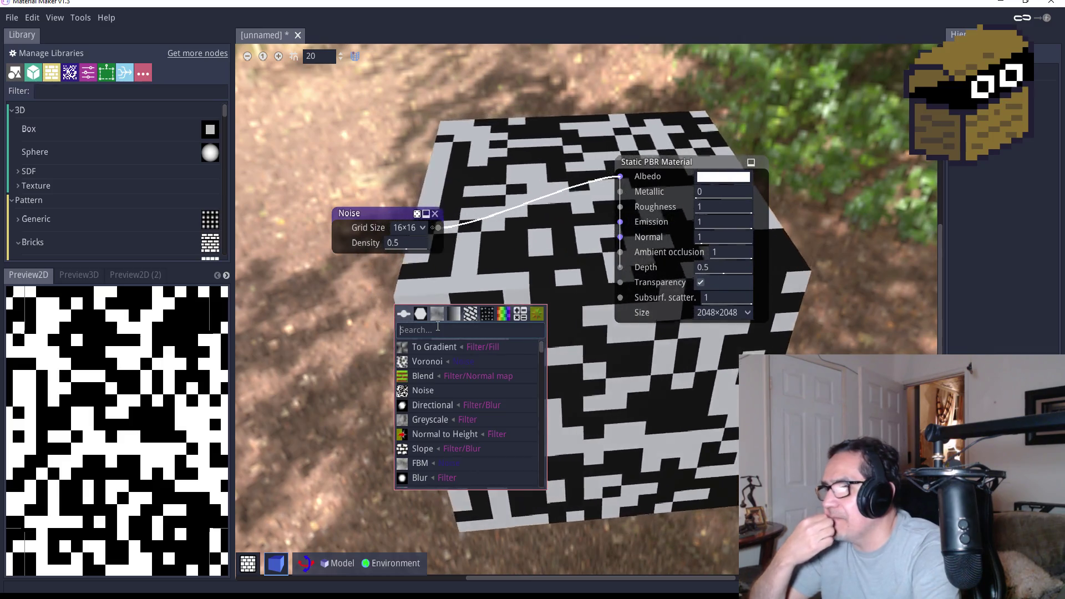
type("di")
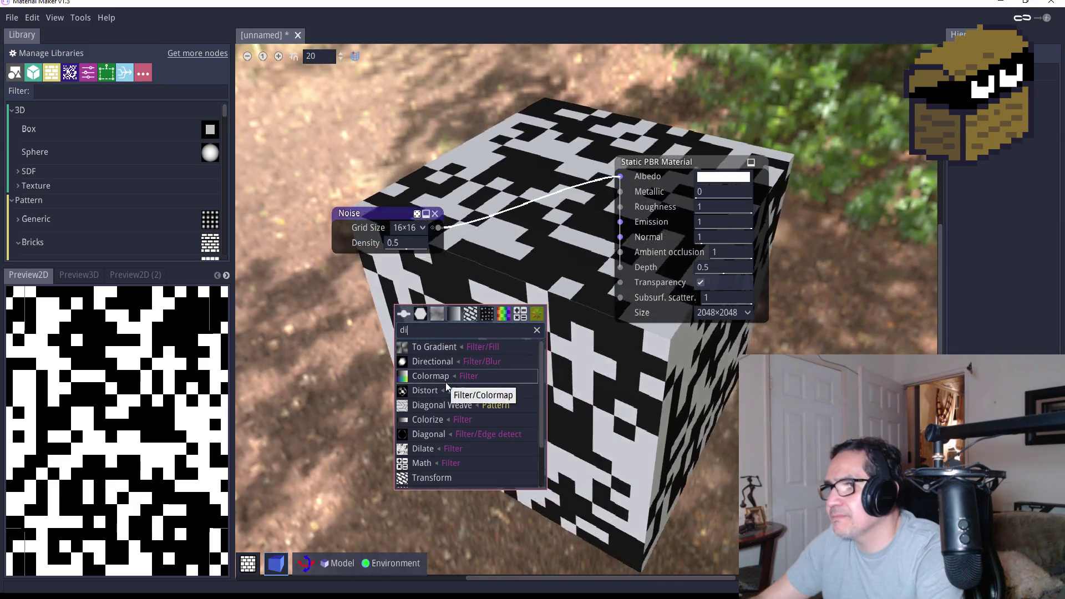
key("BackSpace")
key("BackSpace")
type("blu")
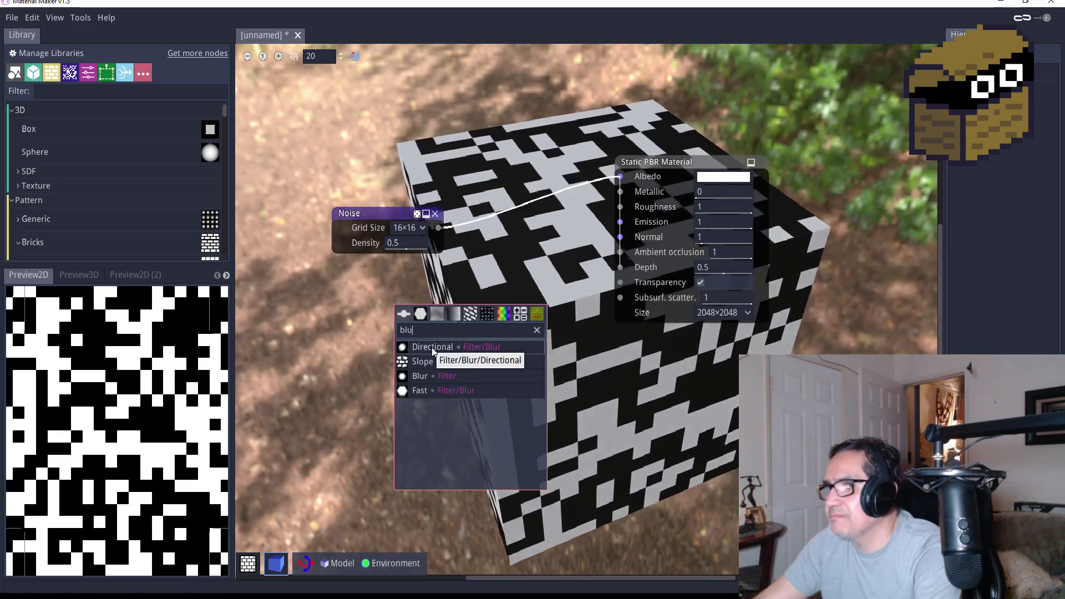
left_click(431, 348)
left_click_drag(452, 313, 369, 317)
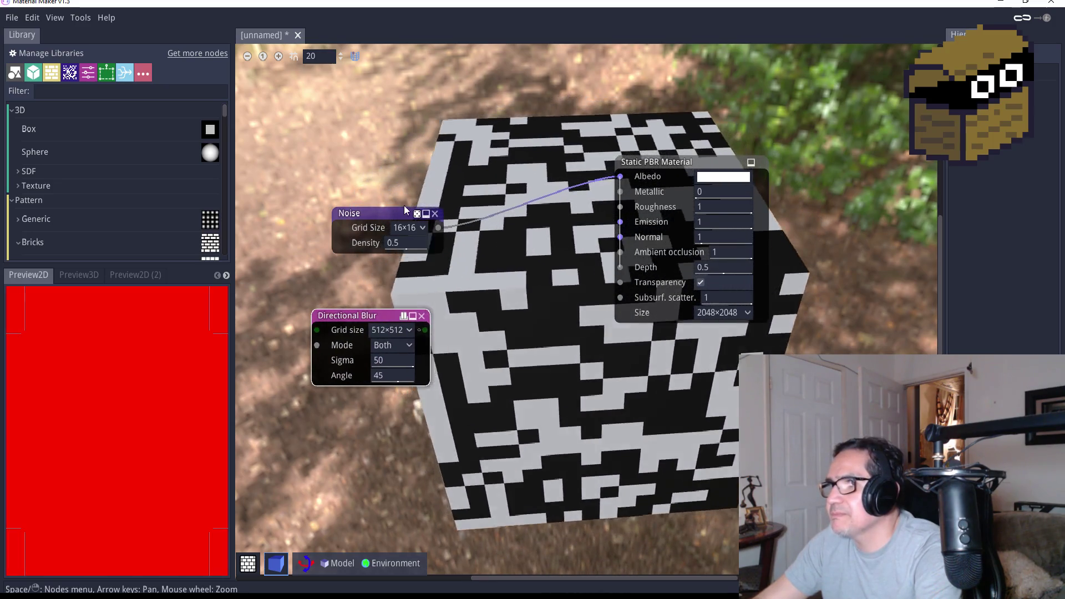
Wire the Noise output into the Directional Blur and the blur output into Albedo
left_click_drag(373, 209, 378, 209)
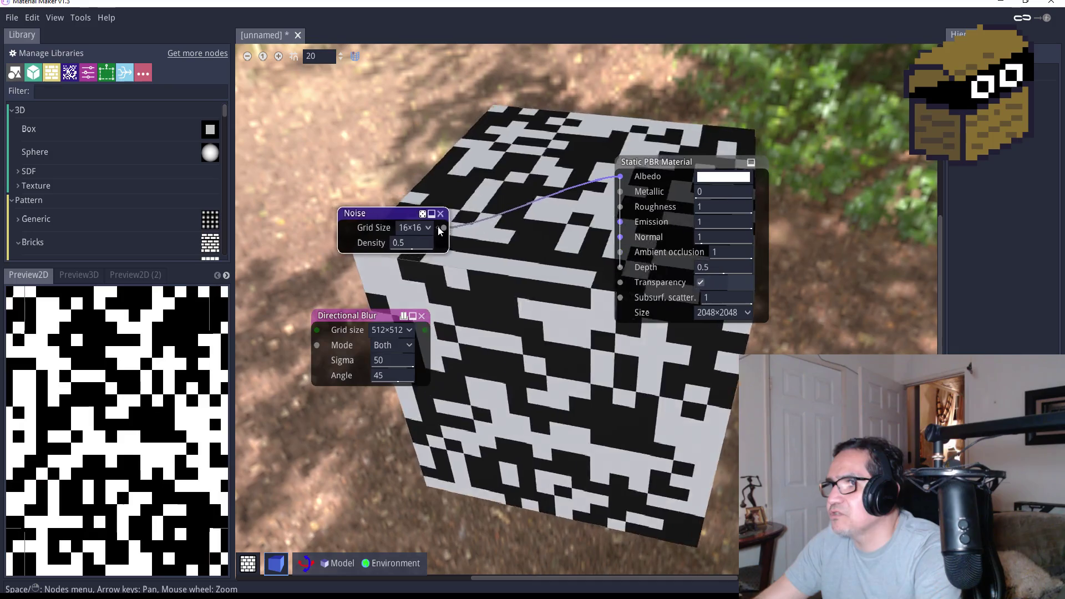
left_click_drag(446, 230, 316, 330)
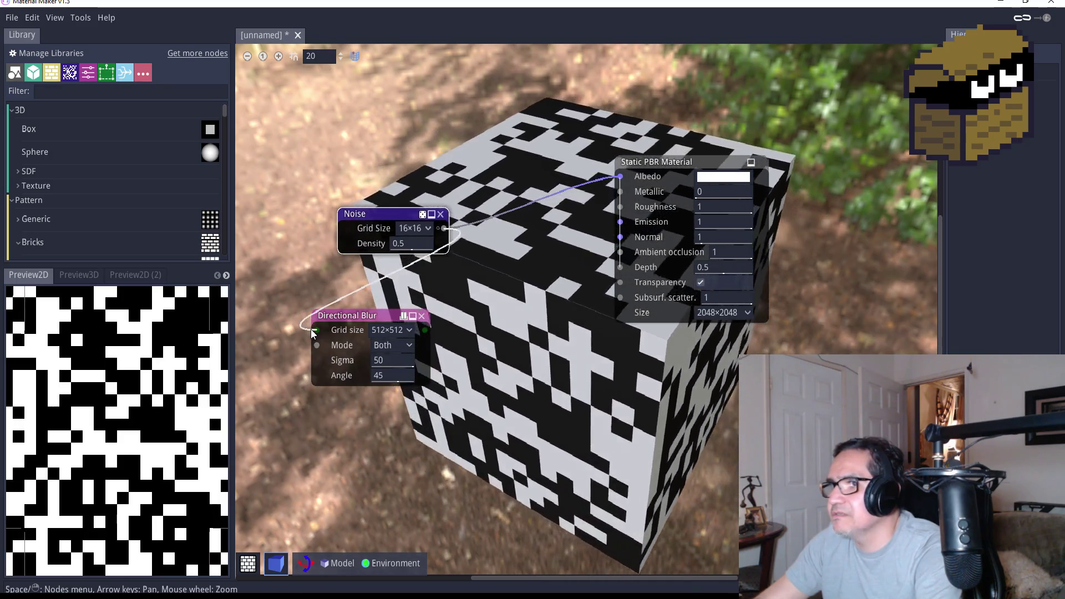
left_click_drag(424, 328, 620, 176)
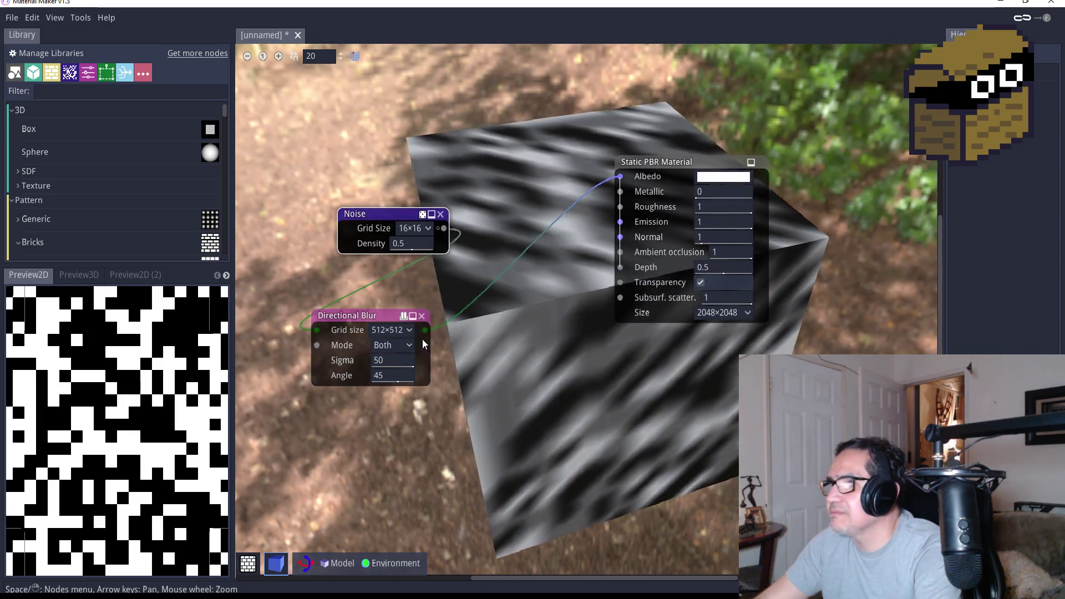
left_click_drag(367, 325, 430, 320)
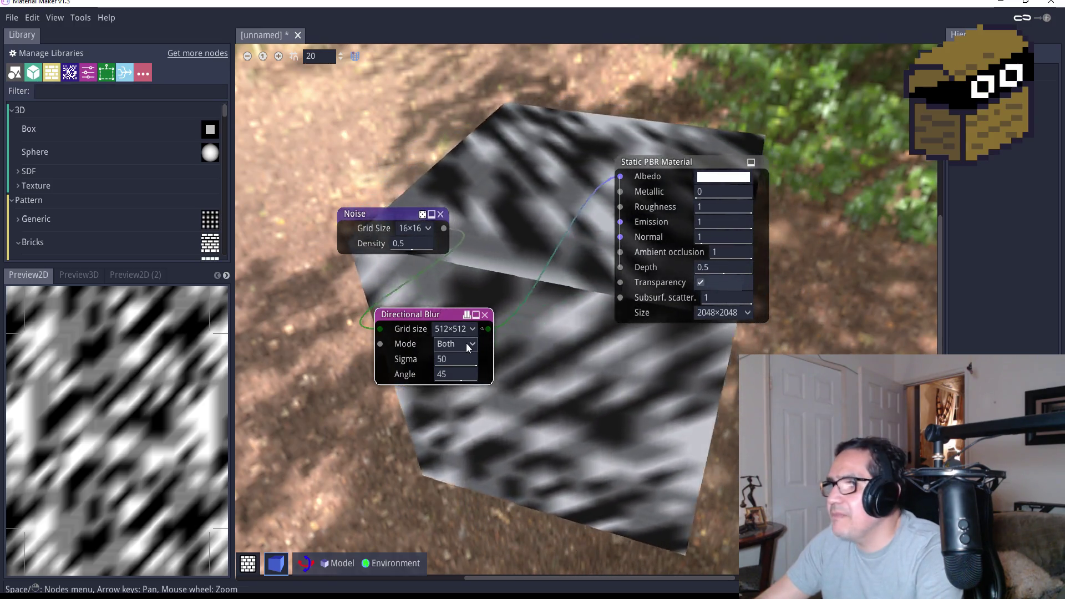
Keep the Directional Blur mode at Both and set its Angle to 90
left_click(466, 344)
left_click(524, 355)
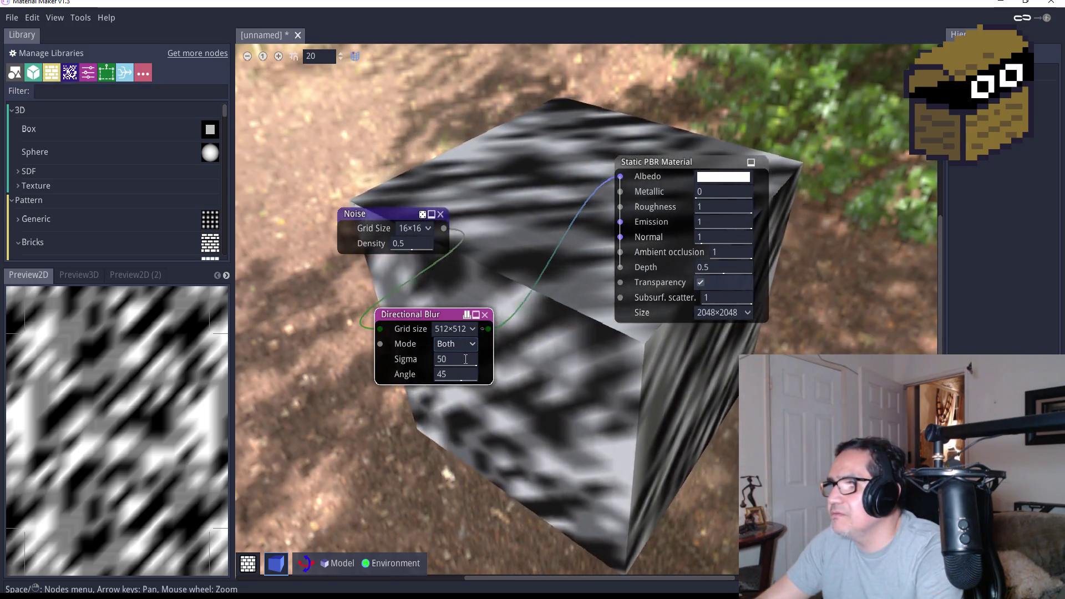
left_click(459, 360)
left_click(464, 374)
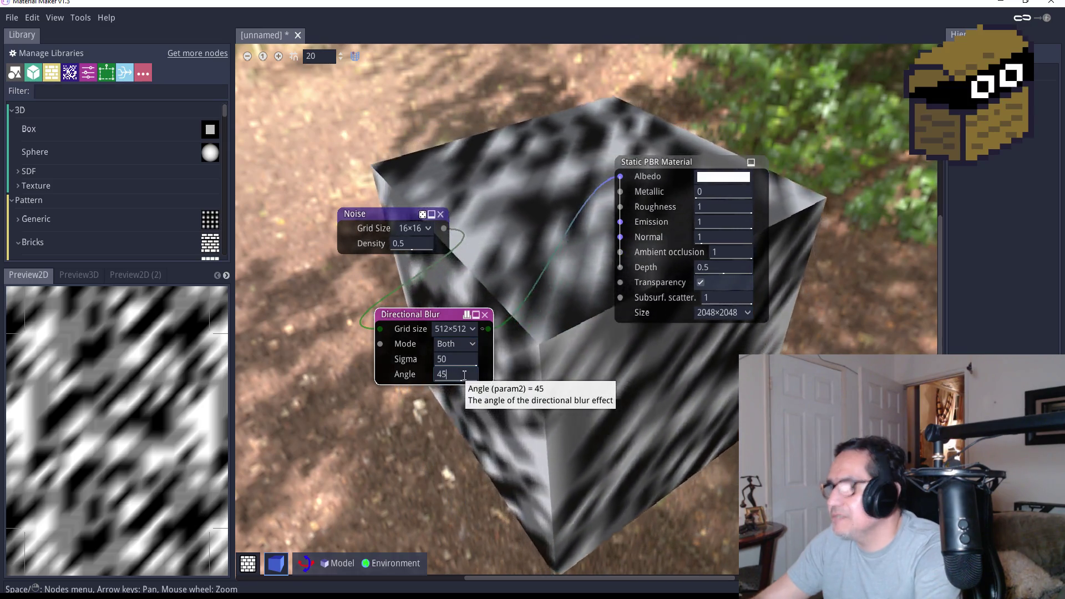
key("BackSpace")
type("90")
key("Return")
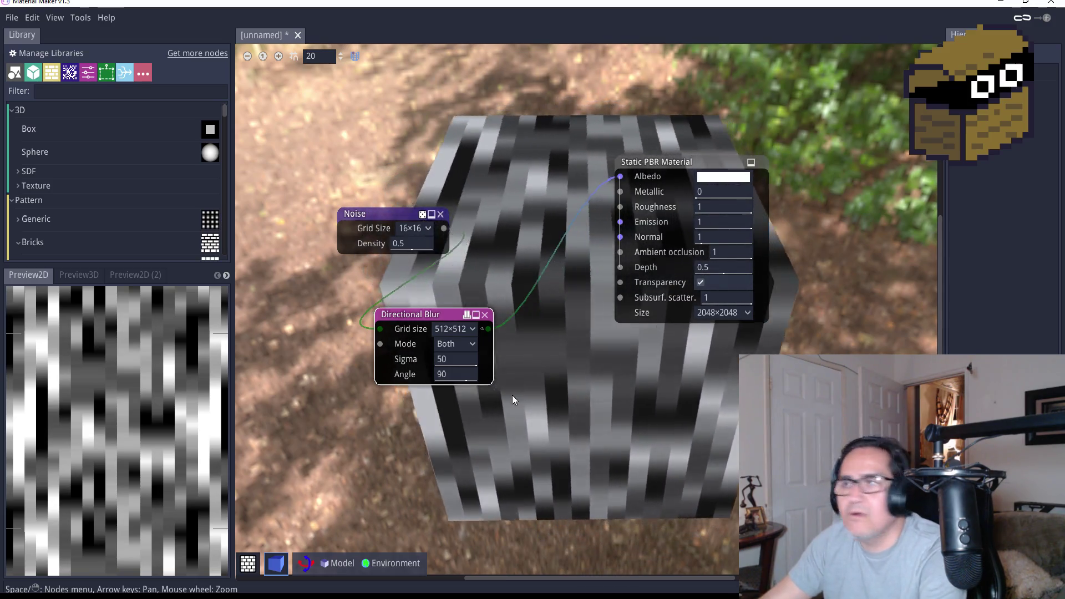
Move the Noise node left, set blur grid to 256×256 and Noise grid to 512×512
left_click(371, 217)
left_click_drag(371, 215, 314, 229)
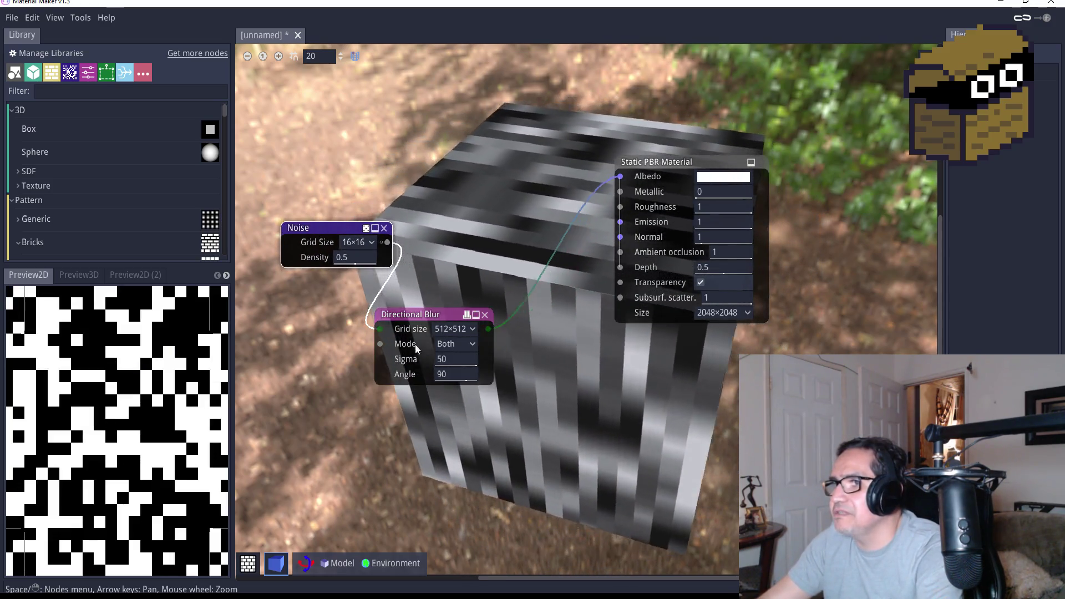
left_click(452, 329)
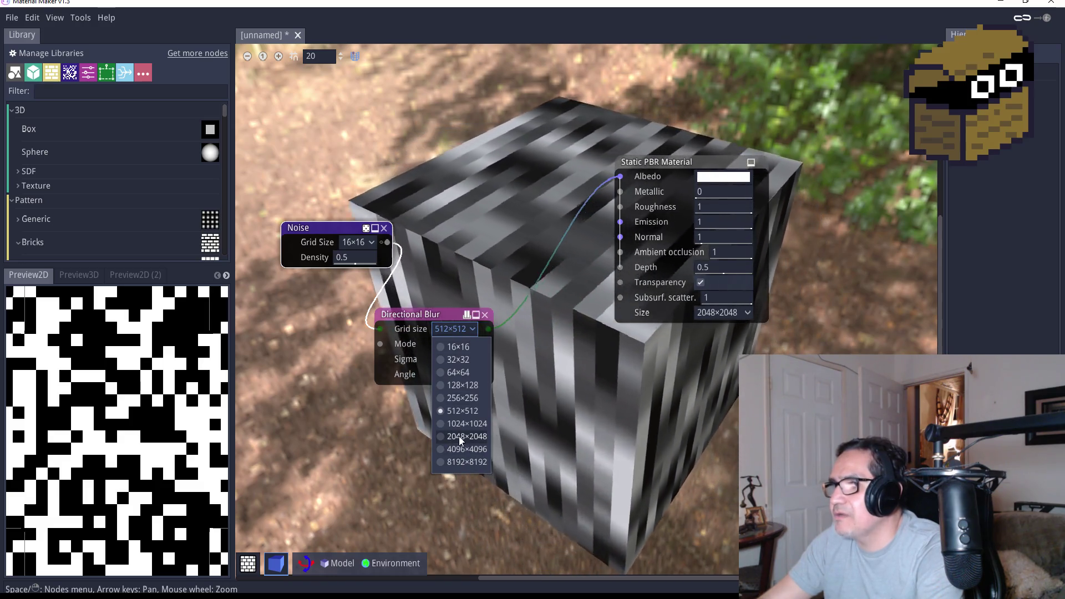
left_click(458, 437)
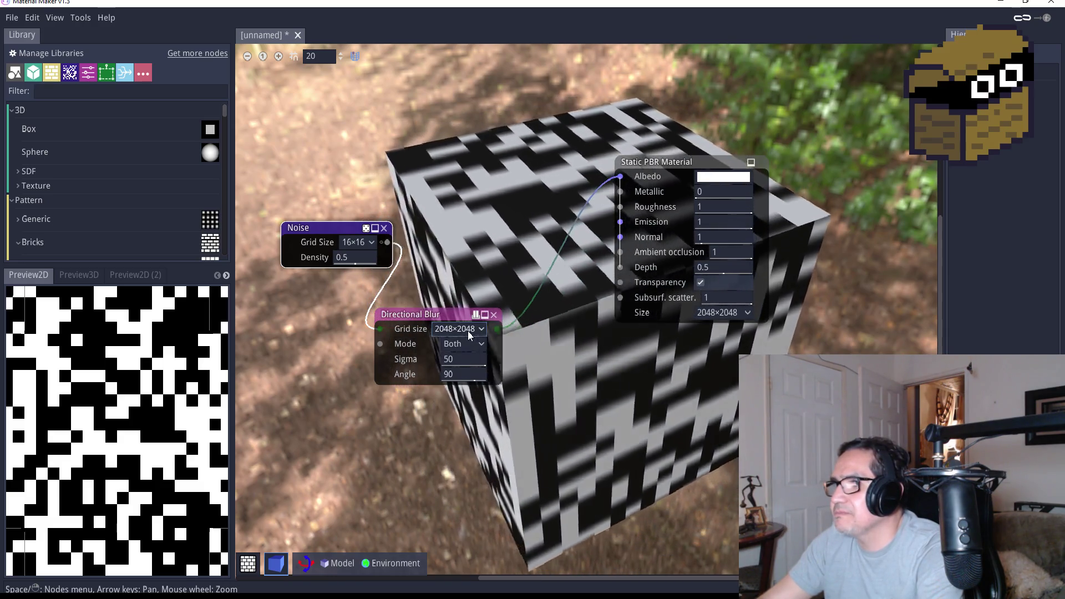
left_click(458, 329)
left_click(457, 399)
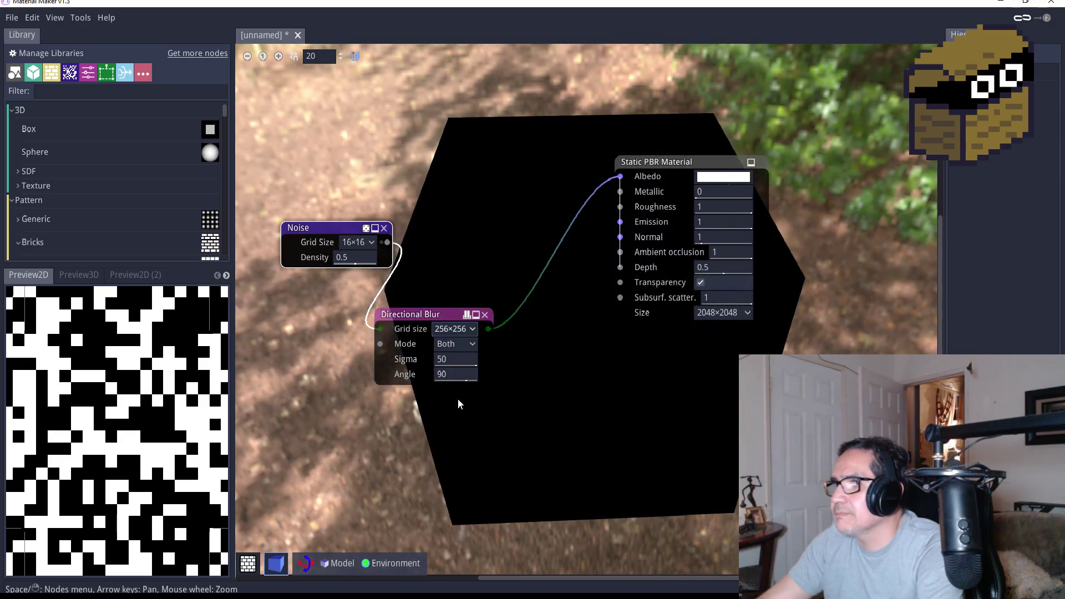
left_click(360, 242)
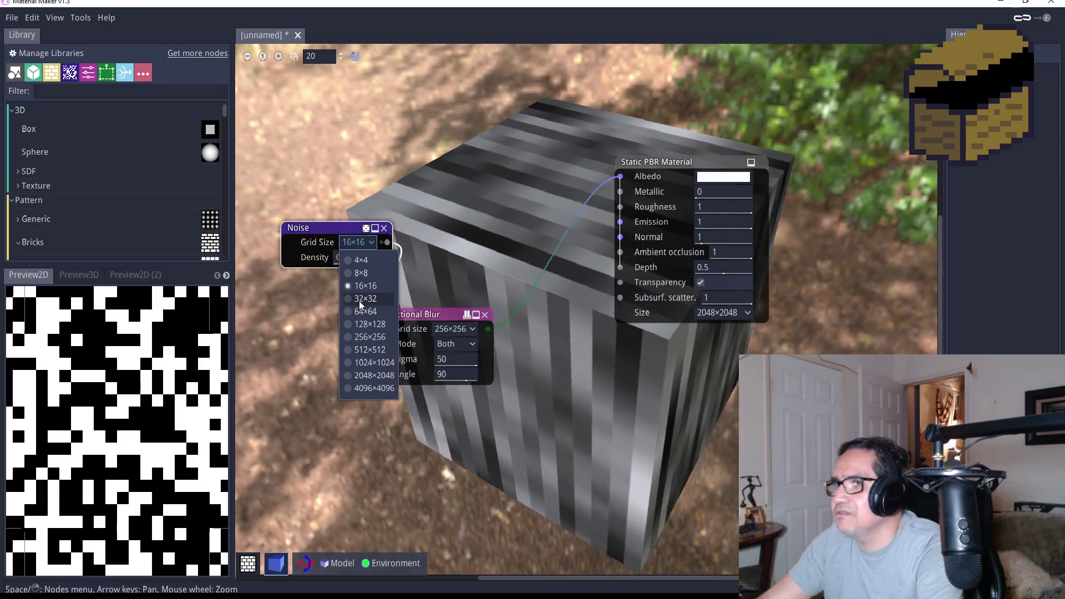
left_click(366, 348)
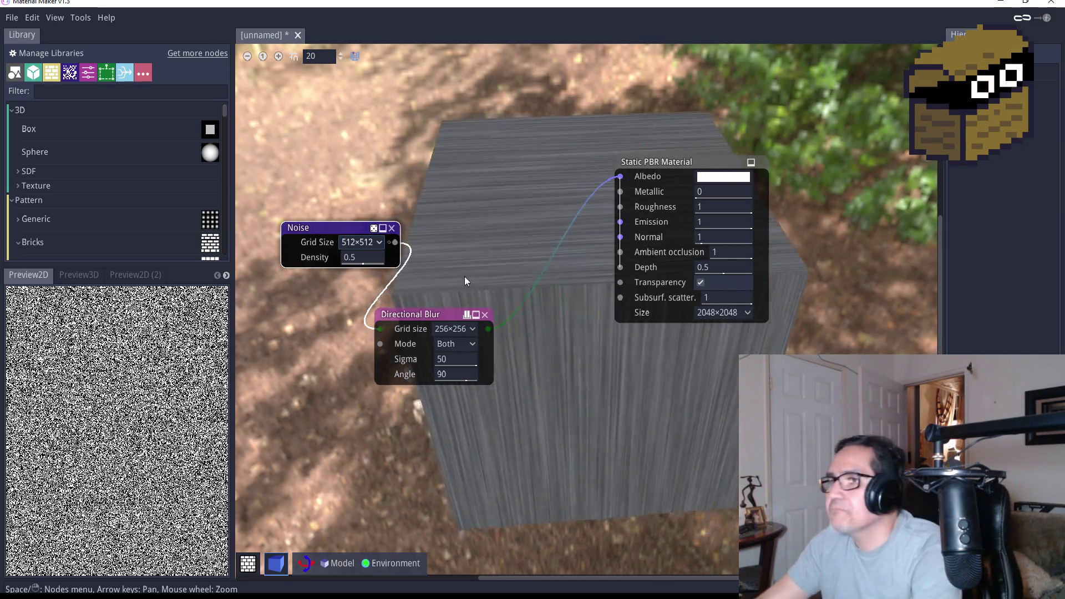
Add a Fill to Gradient node and connect its output to the material's Albedo
right_click(476, 229)
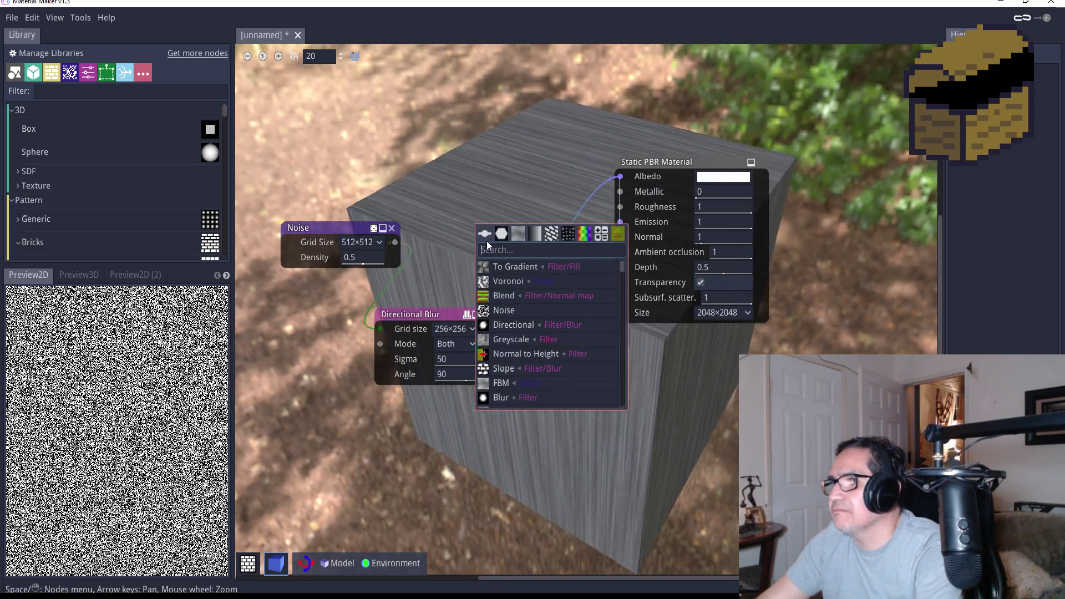
type("gra")
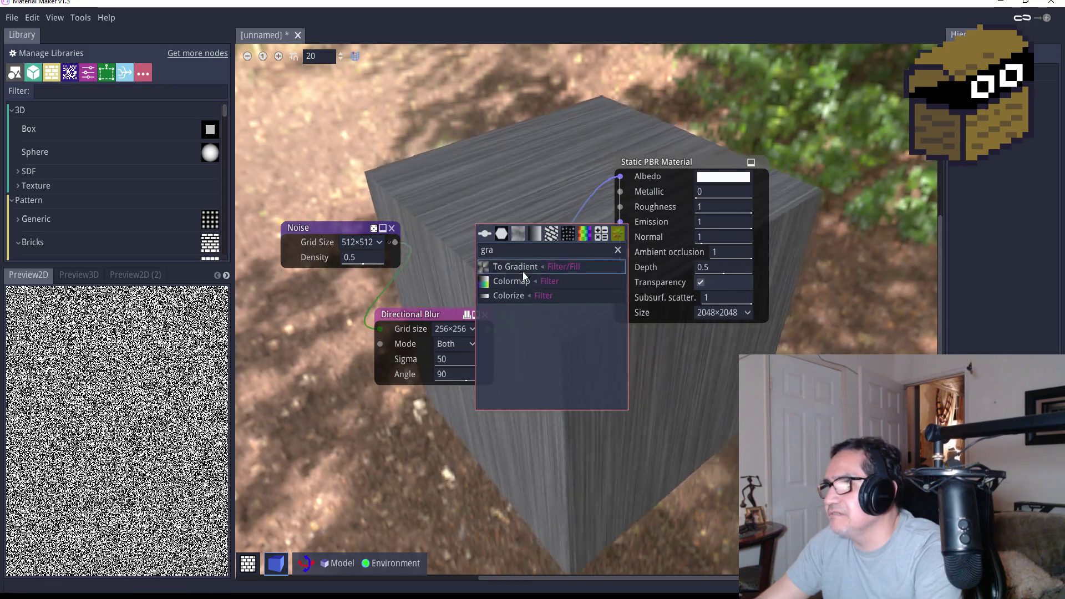
left_click(522, 267)
left_click_drag(535, 228, 481, 115)
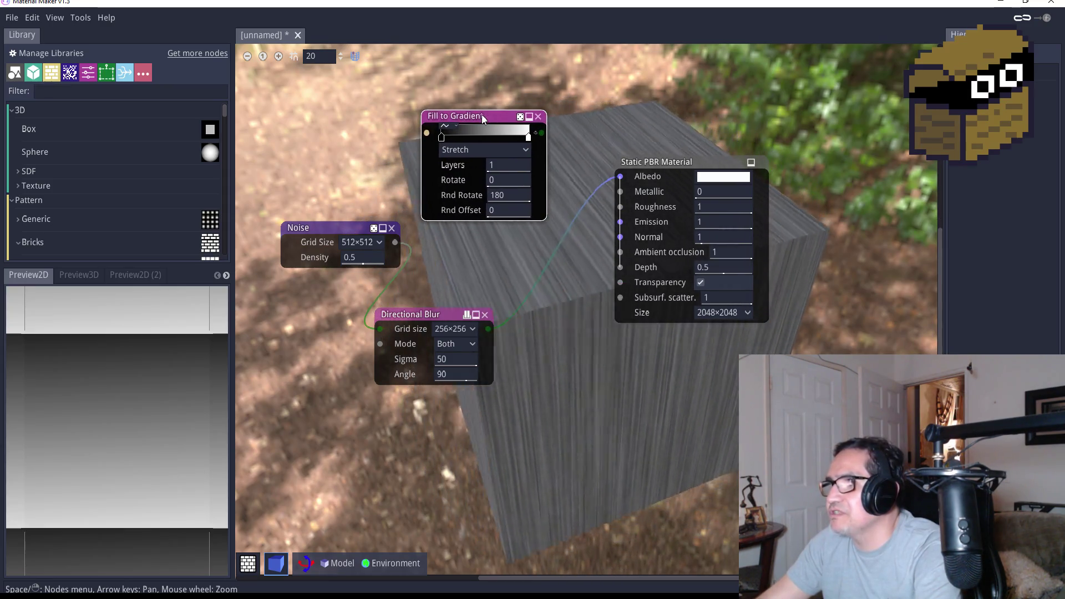
left_click_drag(540, 133, 620, 176)
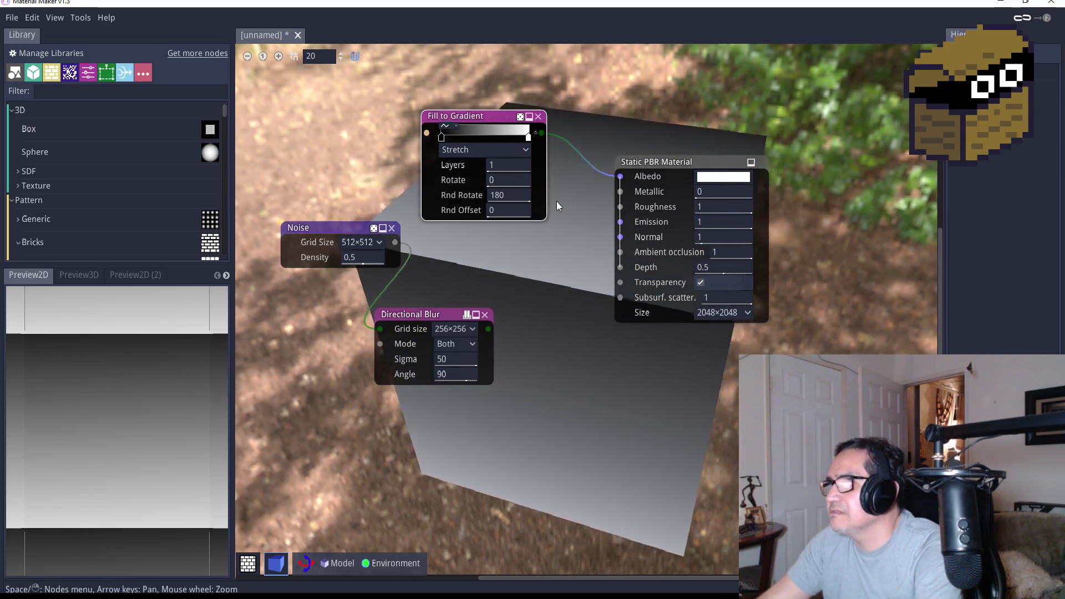
left_click_drag(498, 132, 526, 148)
Feed the Directional Blur output into the Fill to Gradient node
mouse_move(487, 329)
left_mouse_down()
mouse_move(444, 205)
mouse_move(450, 146)
mouse_move(508, 158)
left_mouse_up()
key("Escape")
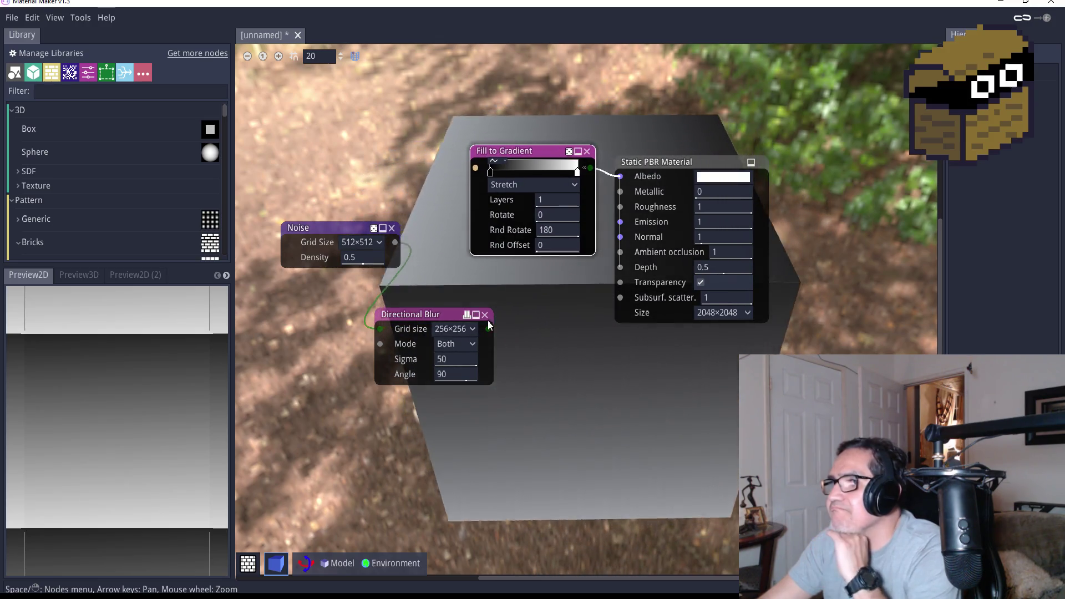
left_click_drag(337, 228, 315, 231)
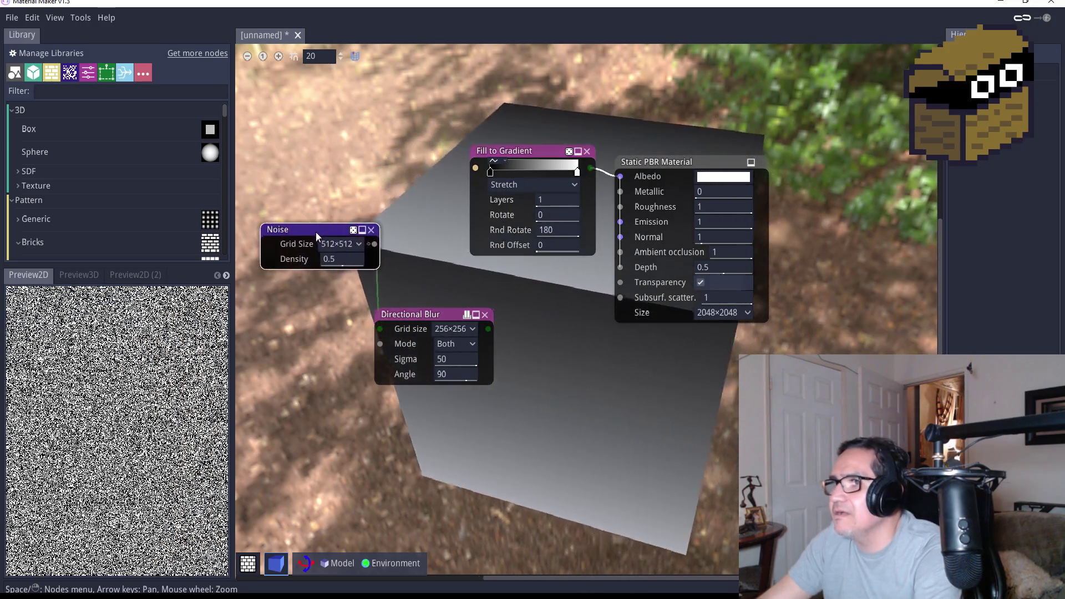
mouse_move(488, 328)
left_mouse_down()
mouse_move(475, 167)
mouse_move(616, 185)
mouse_move(619, 238)
left_mouse_up()
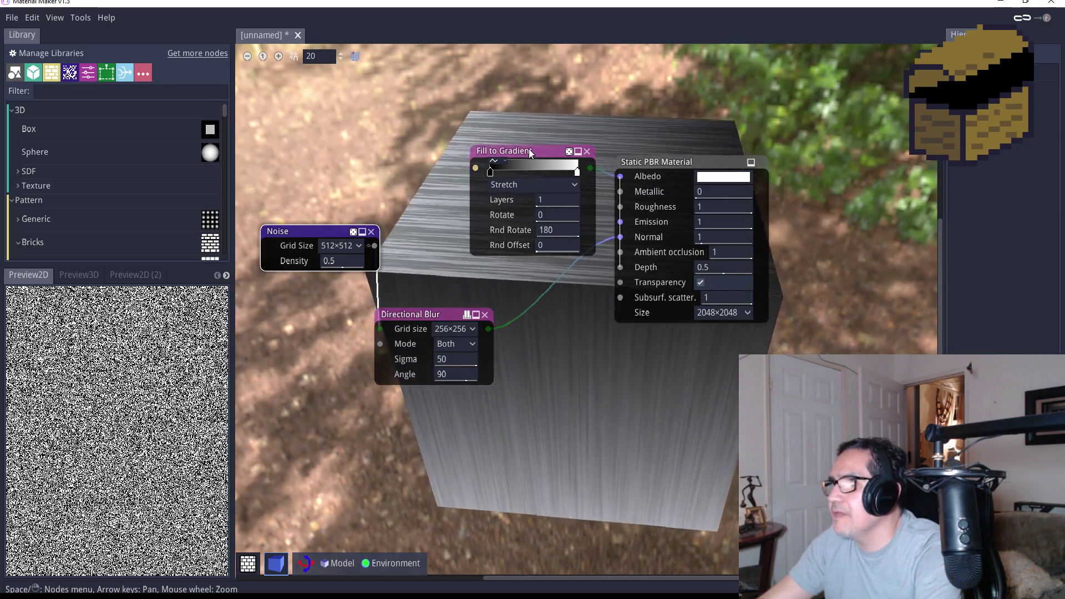
left_click_drag(528, 148, 469, 133)
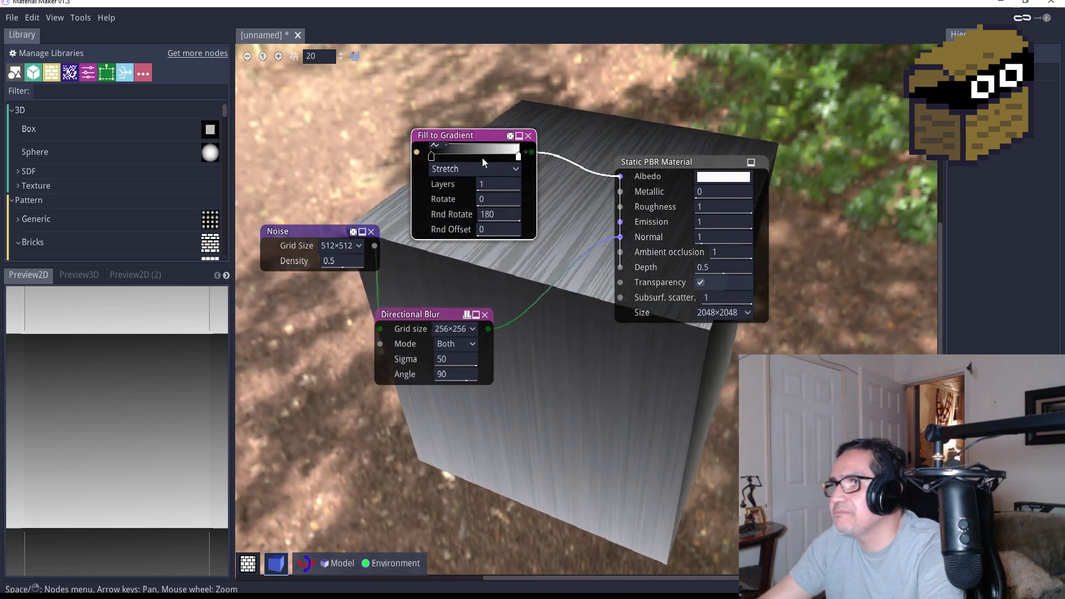
Recolour the gradient's black stop to green and its white stop to yellow-green
double_click(431, 157)
left_click(592, 202)
mouse_move(577, 189)
left_mouse_down()
mouse_move(560, 177)
mouse_move(580, 161)
left_mouse_up()
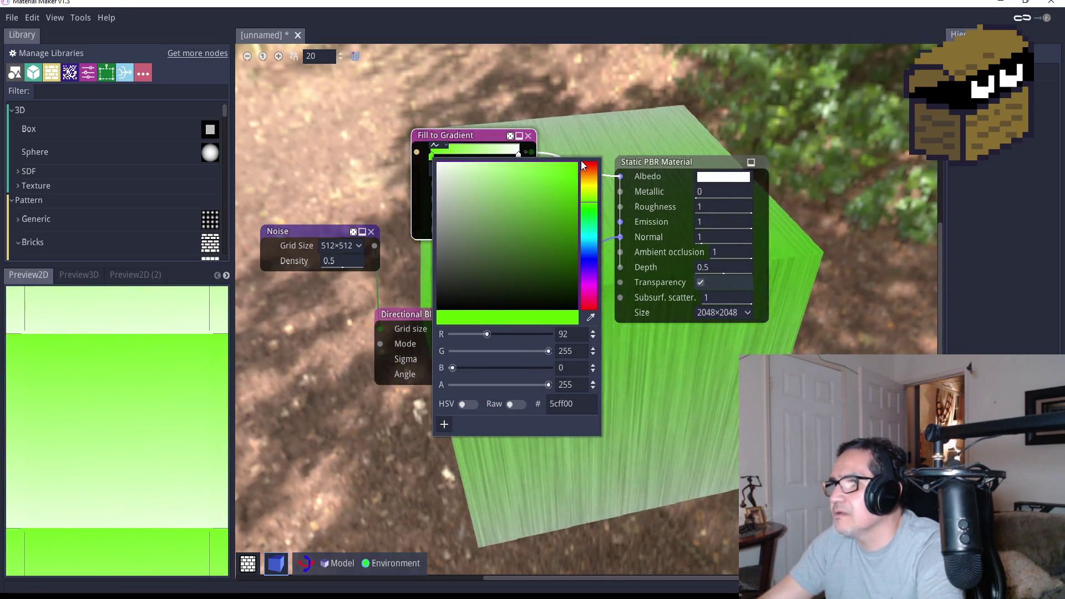
left_click(592, 190)
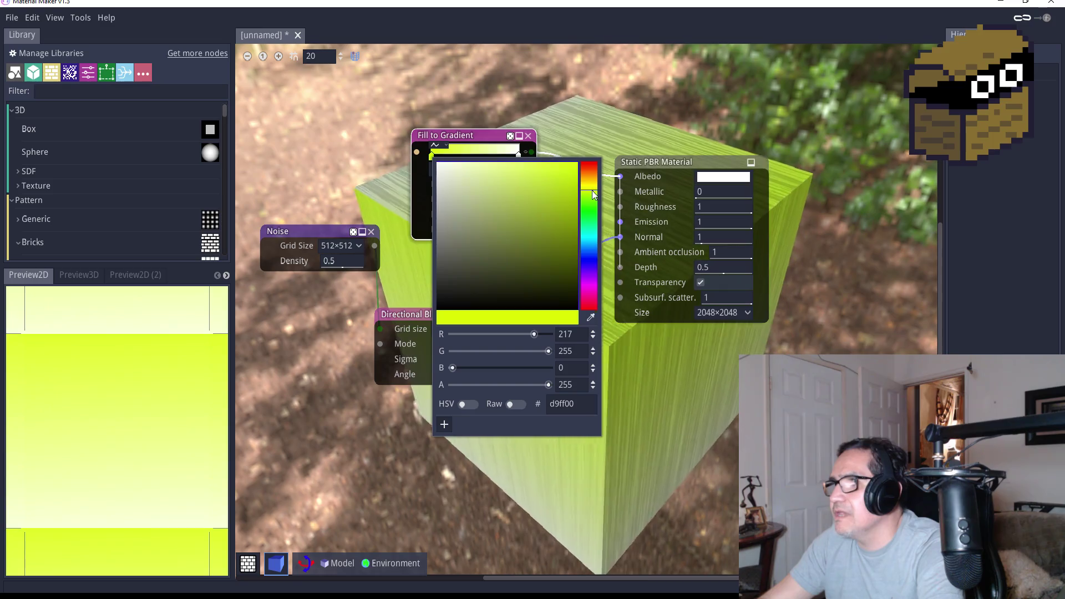
left_click(516, 155)
double_click(519, 157)
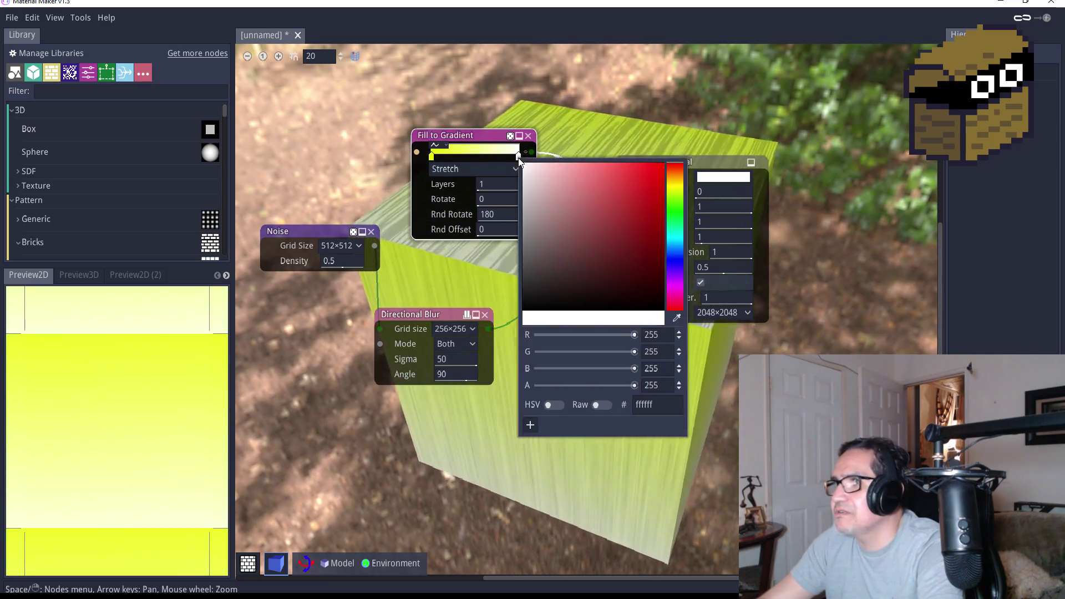
left_click(680, 191)
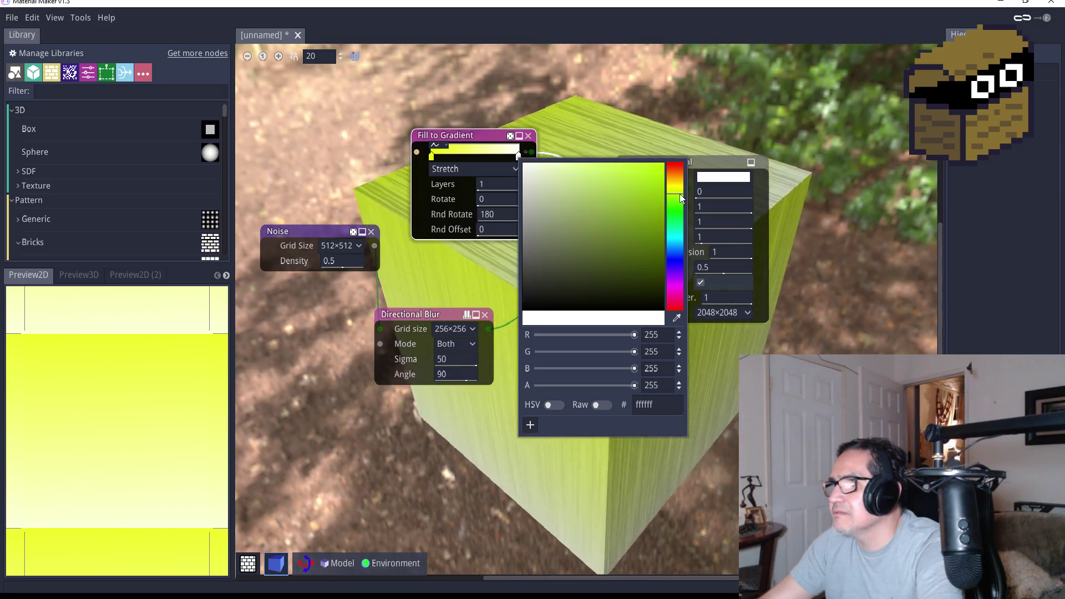
mouse_move(625, 191)
left_mouse_down()
mouse_move(668, 179)
mouse_move(664, 203)
left_mouse_up()
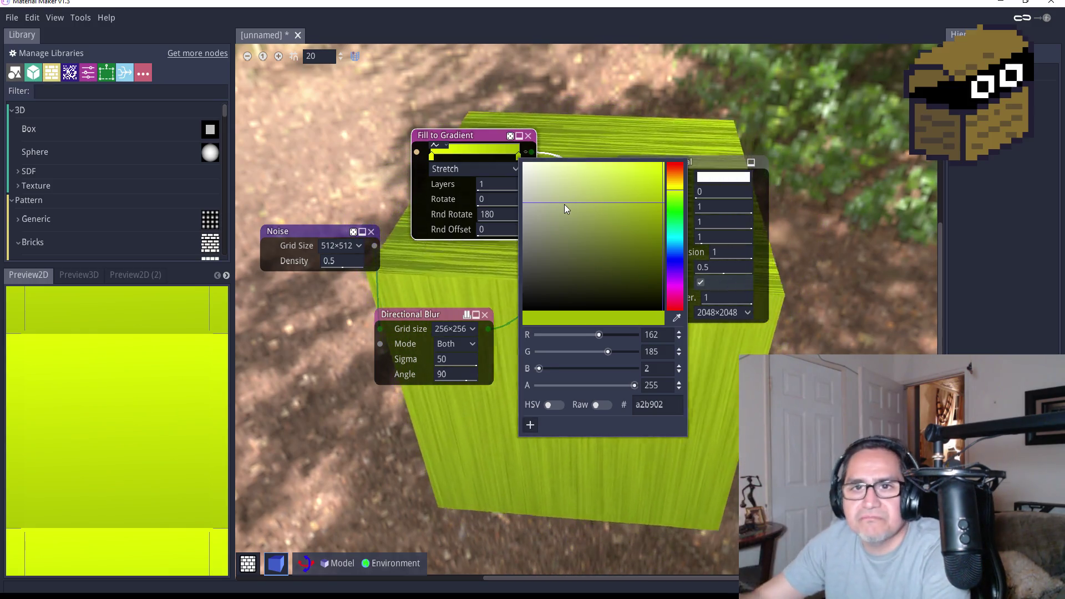
left_click(702, 434)
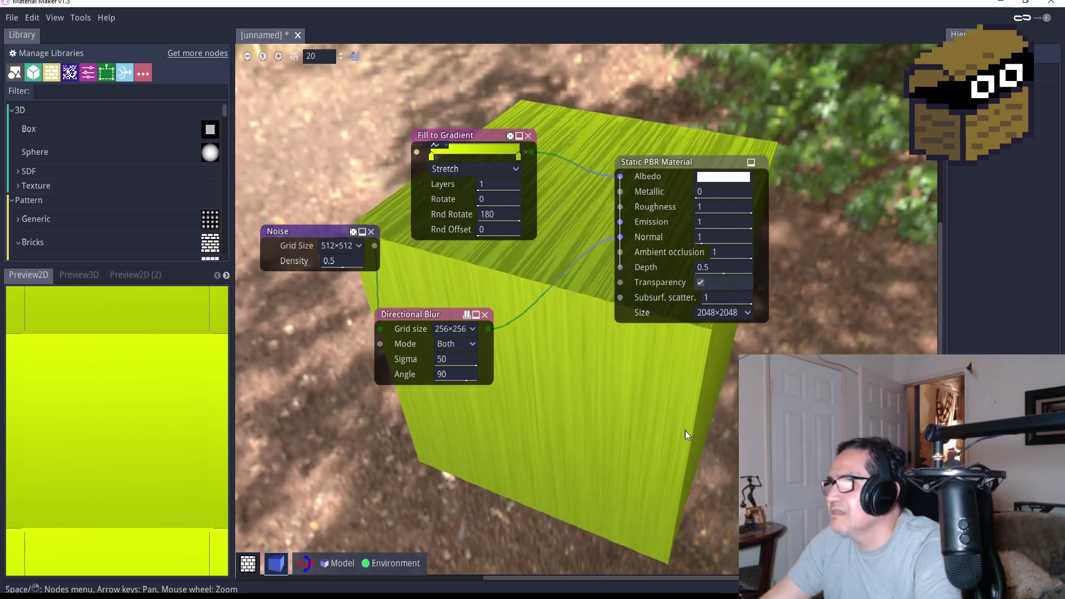
Darken the first gradient stop to olive green
scroll(607, 408, "down", 5)
scroll(632, 405, "up", 8)
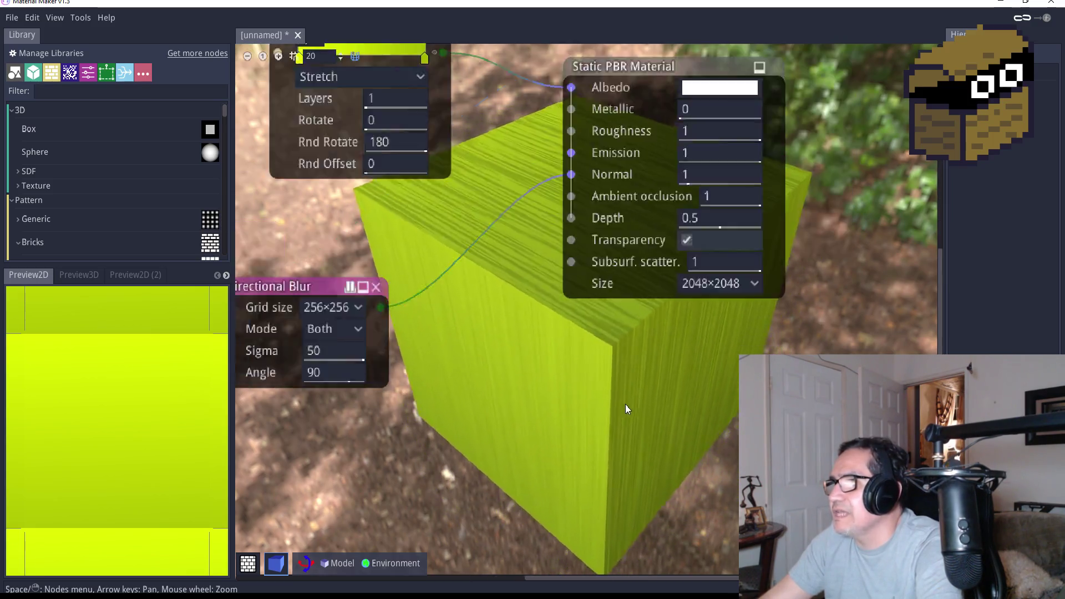
scroll(610, 403, "down", 4)
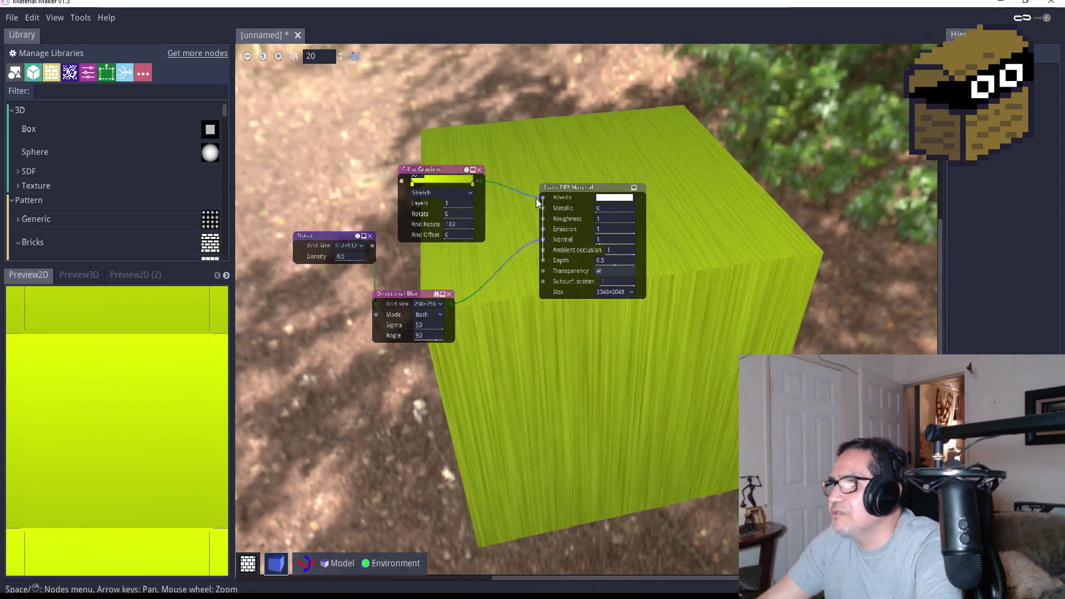
left_click_drag(574, 173, 617, 174)
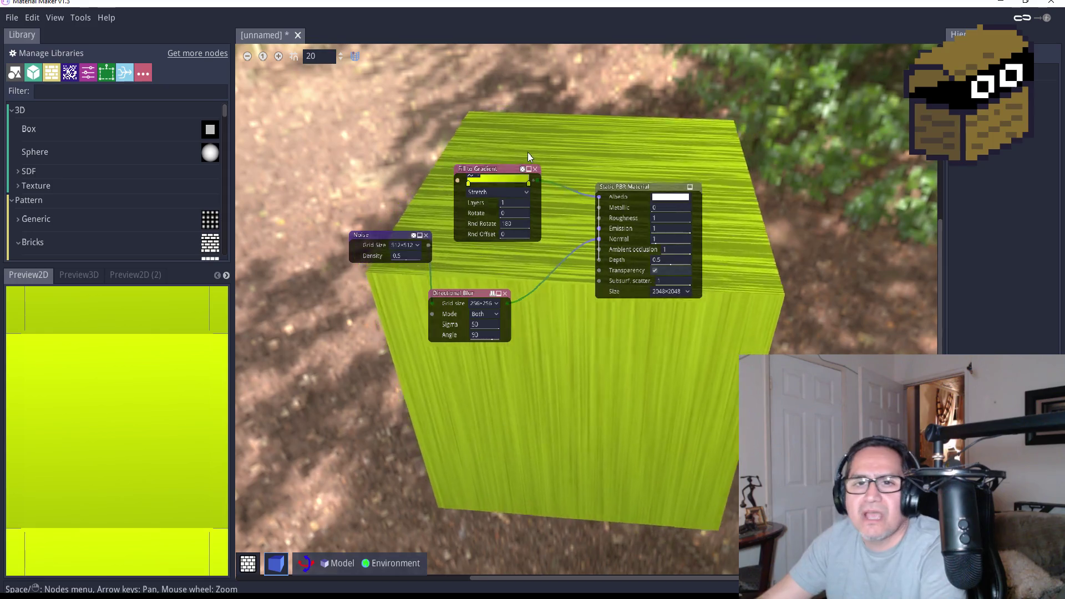
scroll(527, 152, "up", 4)
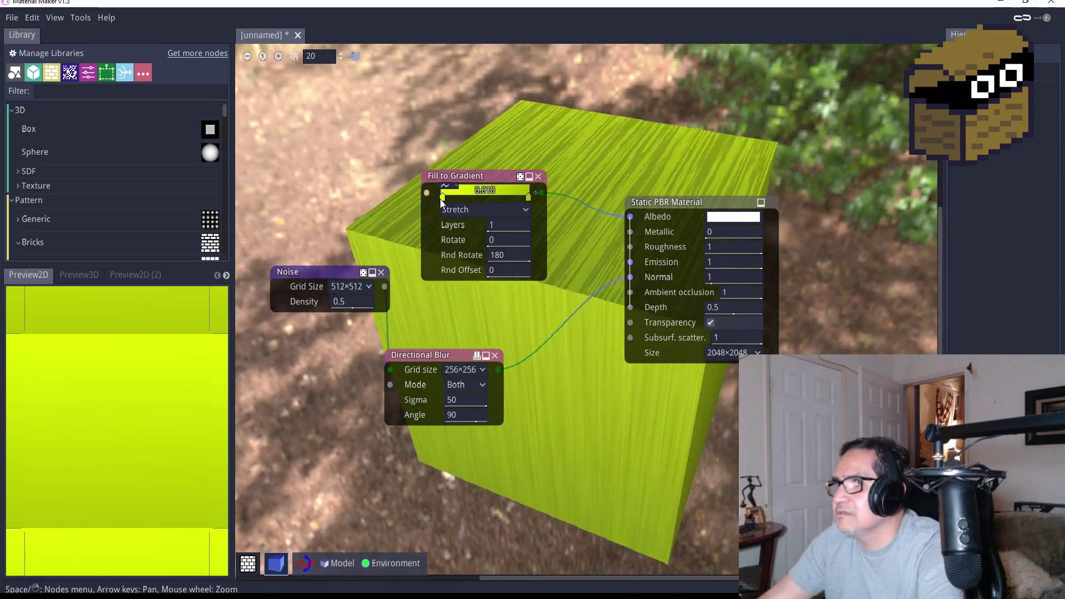
double_click(441, 198)
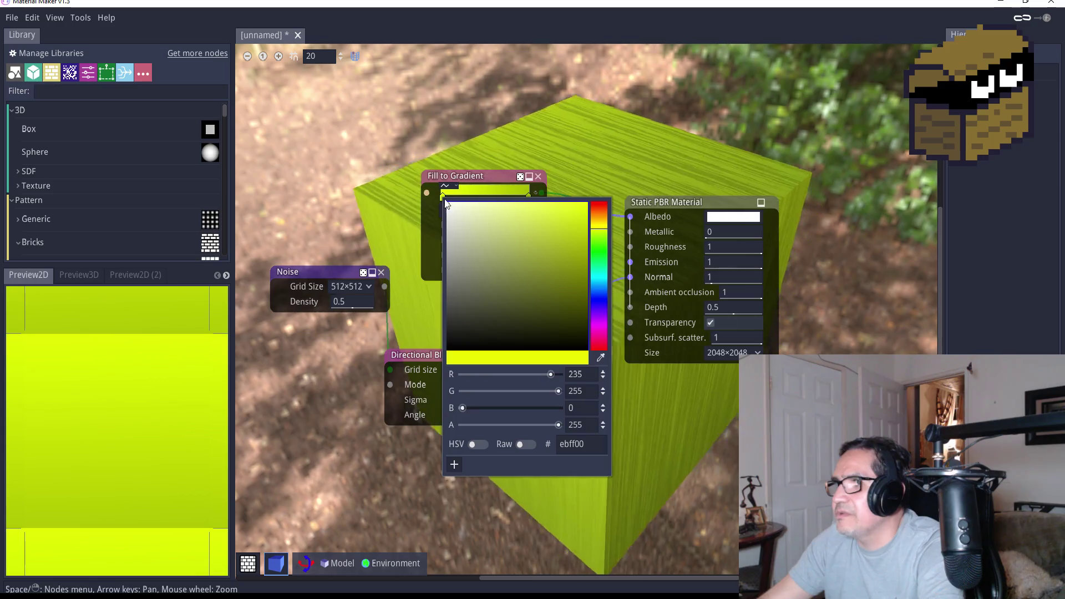
left_click(598, 227)
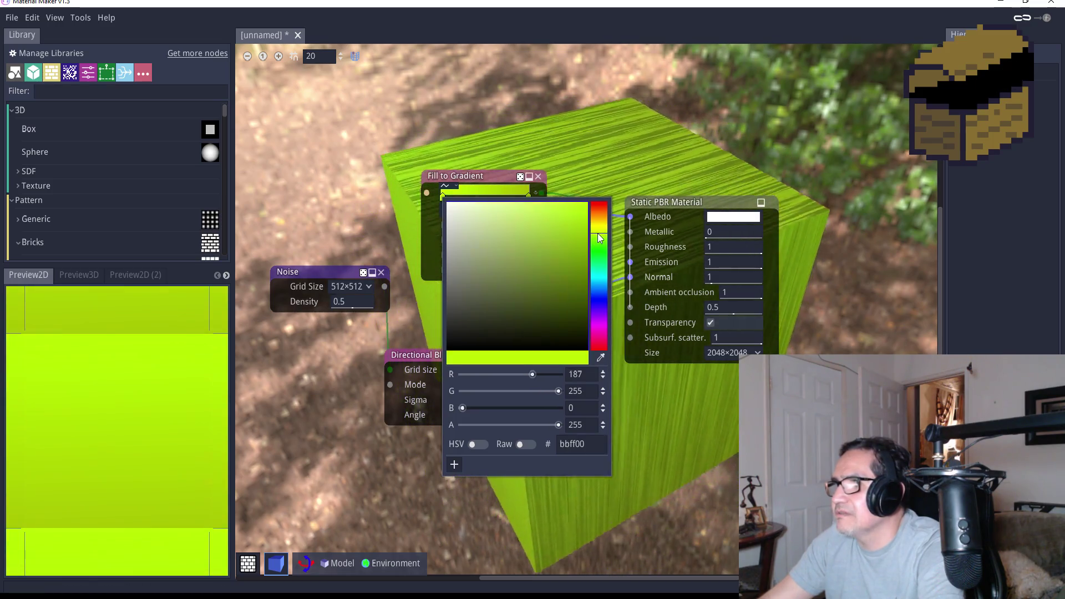
left_click(581, 226)
left_click_drag(581, 226, 580, 264)
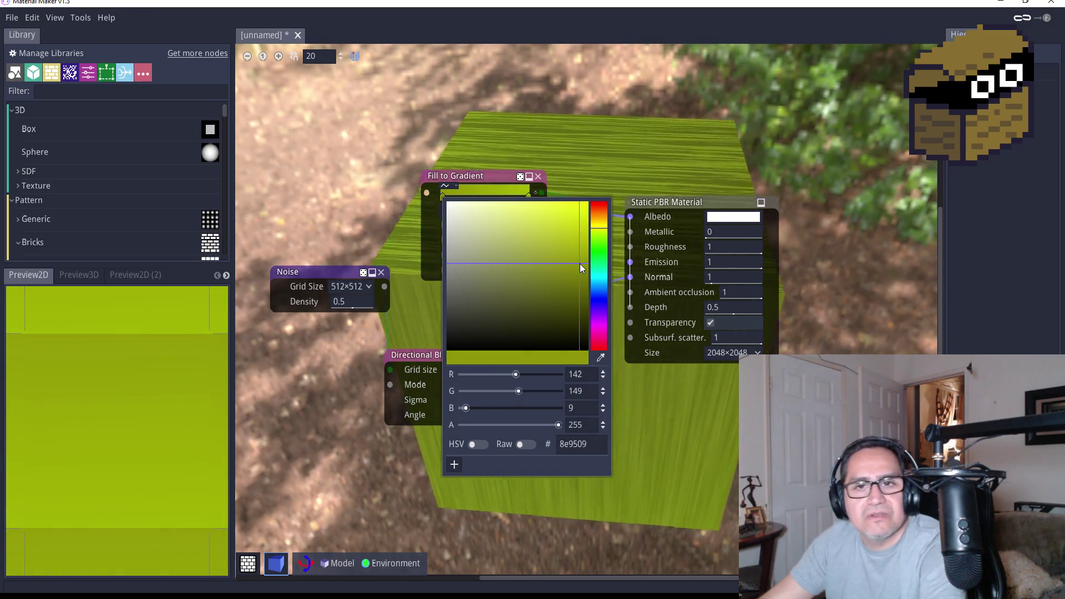
left_click(508, 193)
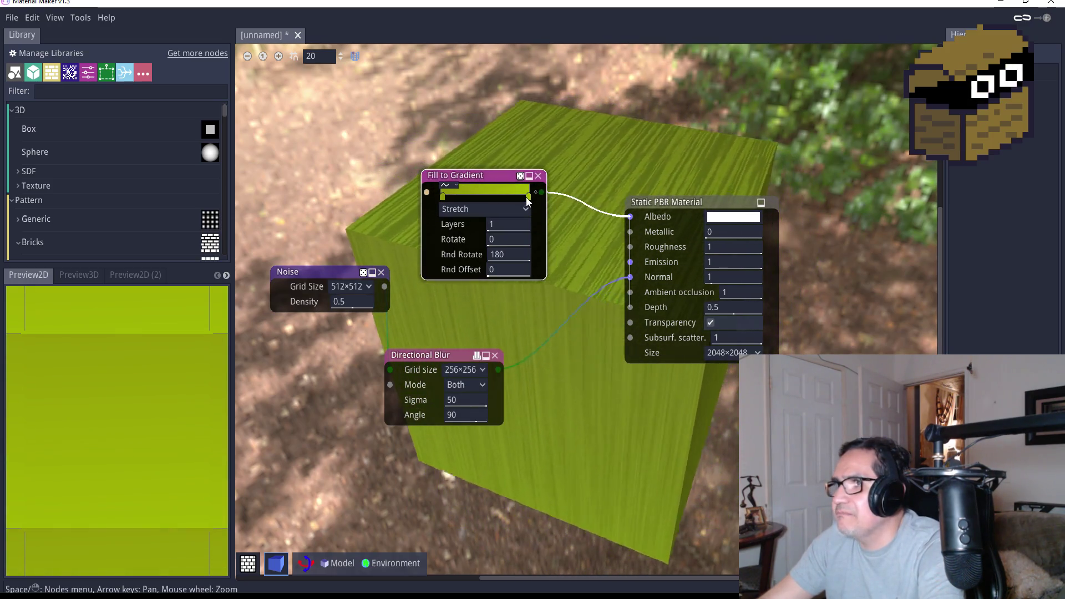
Darken the second gradient stop to dark olive and hide the 3D preview
double_click(527, 197)
left_click_drag(650, 271, 662, 289)
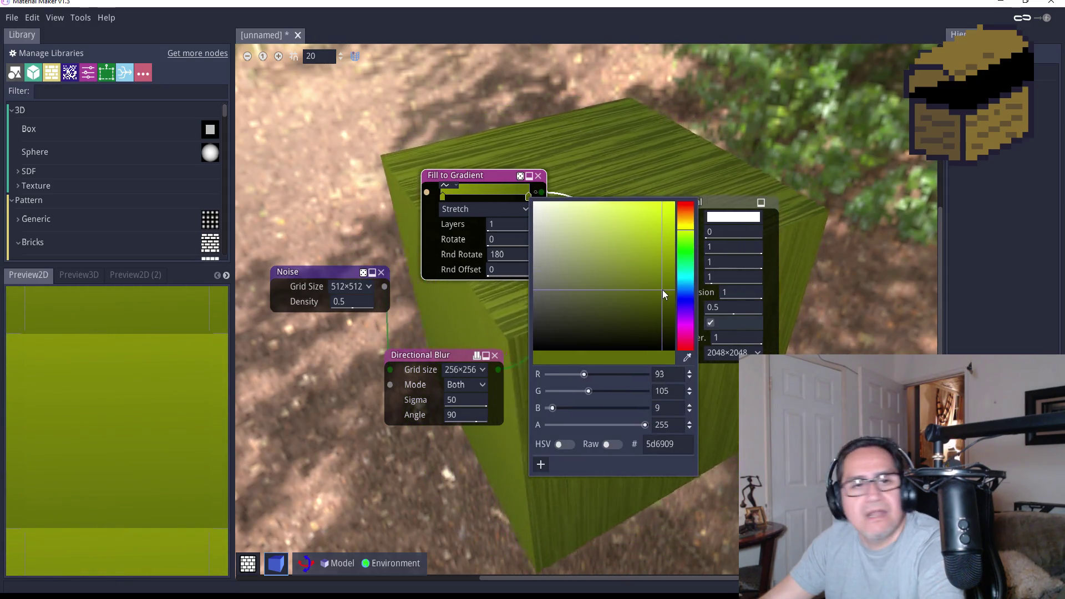
key("Escape")
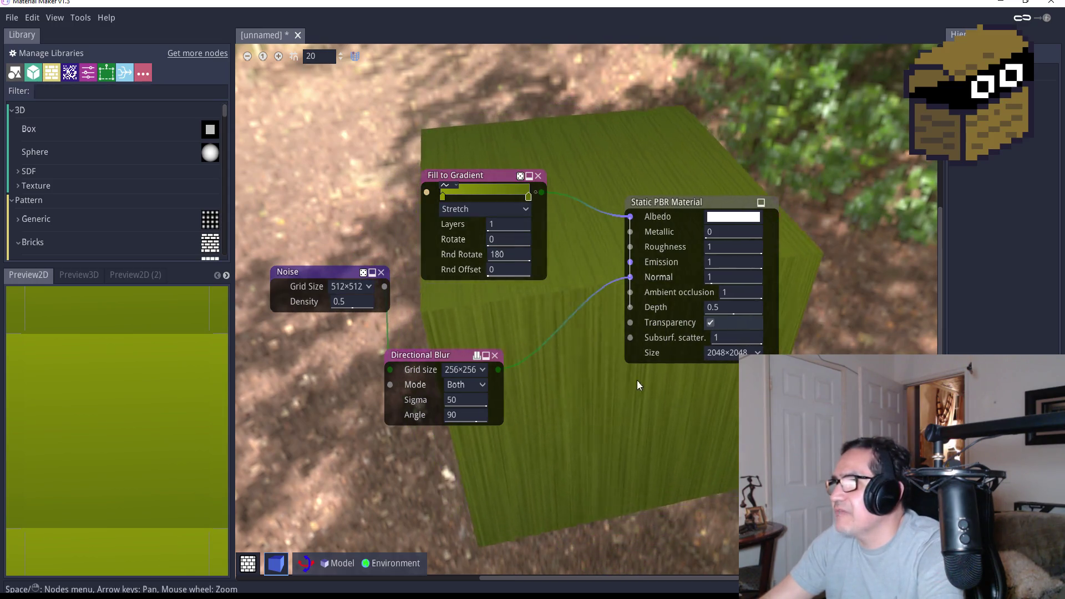
left_click(273, 567)
Show the 3D preview again and switch its model to a cylinder
left_click(274, 565)
left_click(344, 562)
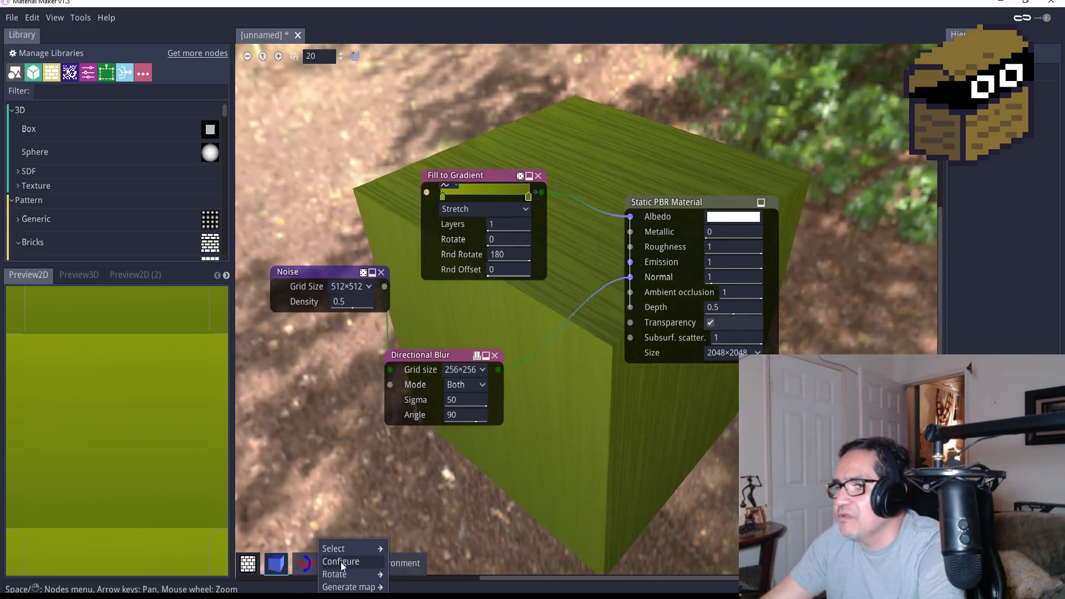
mouse_move(350, 547)
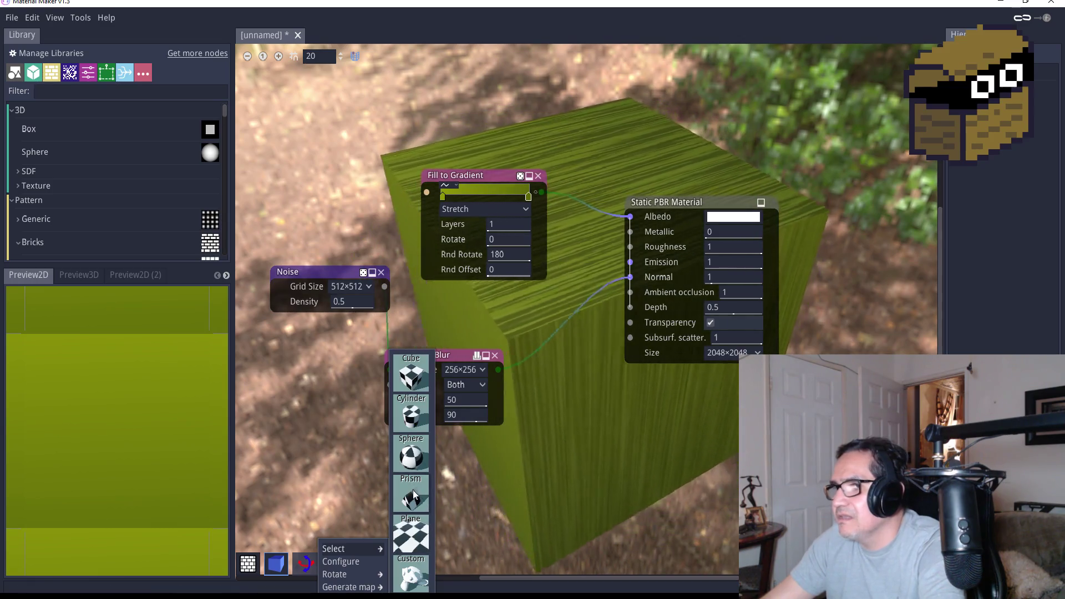
left_click(420, 415)
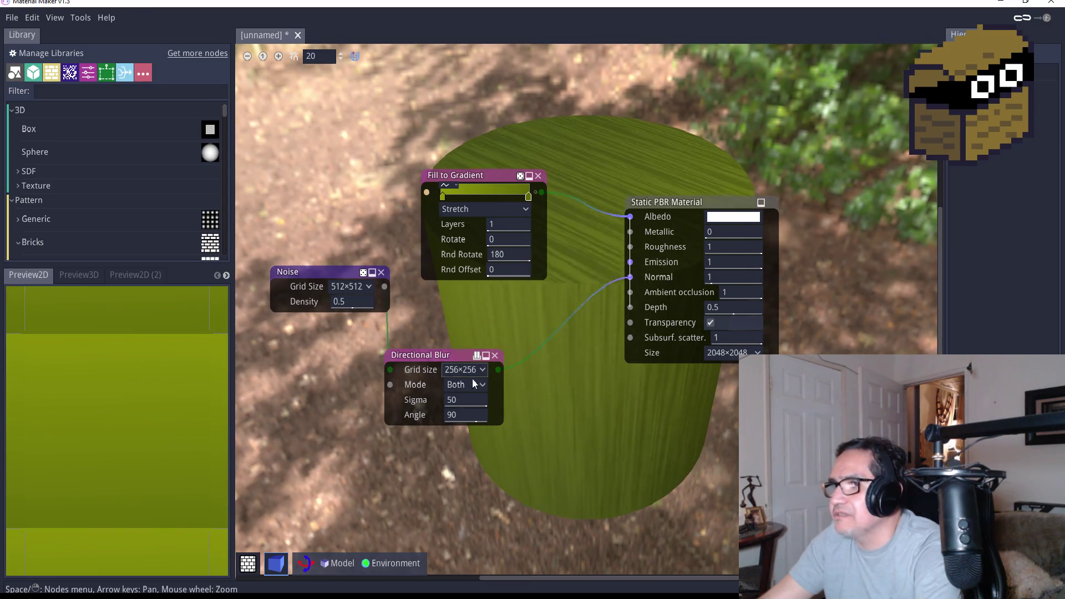
Change the Directional Blur Angle from 90 to 0
left_click(470, 414)
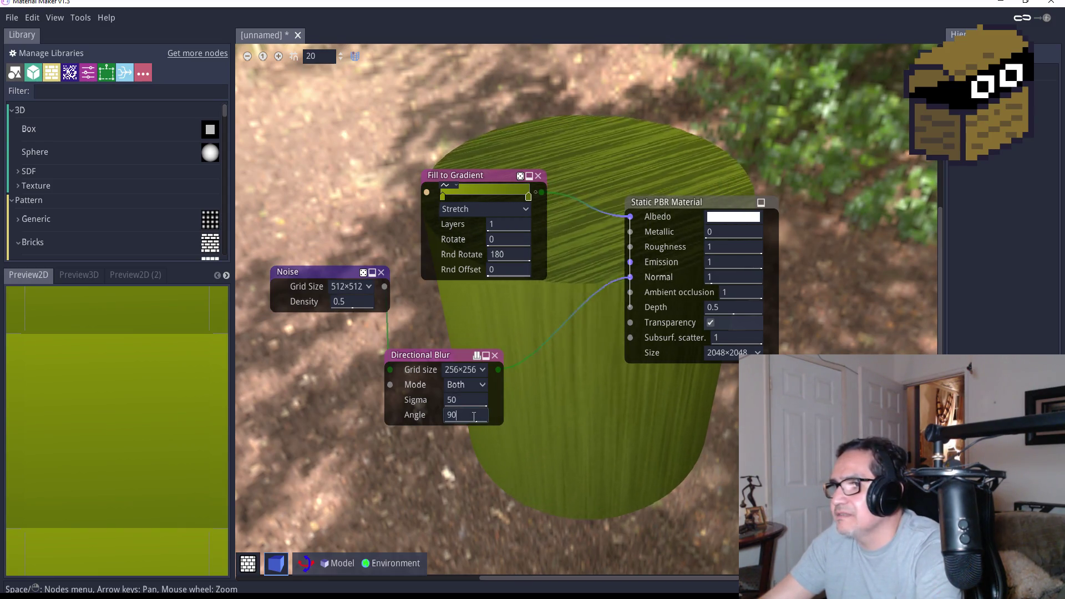
key("BackSpace")
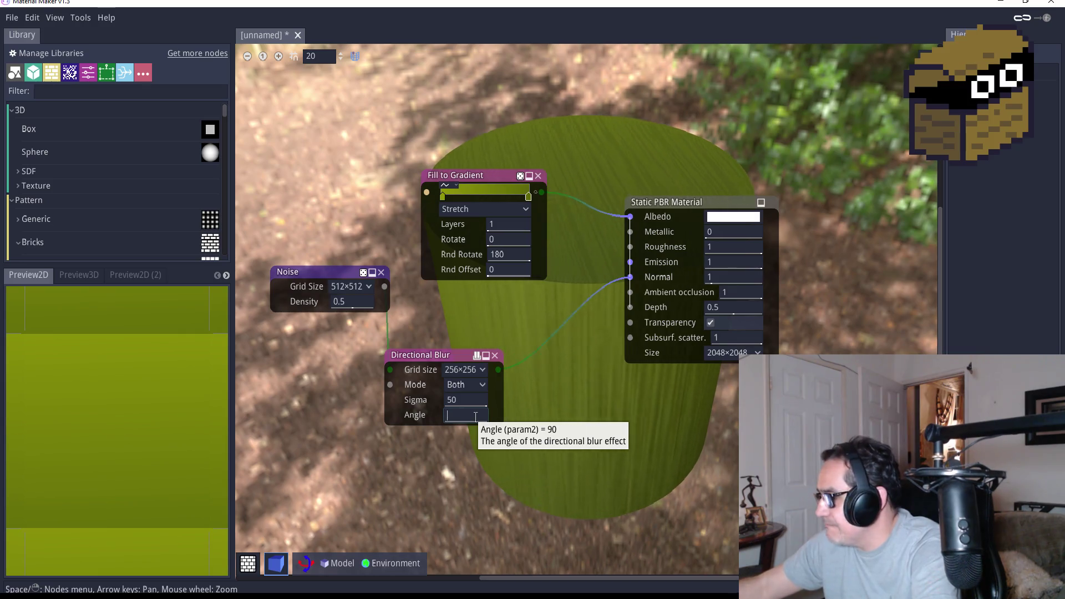
key("BackSpace")
type("0")
key("Return")
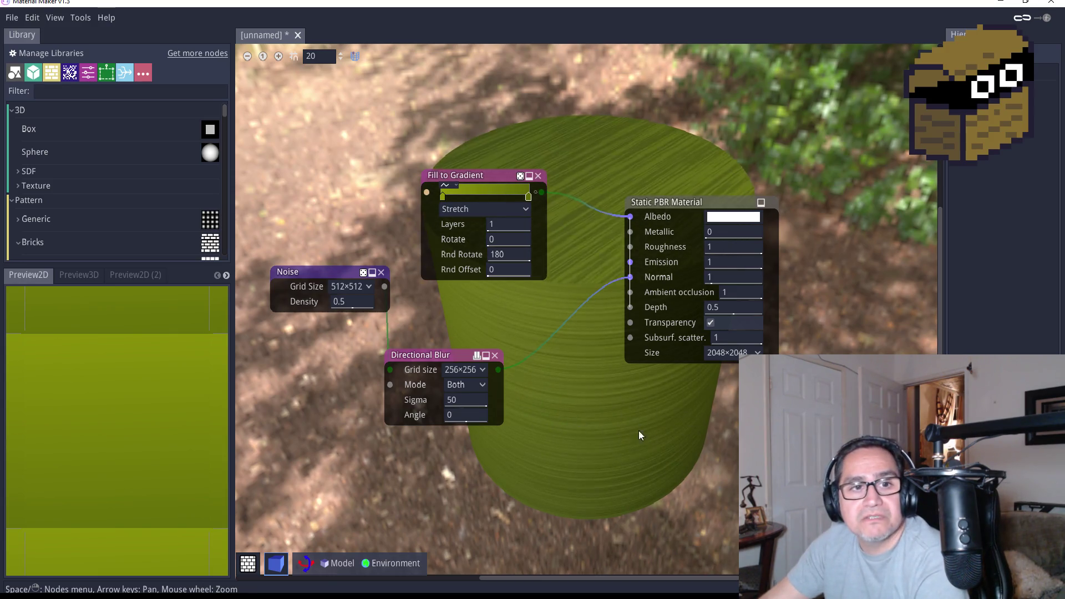
left_click(350, 288)
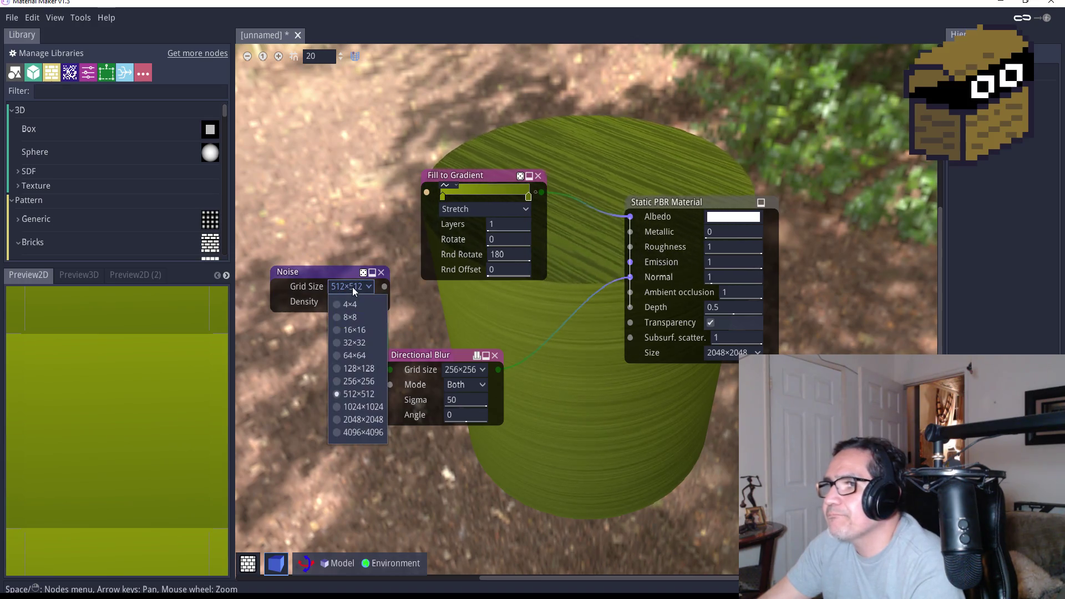
left_click(358, 381)
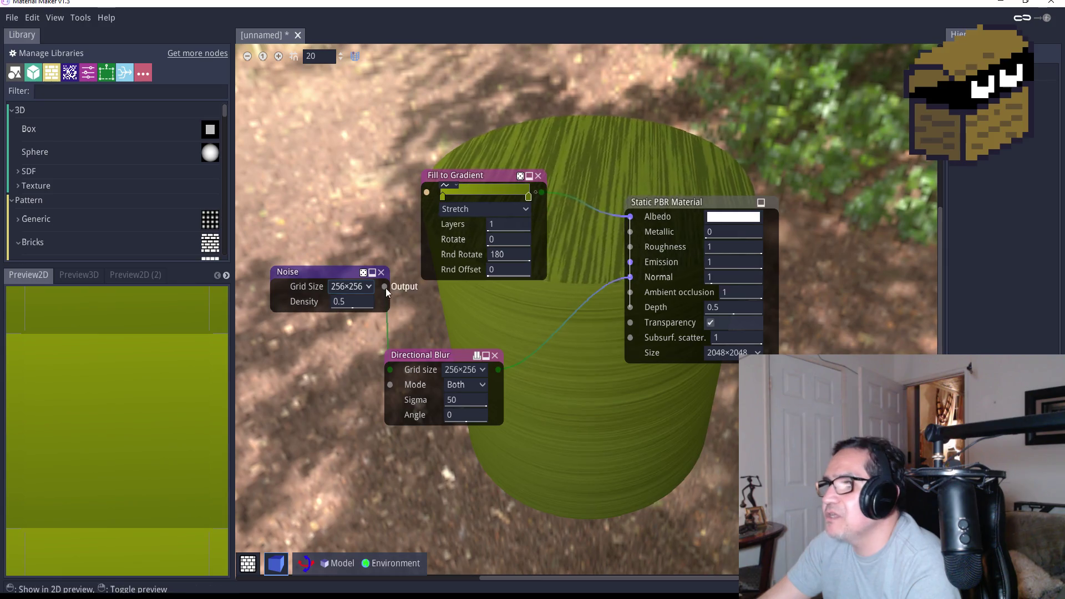
left_click(354, 287)
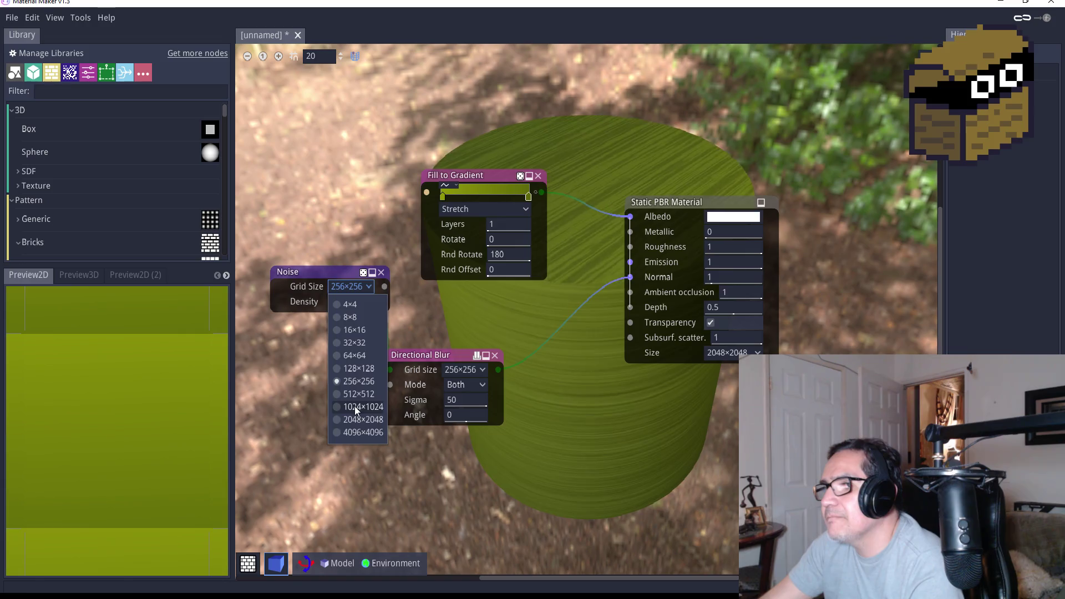
left_click(354, 406)
left_click(354, 286)
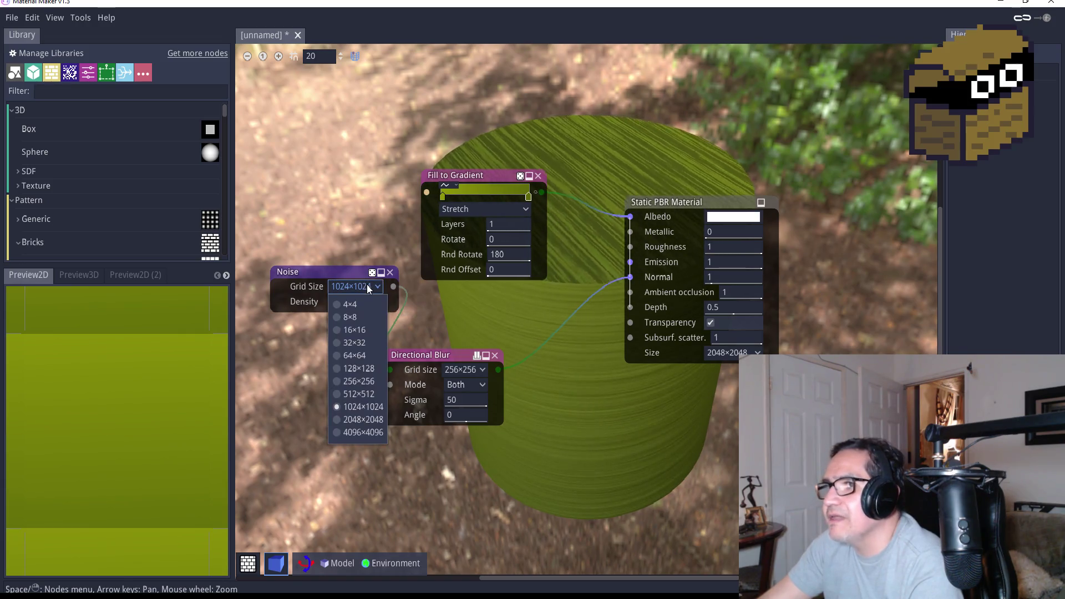
left_click(359, 356)
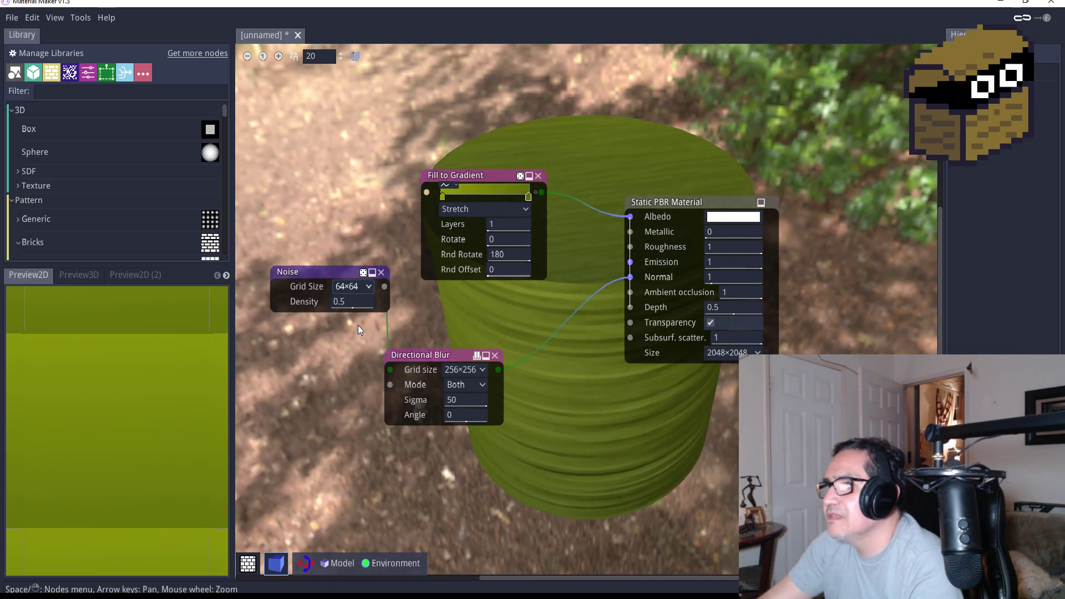
left_click(366, 288)
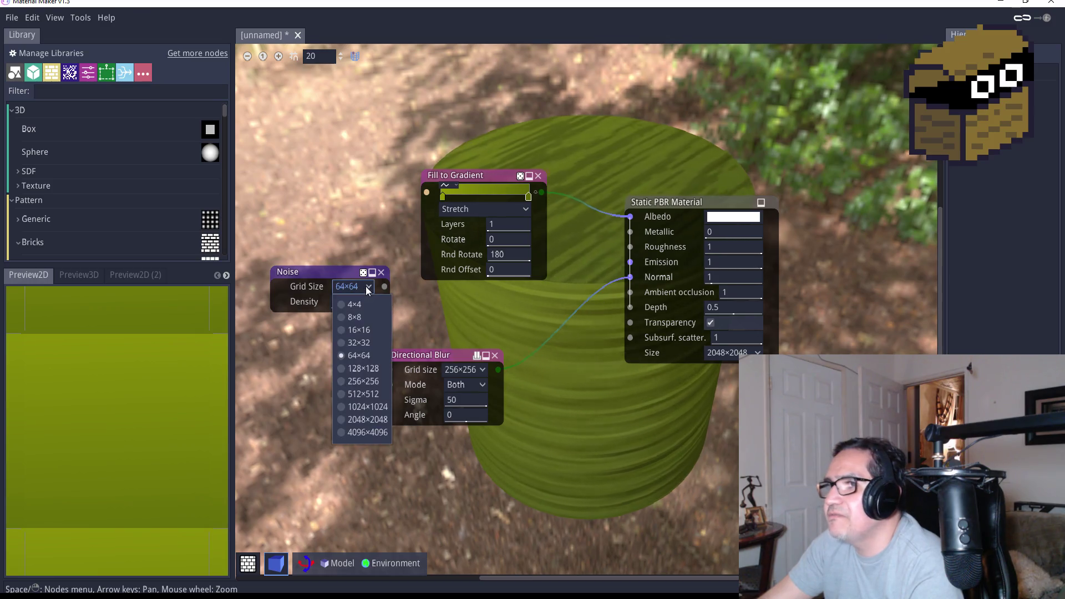
left_click(364, 381)
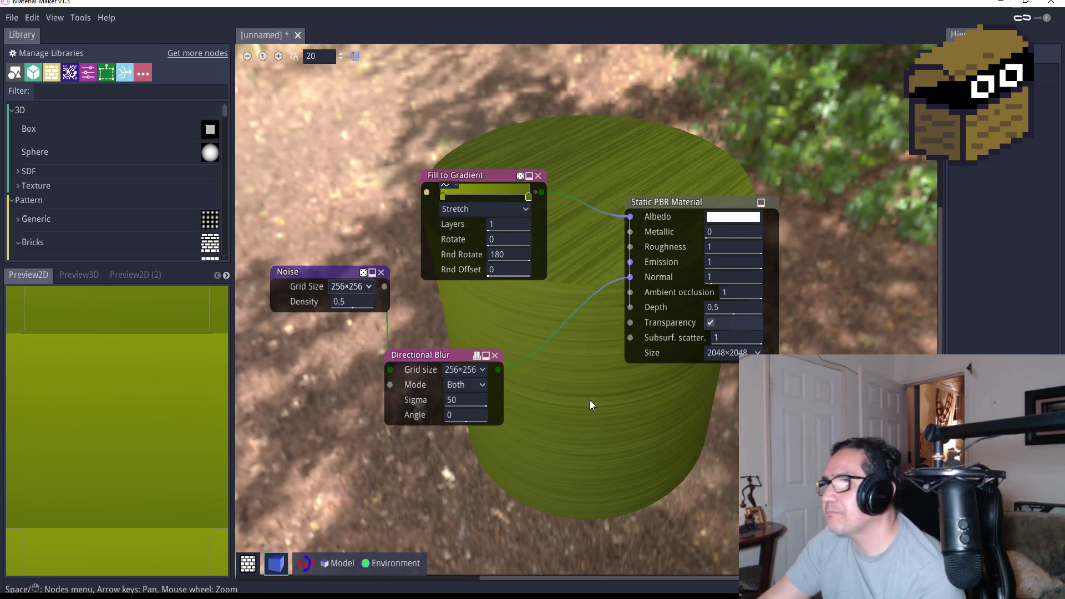
left_click(13, 18)
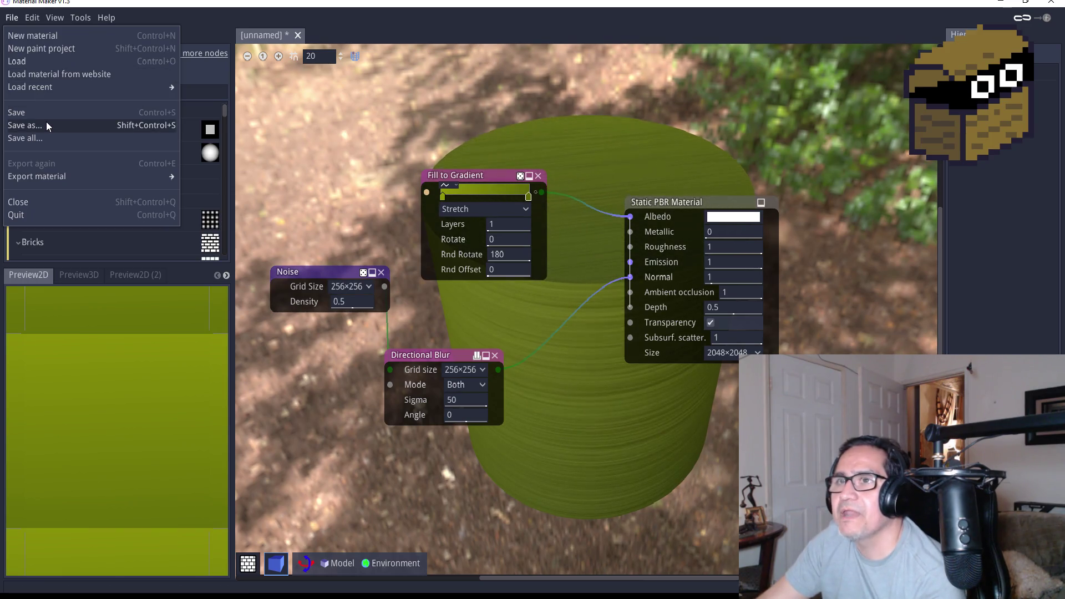
Export via Unity > 3D, replacing the GoldMat.mat file name with VaseMat
mouse_move(55, 87)
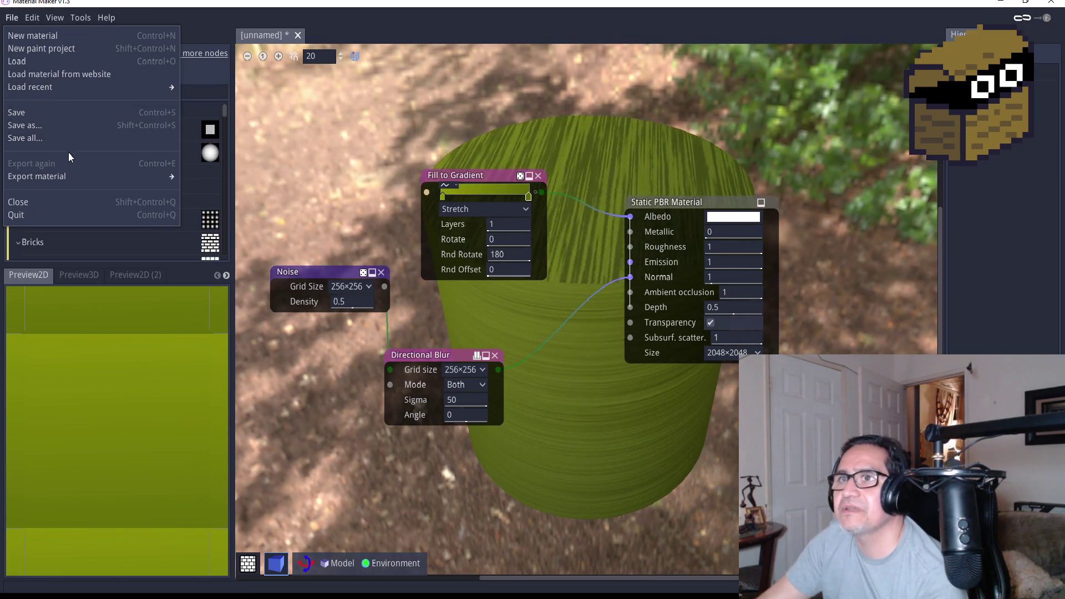
mouse_move(64, 178)
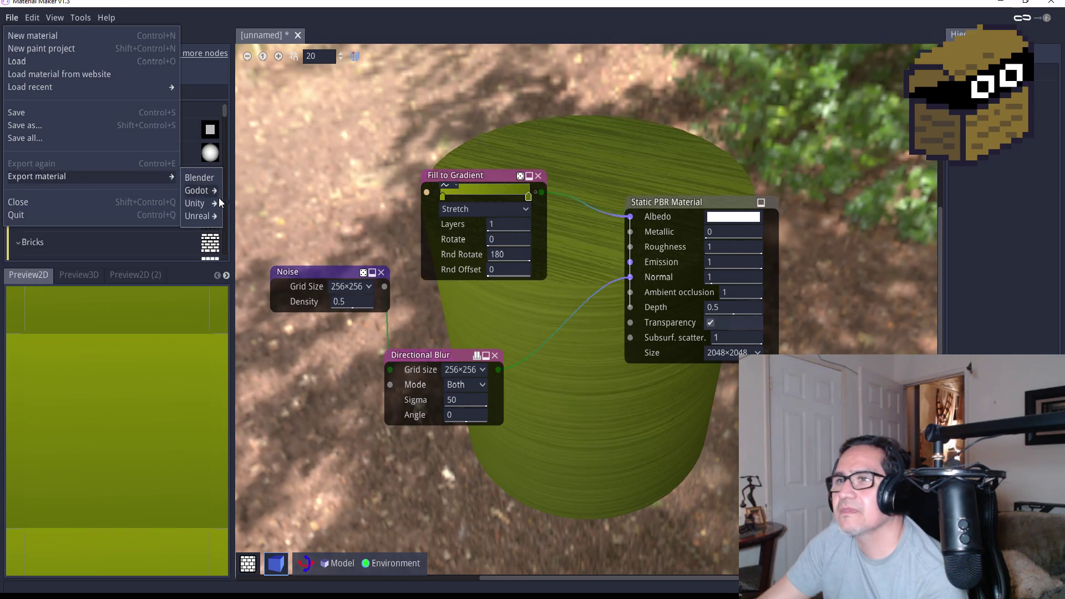
mouse_move(200, 206)
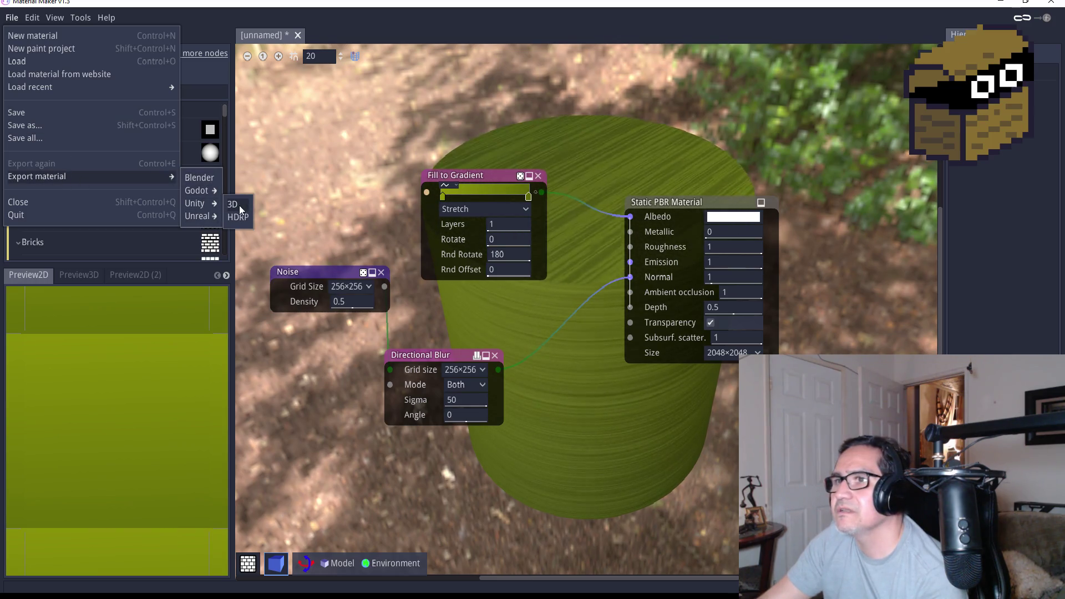
left_click(240, 205)
left_click(551, 420)
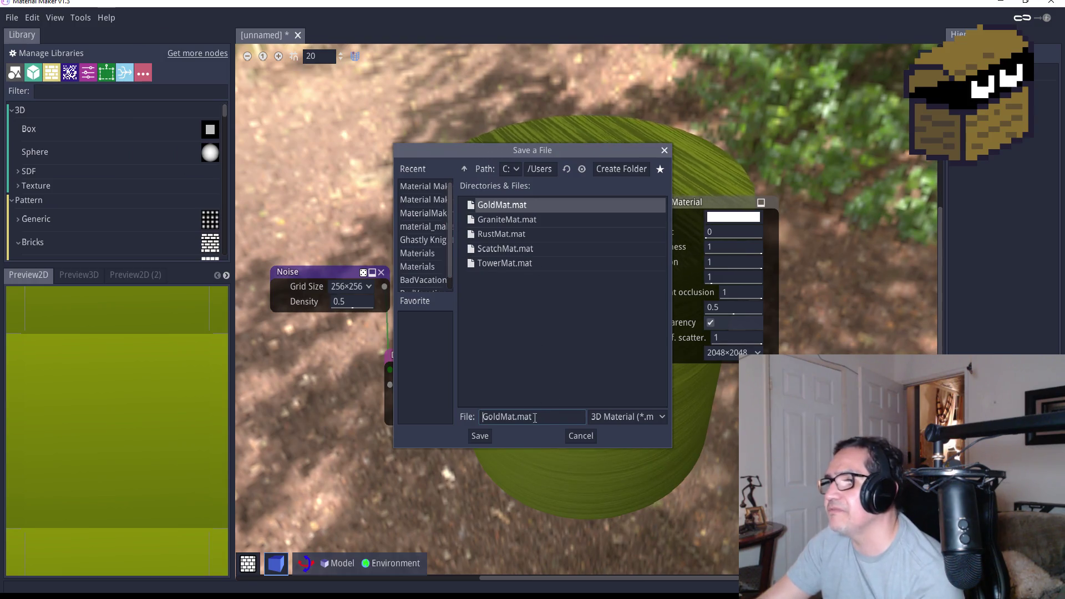
key("BackSpace")
key("BackSpace")
key("BackSpace")
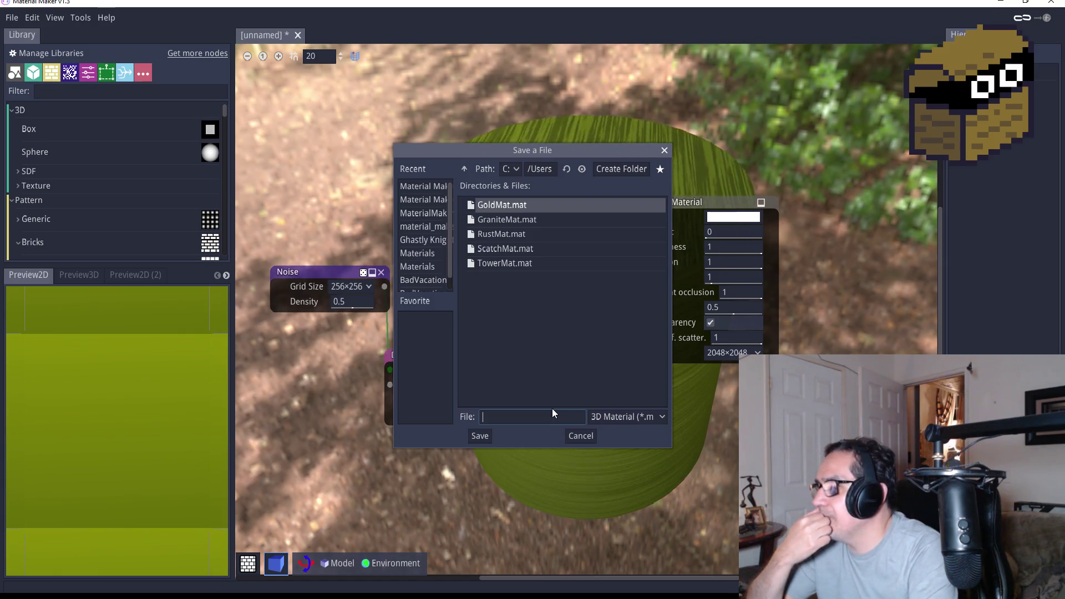
type("Va")
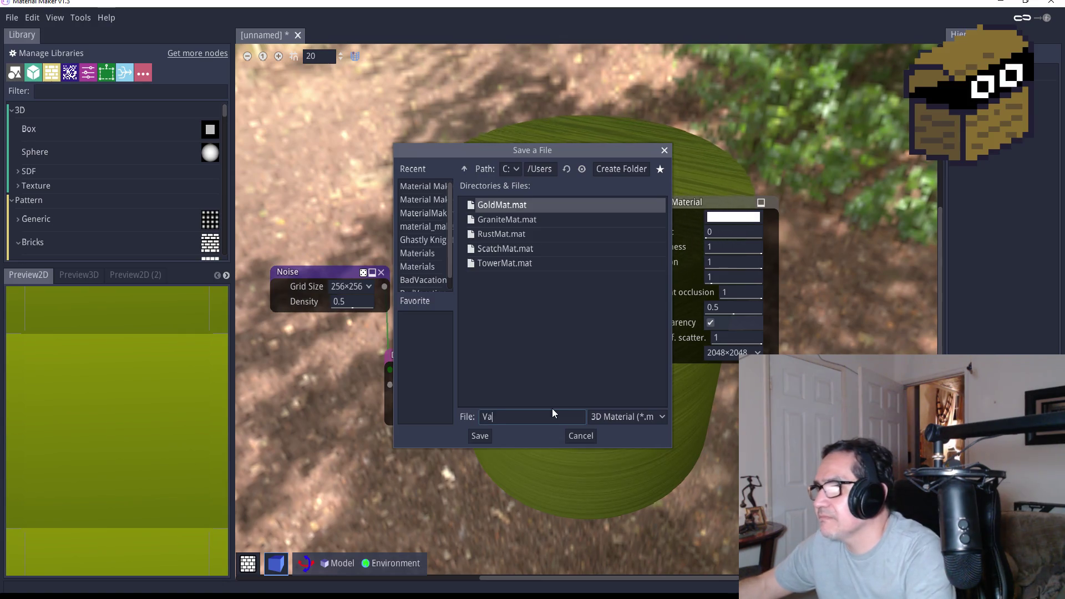
type("seMat")
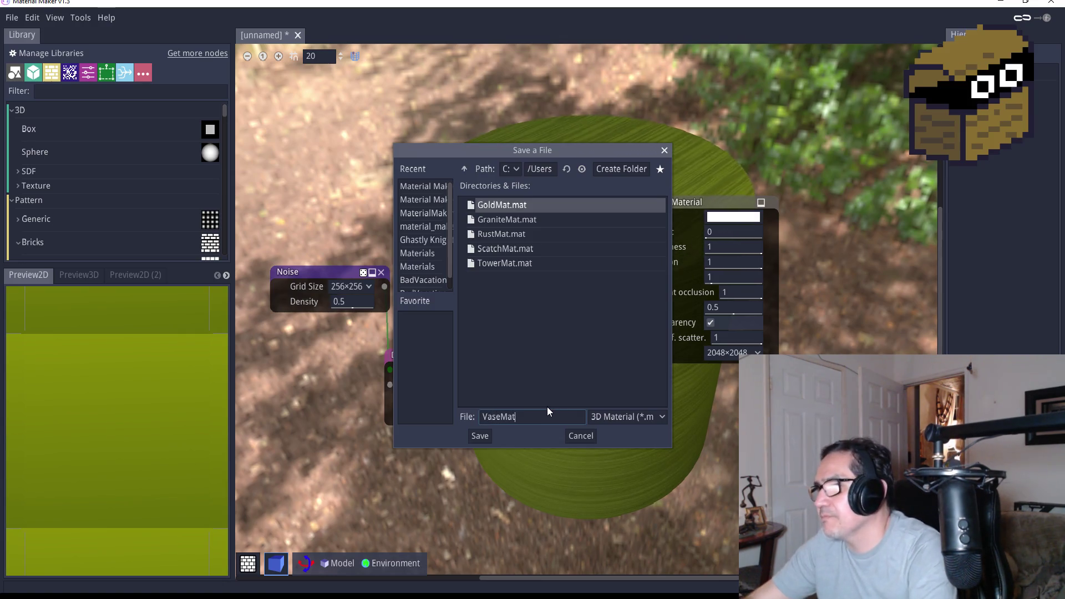
left_click(481, 436)
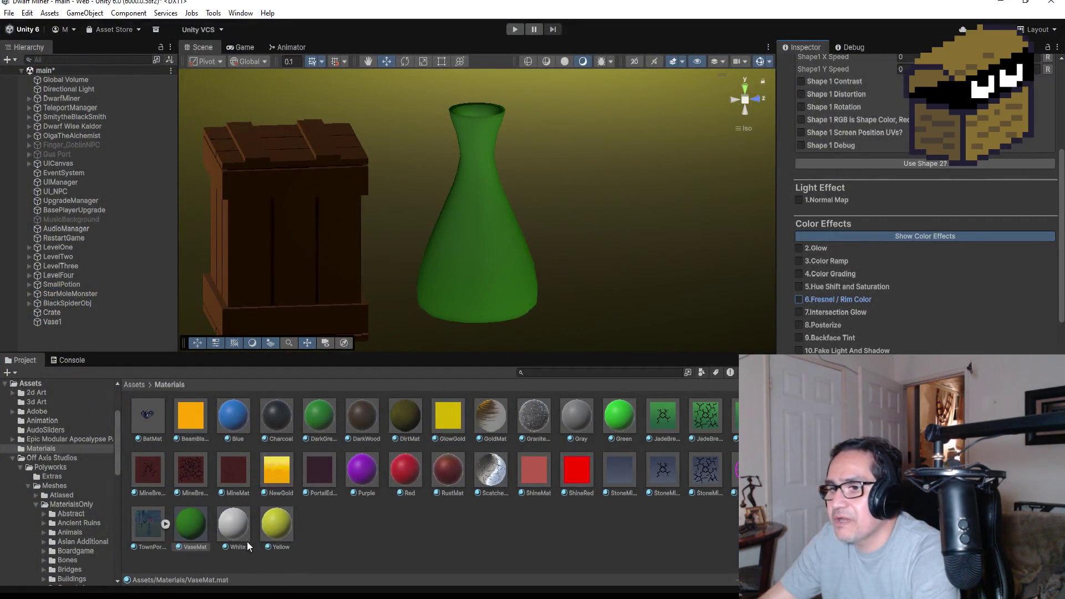
Delete the VaseMat asset and apply the Yellow material to the vase
left_click(189, 523)
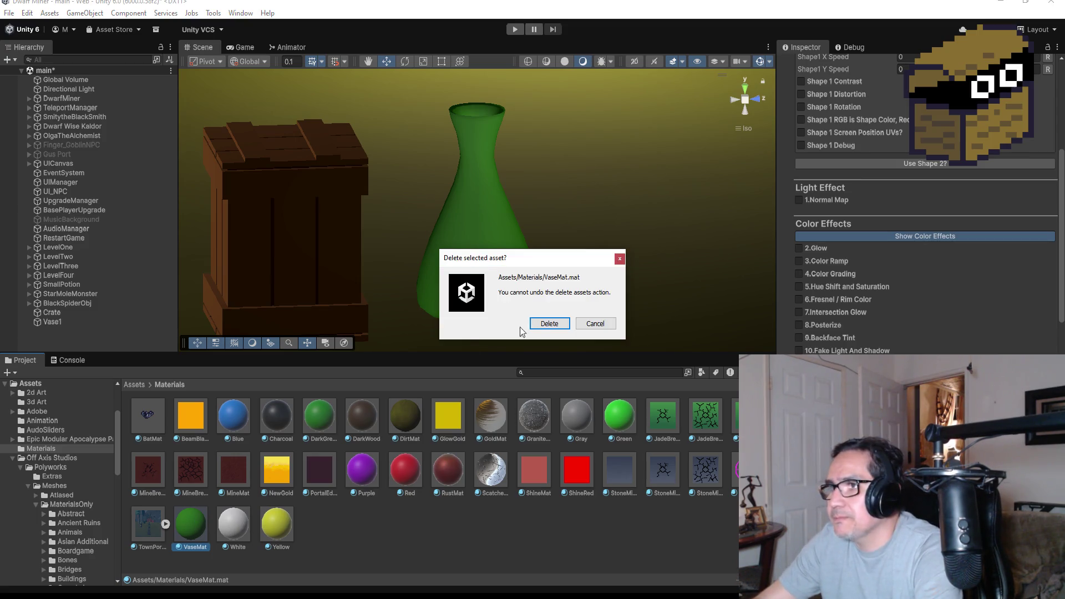
left_click(548, 323)
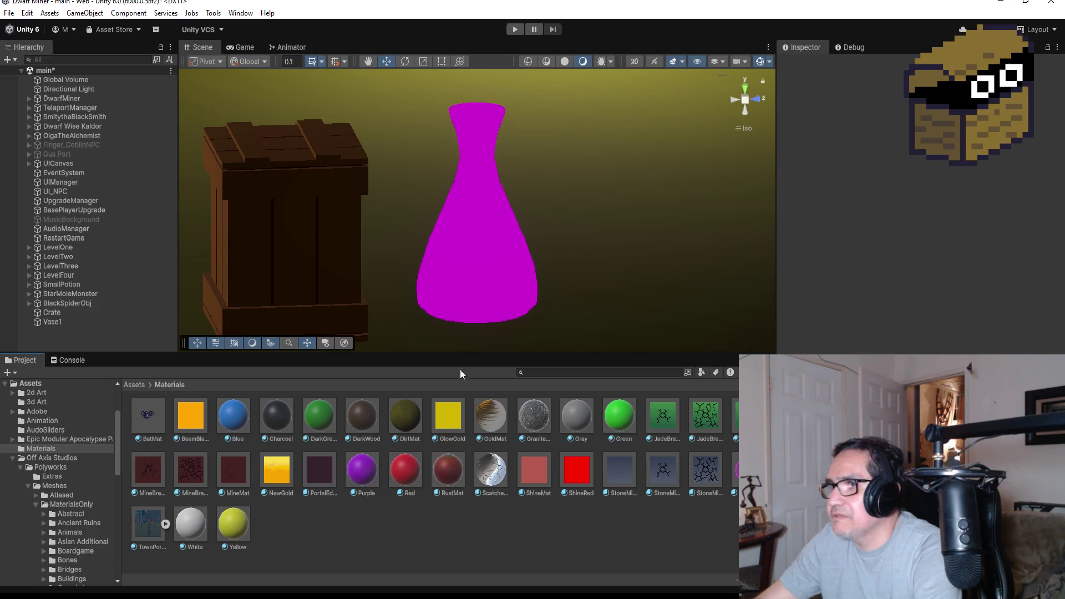
left_click_drag(232, 518, 512, 237)
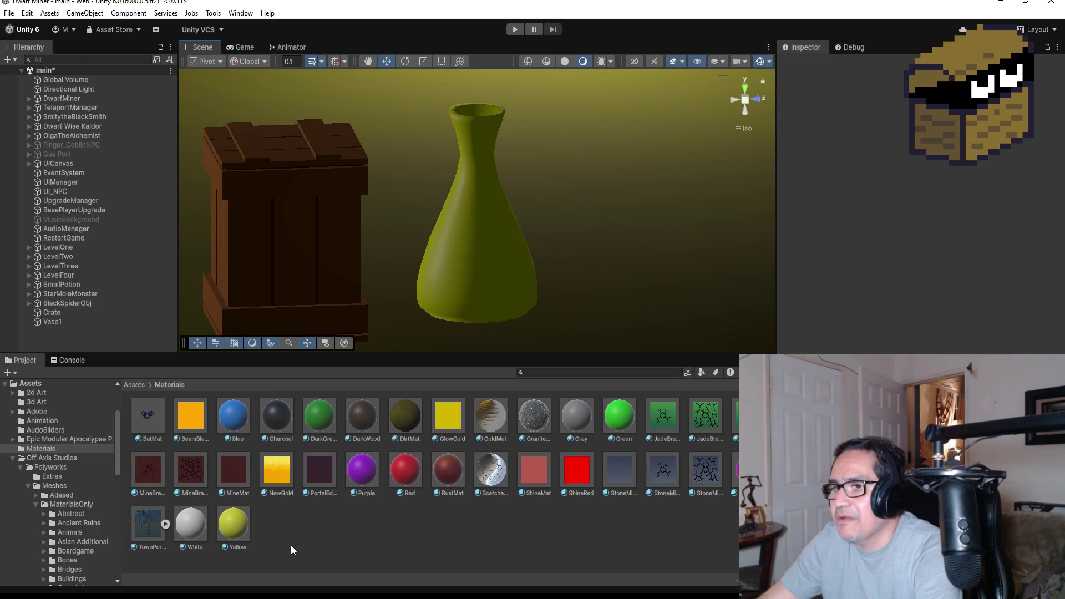
mouse_move(71, 596)
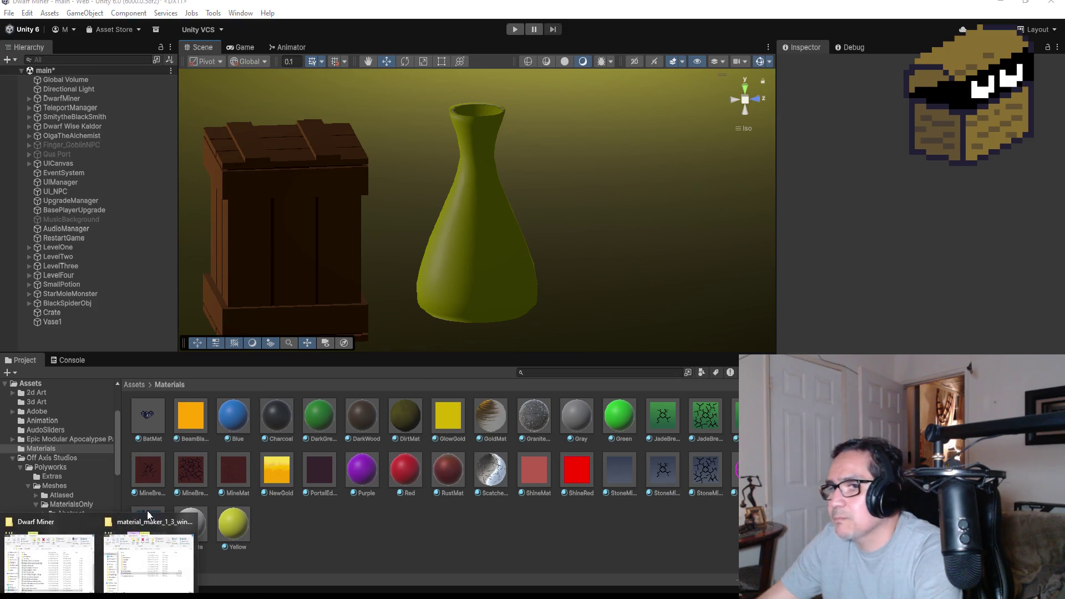
left_click(71, 557)
In My Documents > Material Maker Mat, select VaseMat_albedo and VaseMat_normal, then open Unity's 2d Art folder
scroll(594, 327, "up", 1)
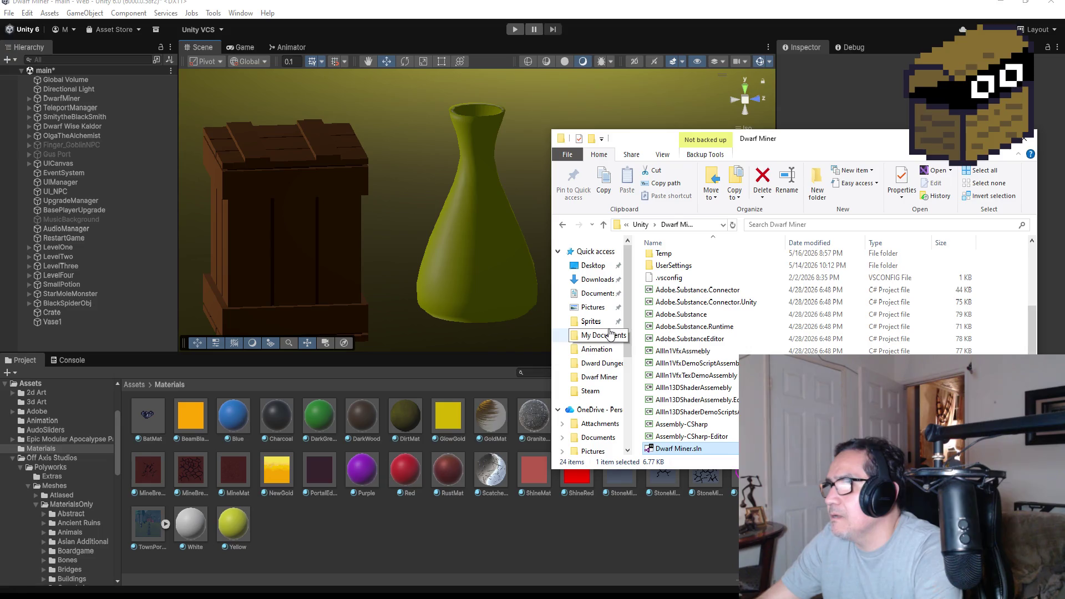
left_click(603, 335)
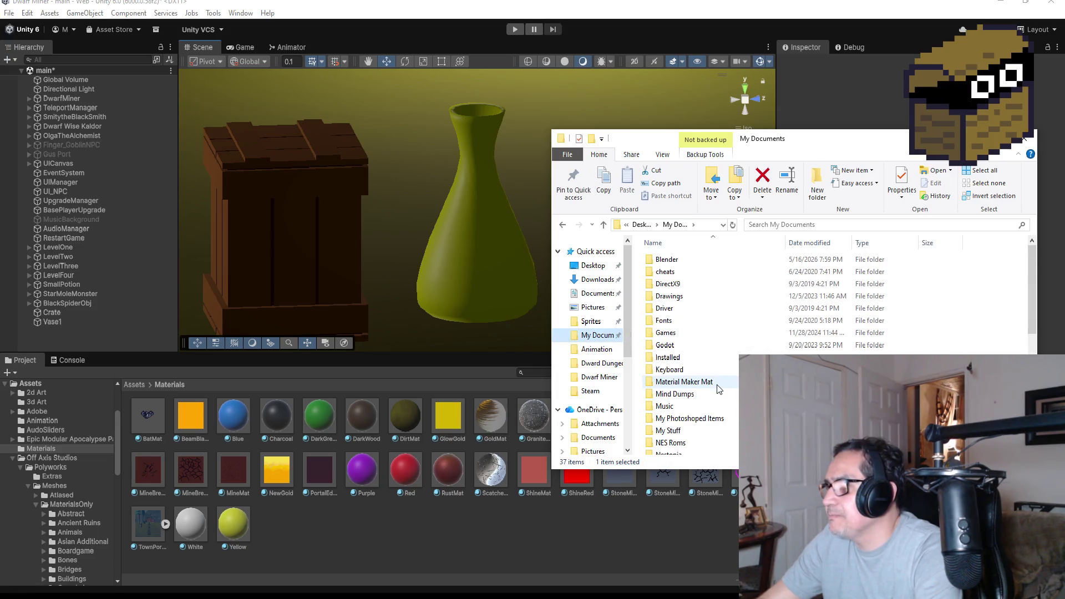
double_click(717, 382)
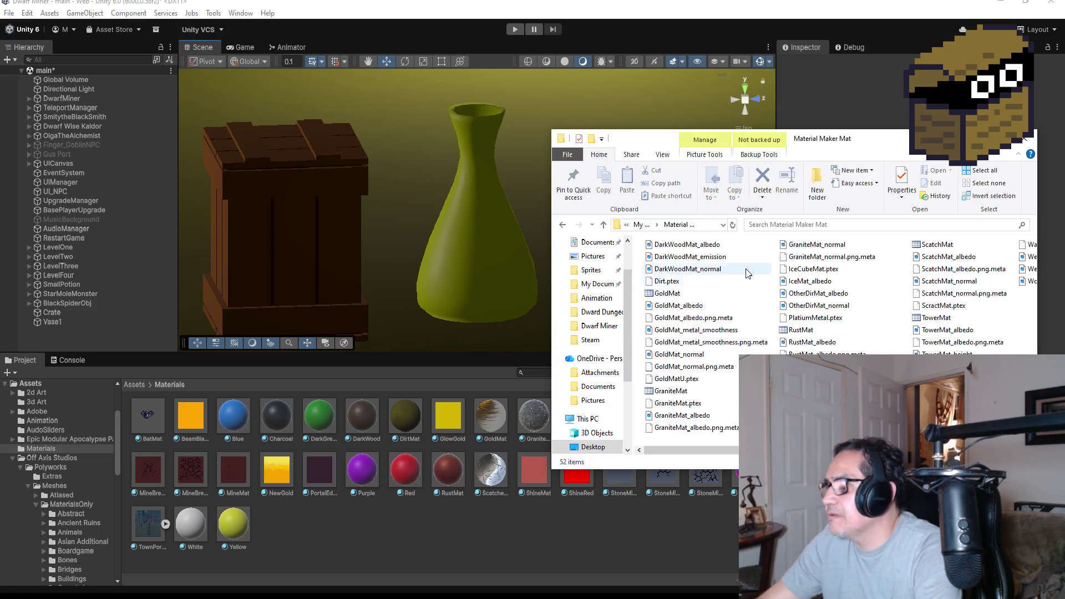
scroll(840, 328, "down", 3)
scroll(804, 328, "up", 2)
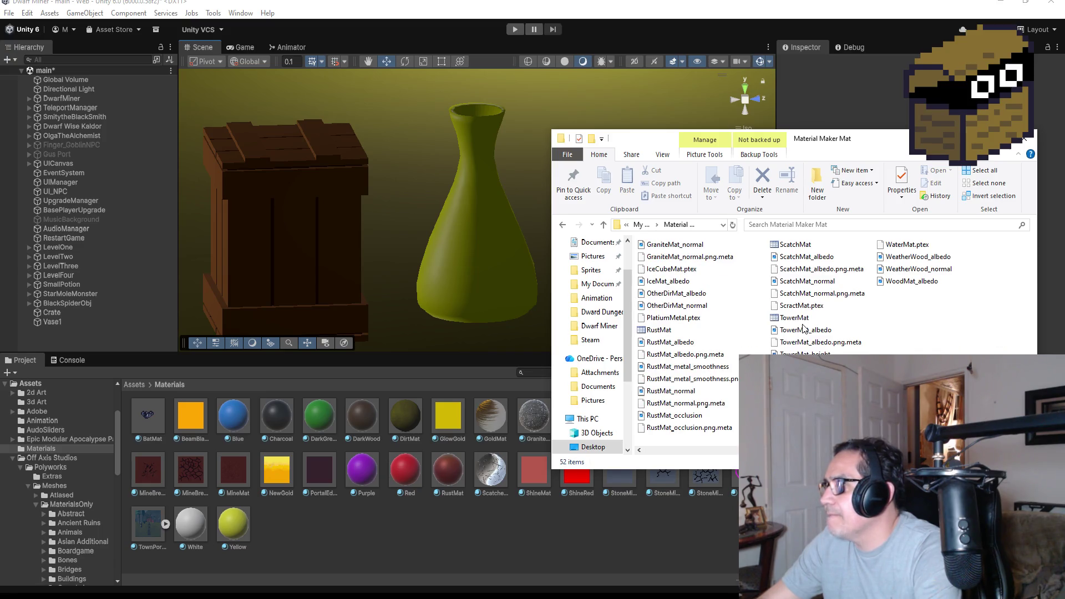
scroll(804, 328, "up", 1)
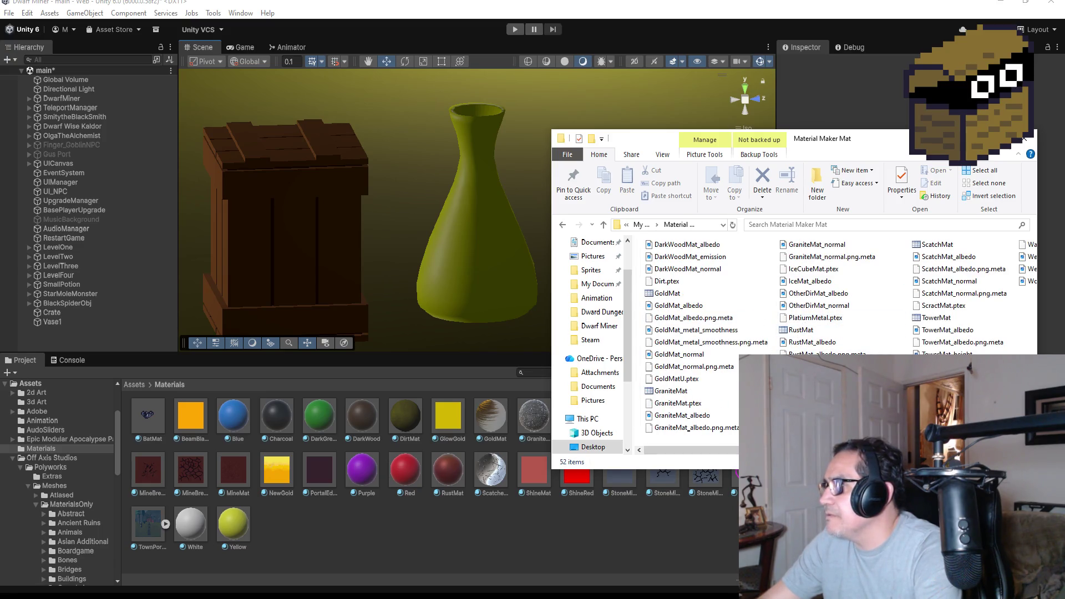
scroll(788, 333, "down", 2)
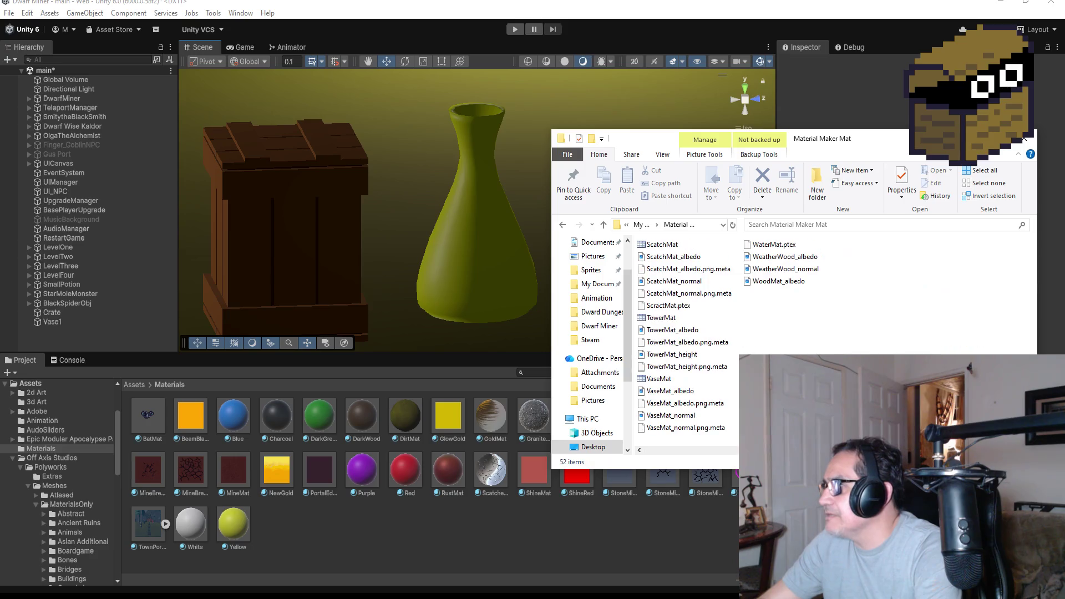
left_click(664, 392)
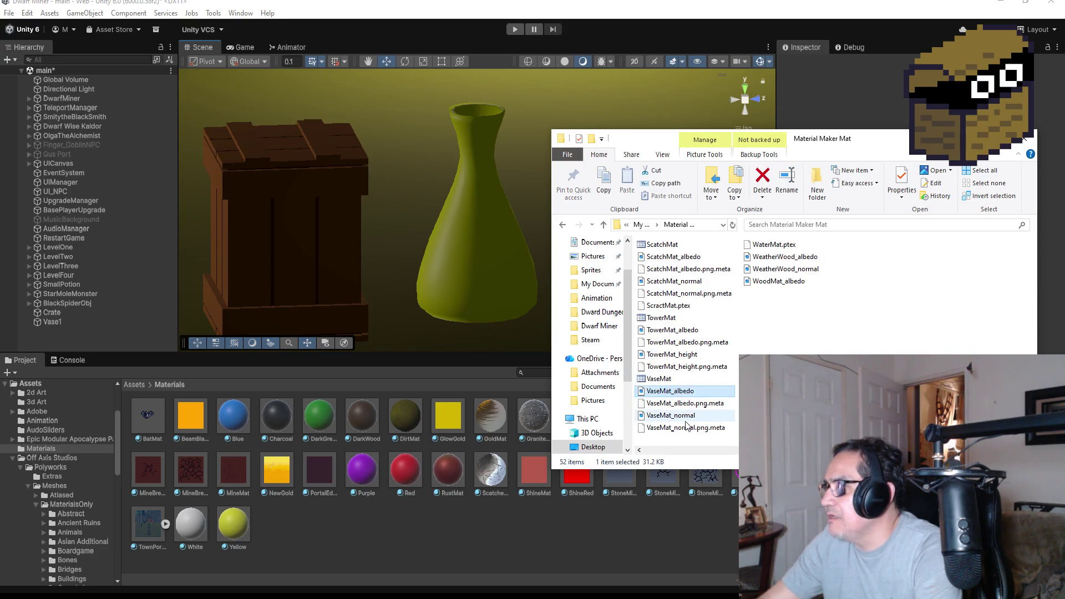
left_click(682, 417, "ctrl")
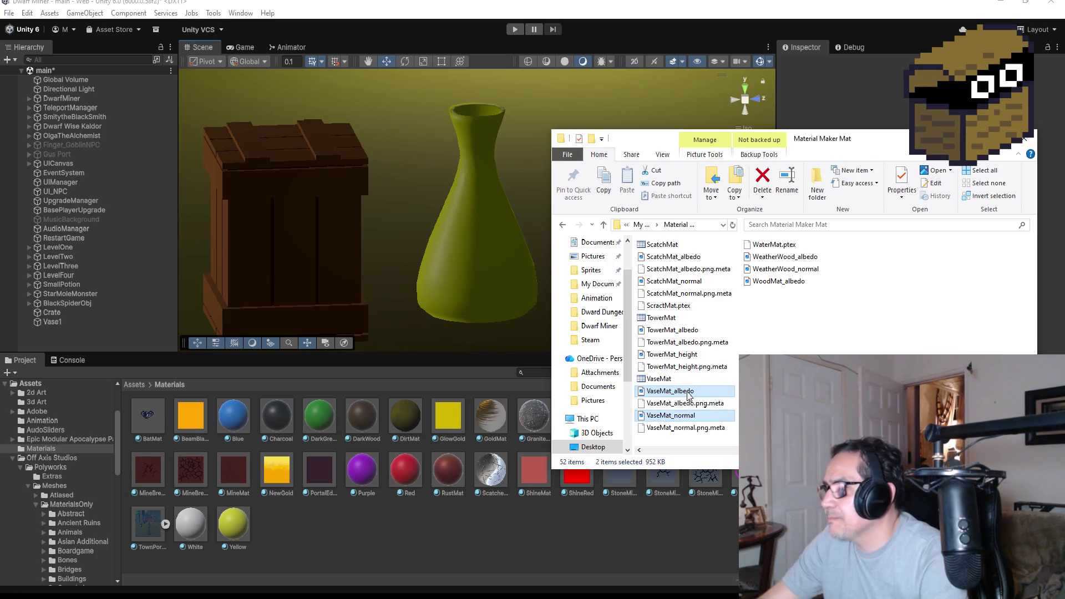
left_click(134, 385)
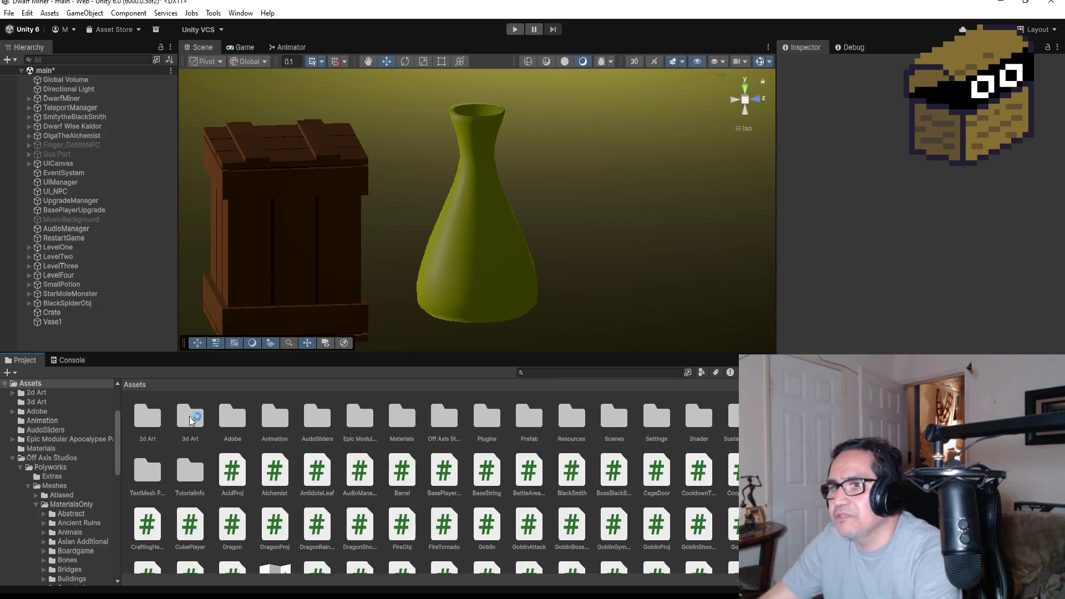
double_click(151, 414)
Scroll down through the 2d Art folder contents
scroll(335, 517, "down", 5)
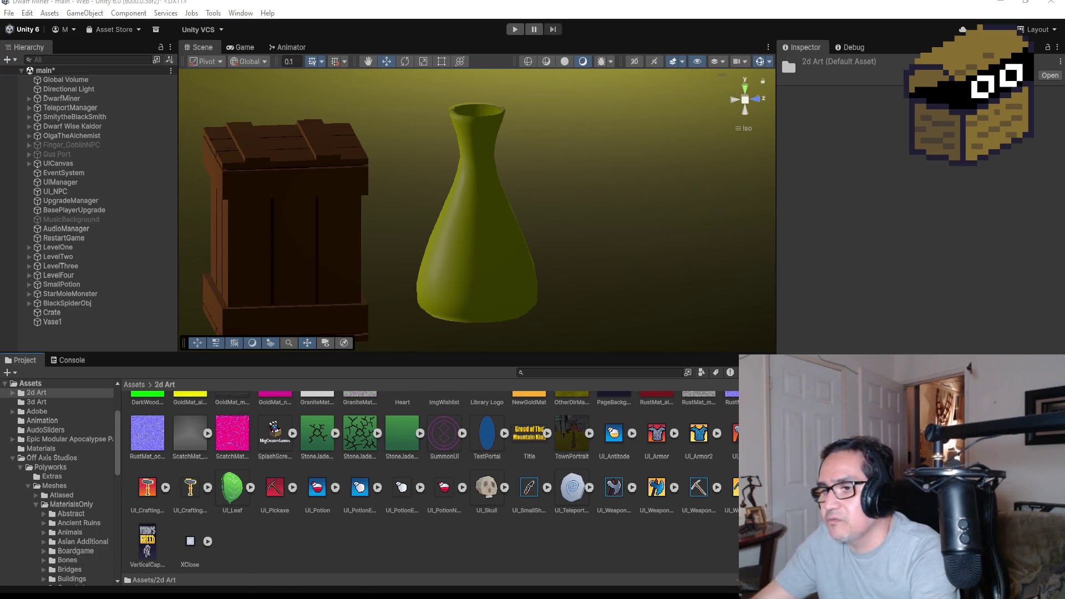
Drag both VaseMat textures into 2d Art and inspect VaseMat_albedo's import settings
mouse_move(194, 595)
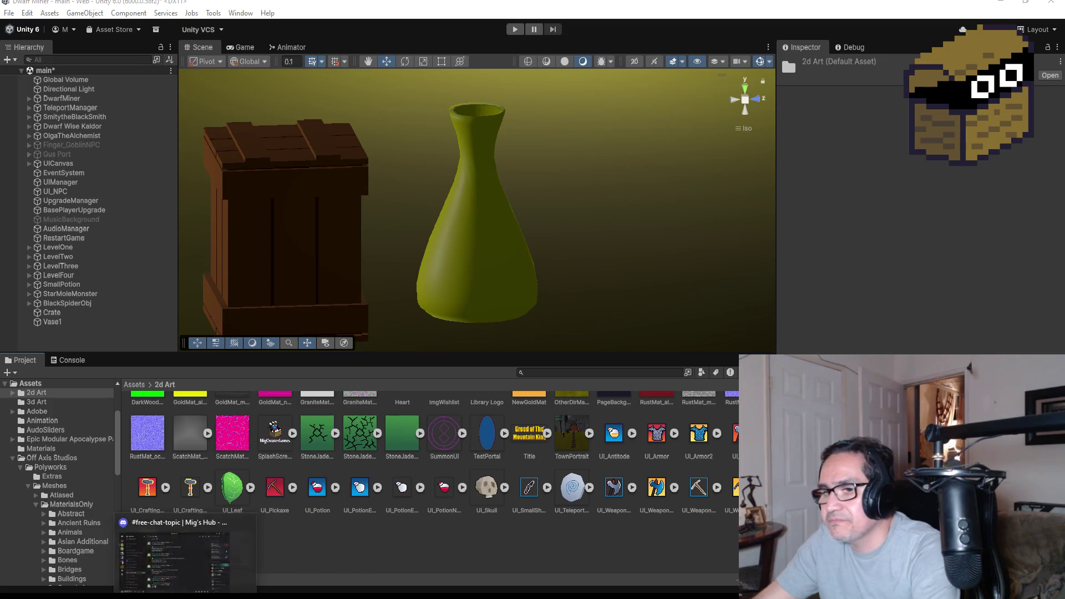
mouse_move(100, 596)
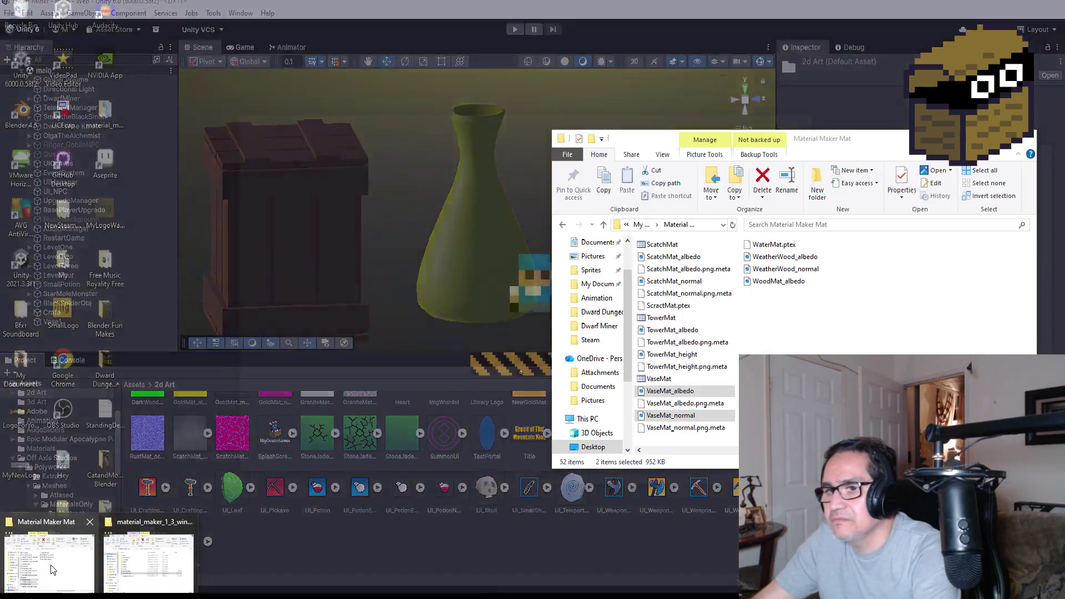
left_click(41, 554)
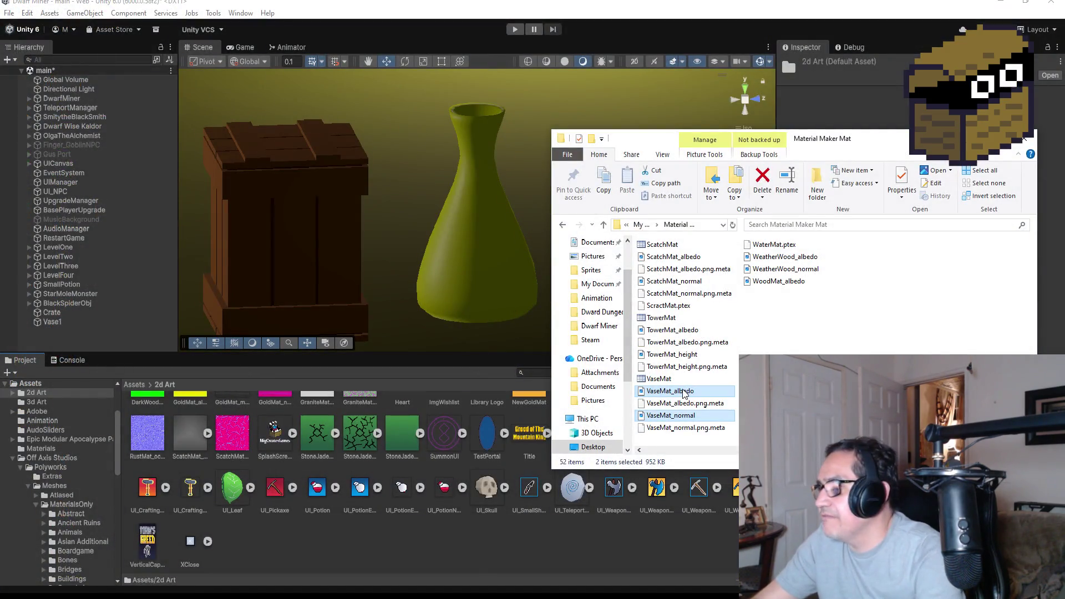
left_click_drag(295, 546, 291, 540)
left_click(366, 546)
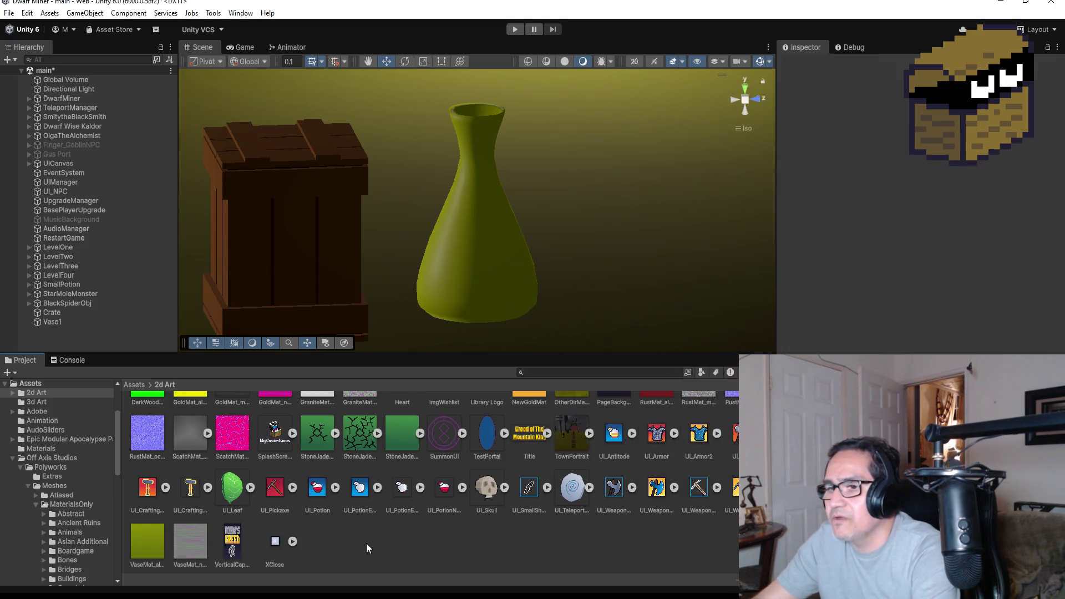
left_click(157, 540)
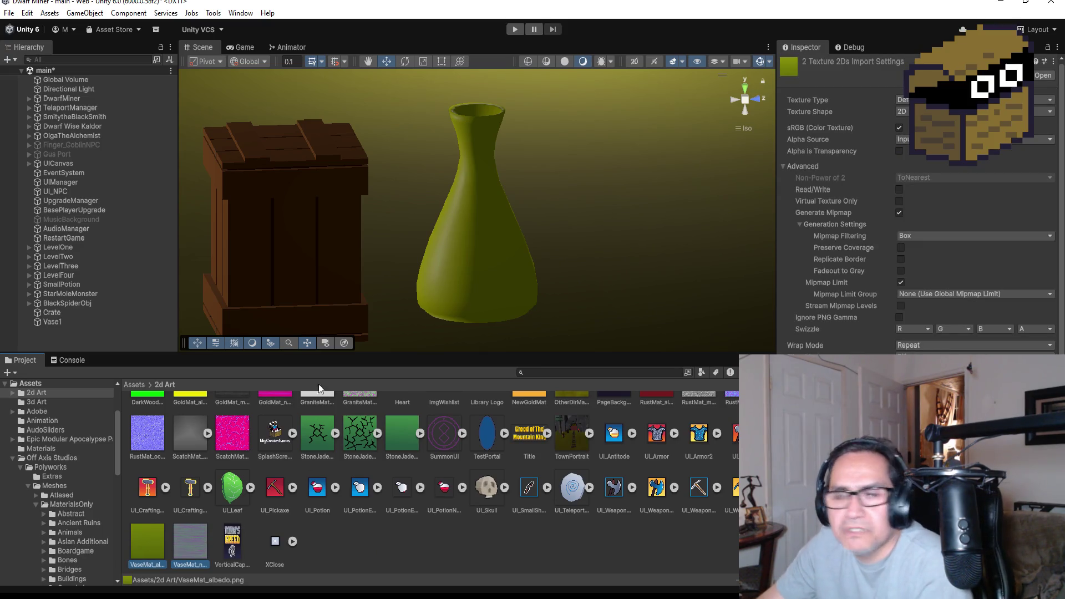
Return to the top Assets folder and select the Epic Modular Apocalypse Pack folder
left_click(134, 384)
scroll(299, 458, "up", 3)
left_click(360, 417)
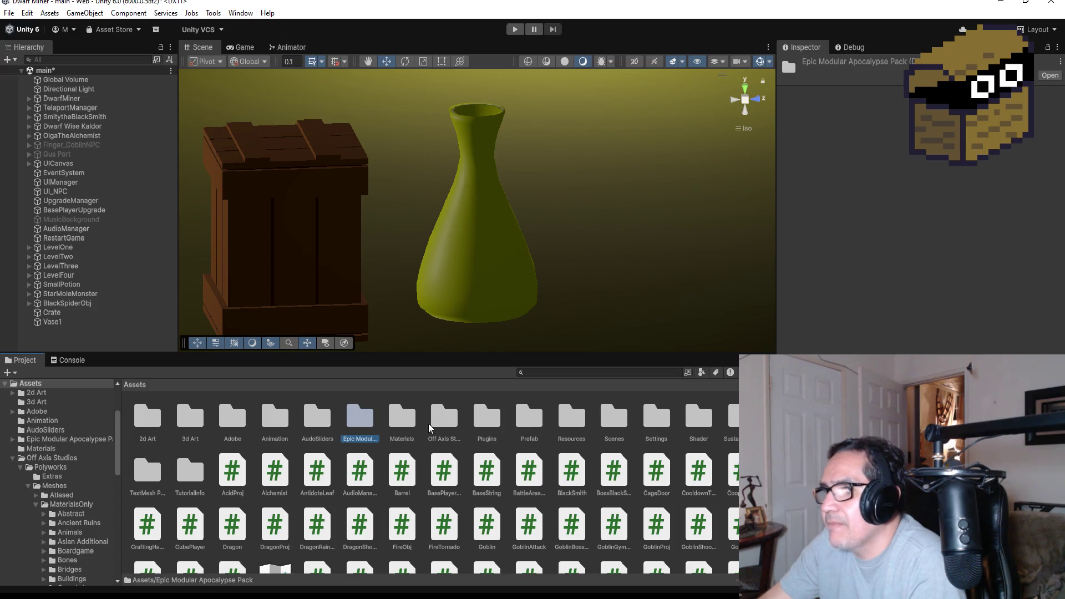
Open Assets > Materials and create a new material named VaseMat via Create > Material
double_click(397, 420)
right_click(297, 525)
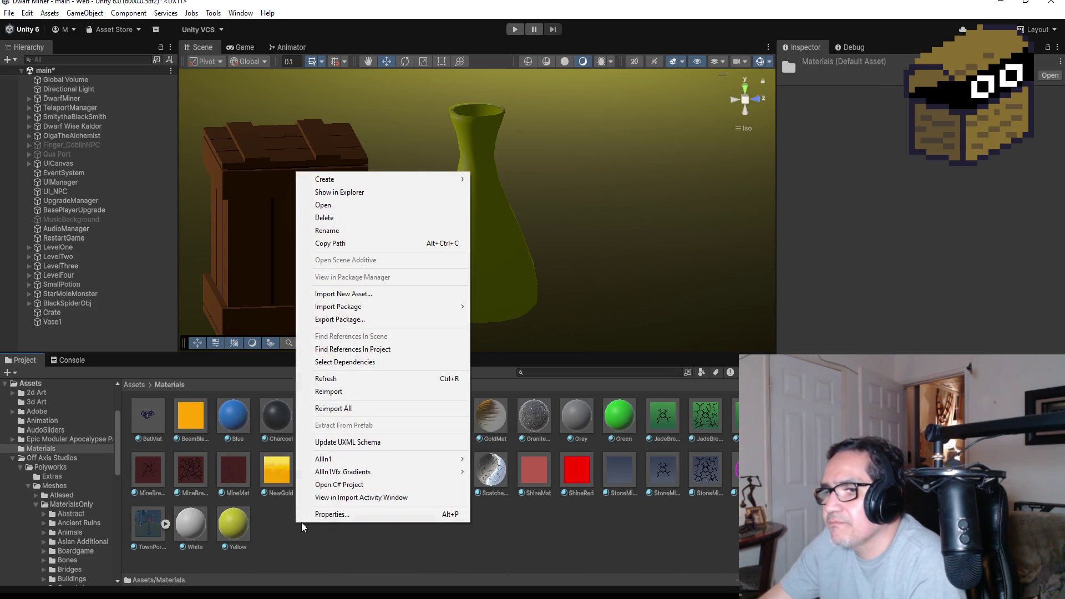
mouse_move(368, 179)
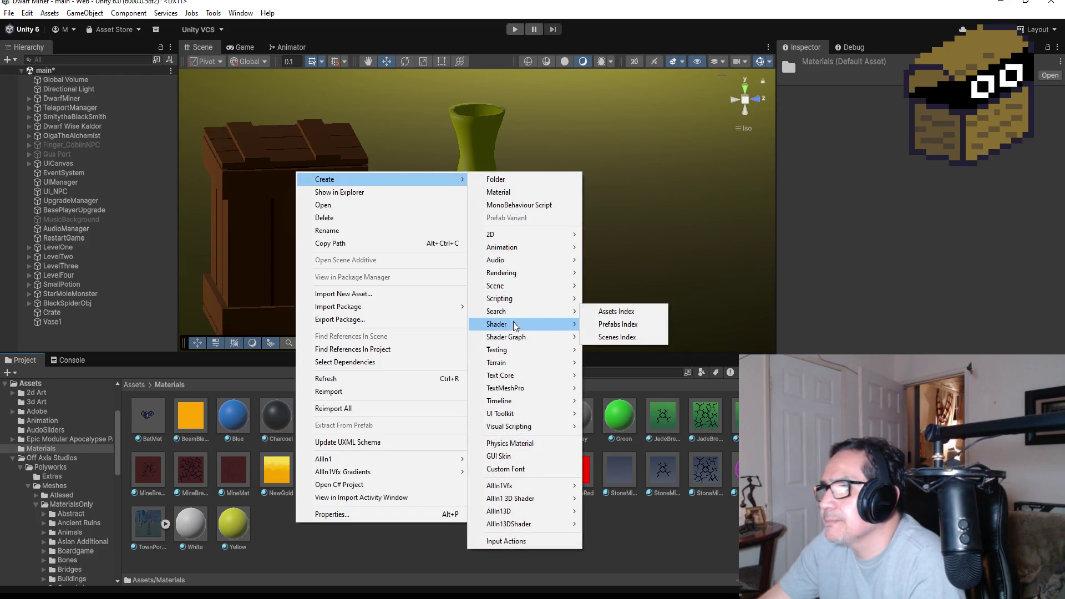
mouse_move(511, 389)
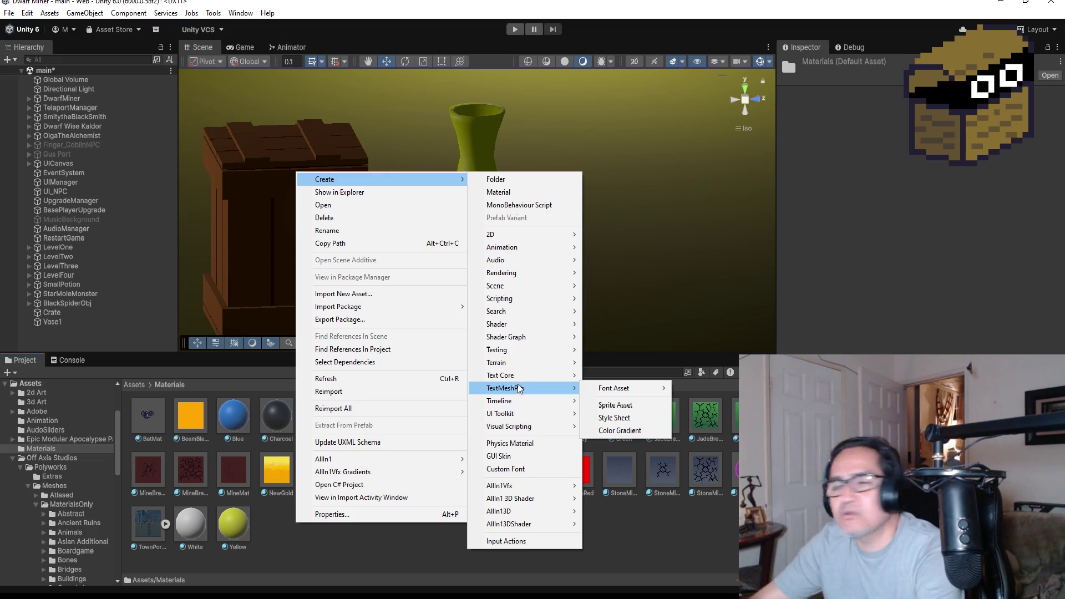
mouse_move(519, 284)
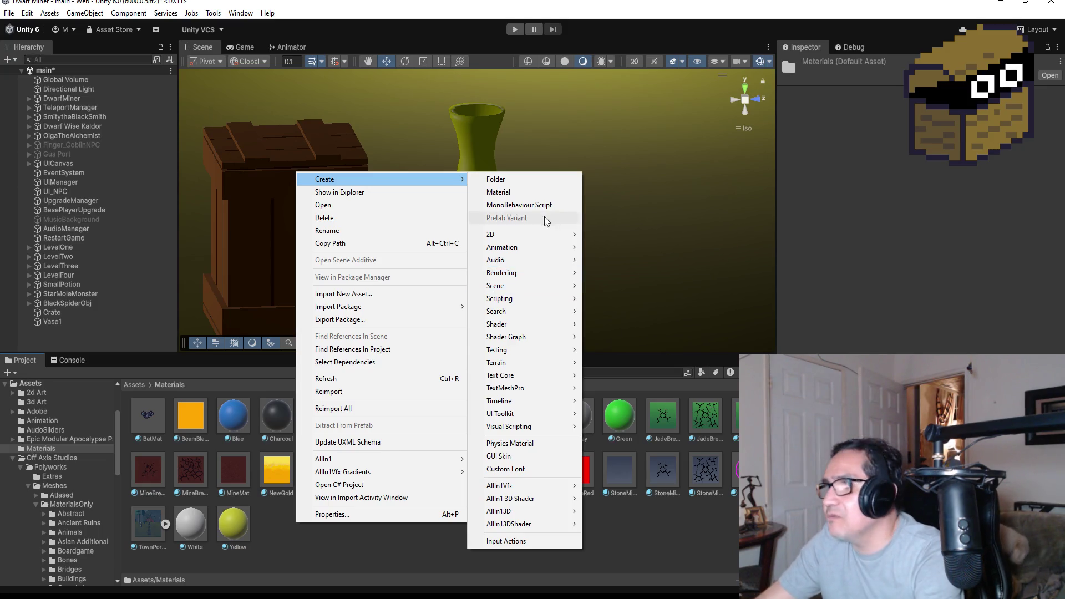
left_click(524, 194)
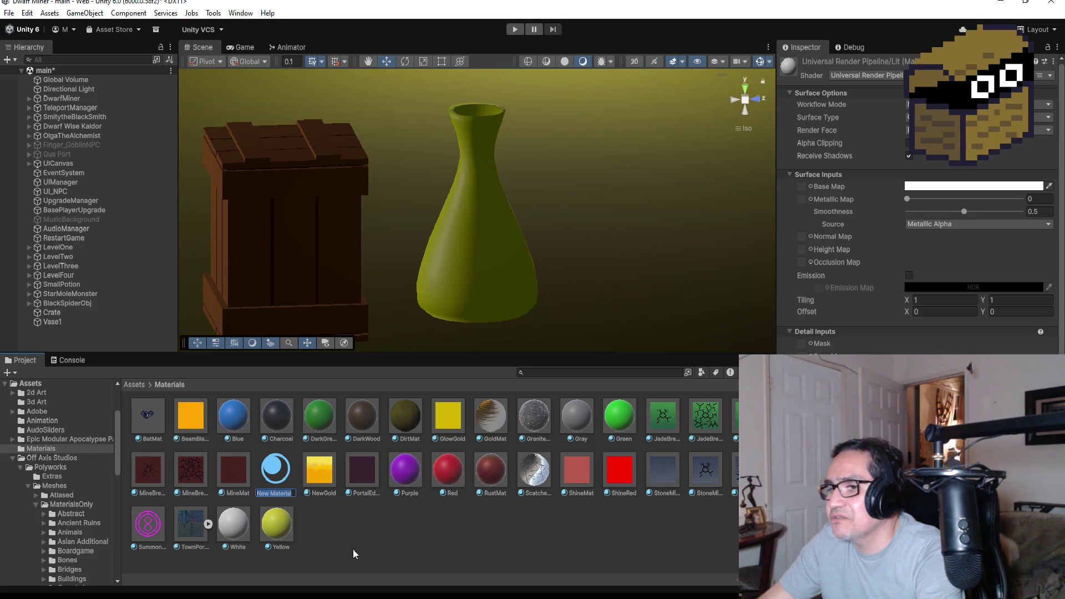
type("VaseMat")
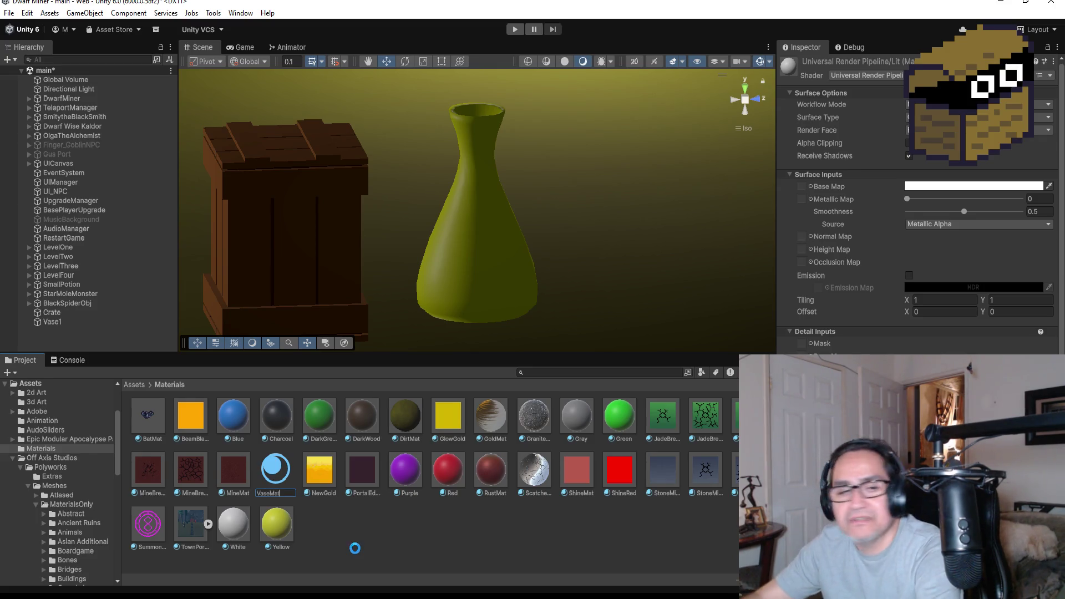
key("Return")
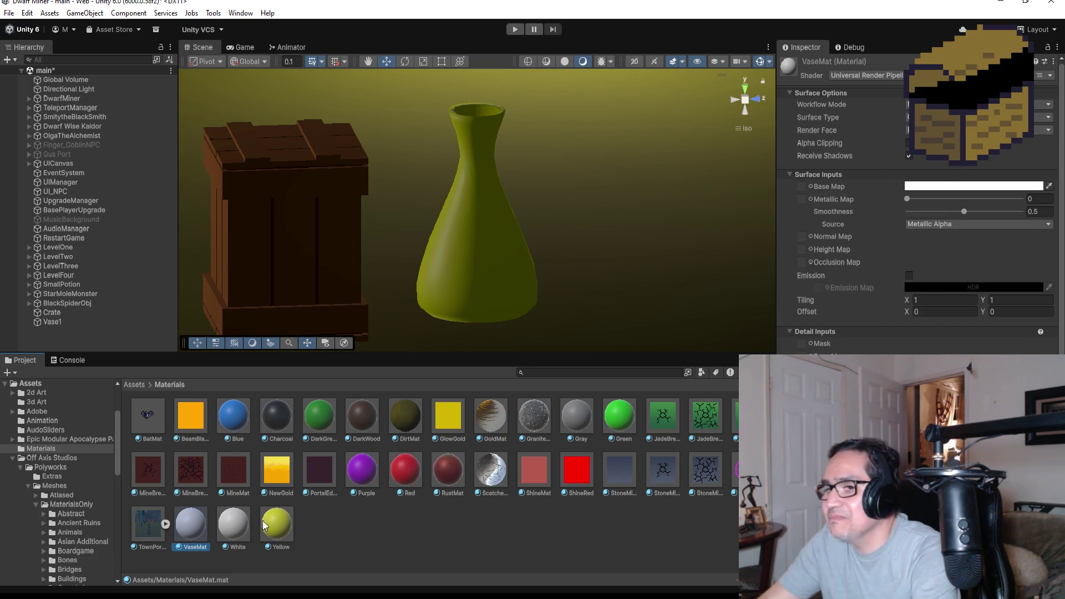
Lock the Inspector on VaseMat and assign the vase albedo and normal textures as Base Map and Normal Map
left_click(1049, 48)
left_click(134, 384)
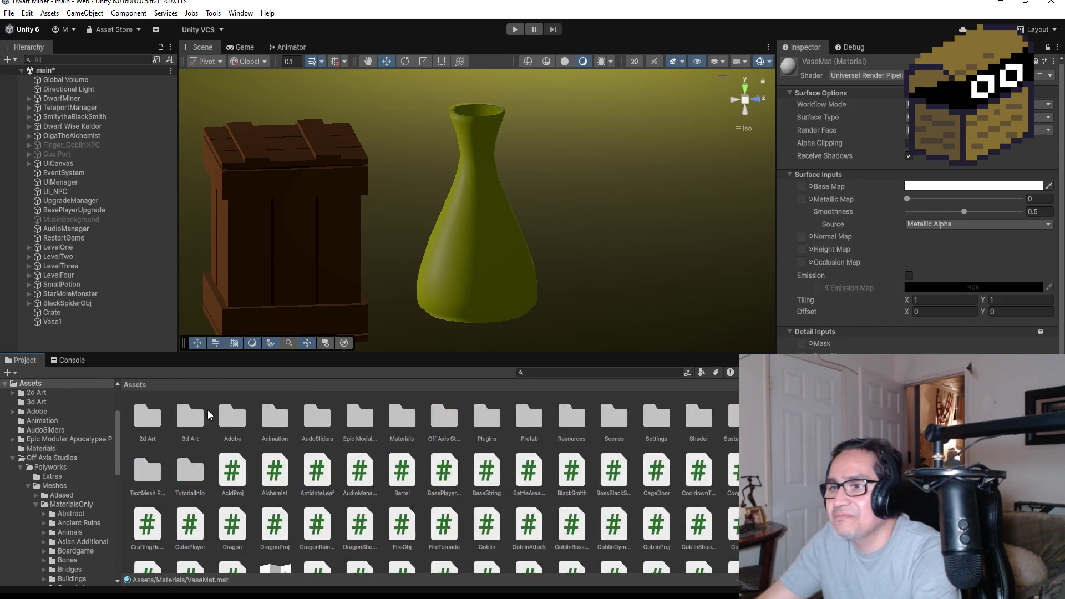
double_click(148, 419)
scroll(325, 503, "down", 3)
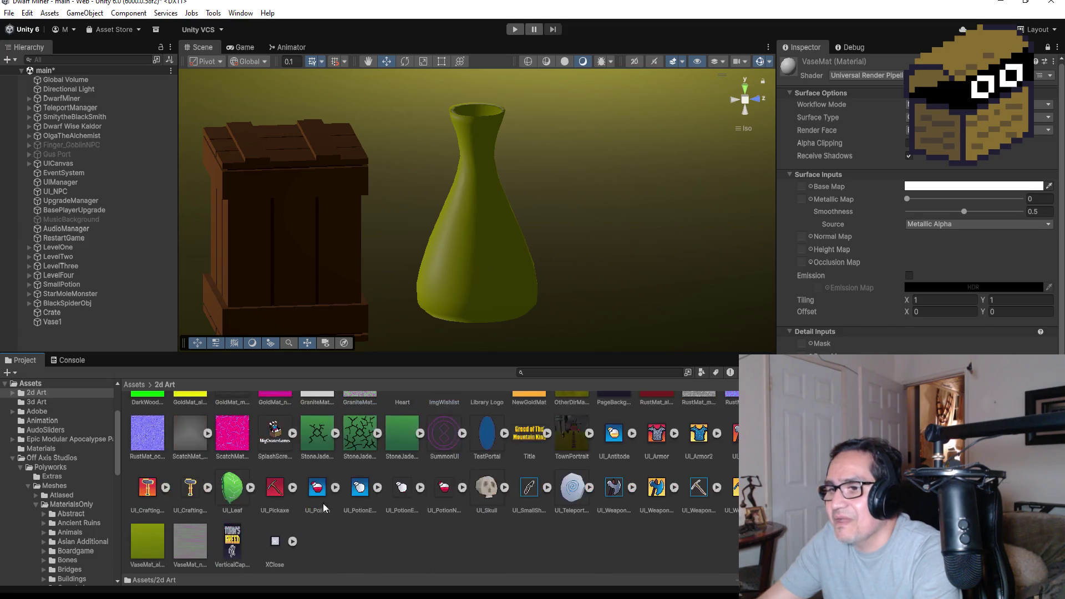
mouse_move(141, 540)
left_mouse_down()
mouse_move(819, 219)
mouse_move(849, 164)
mouse_move(805, 189)
left_mouse_up()
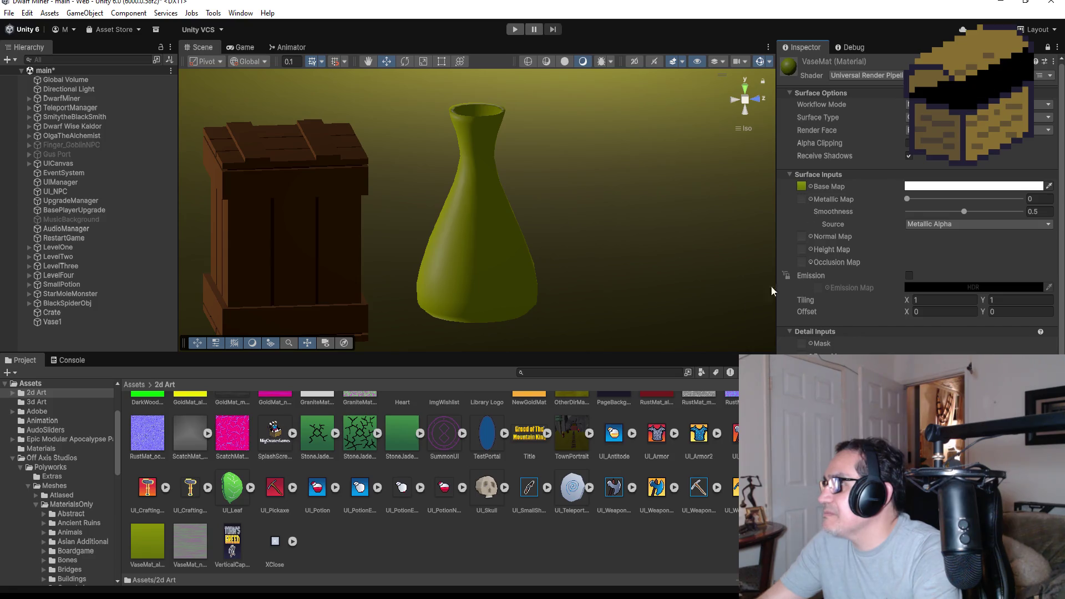
mouse_move(185, 546)
left_mouse_down()
mouse_move(849, 242)
mouse_move(807, 237)
left_mouse_up()
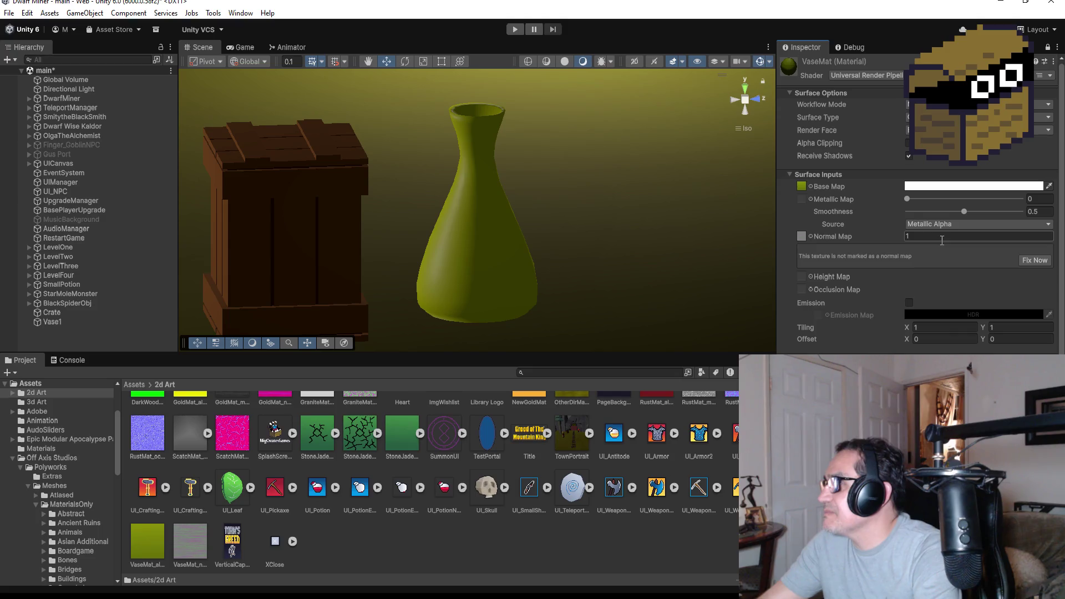
Drag VaseMat from the Materials folder onto the vase in the scene
left_click(134, 385)
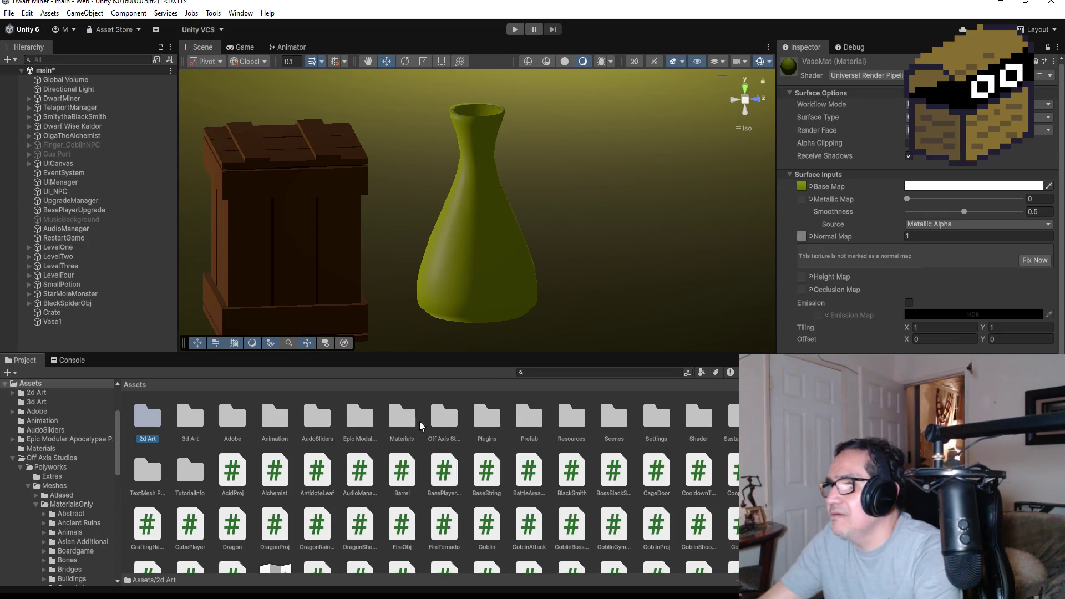
double_click(404, 420)
left_click_drag(190, 532, 486, 267)
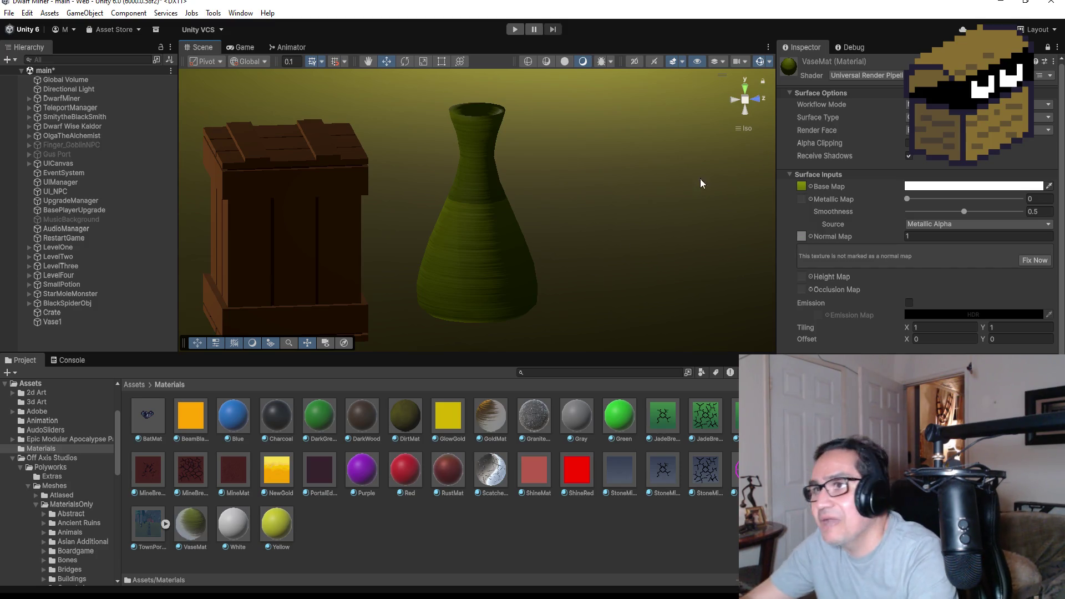
scroll(483, 249, "down", 1)
Take VaseMat's smoothness from Albedo Alpha, keep Metallic at 0 and lower Smoothness to about 0.379
left_click(488, 247)
scroll(488, 244, "up", 2)
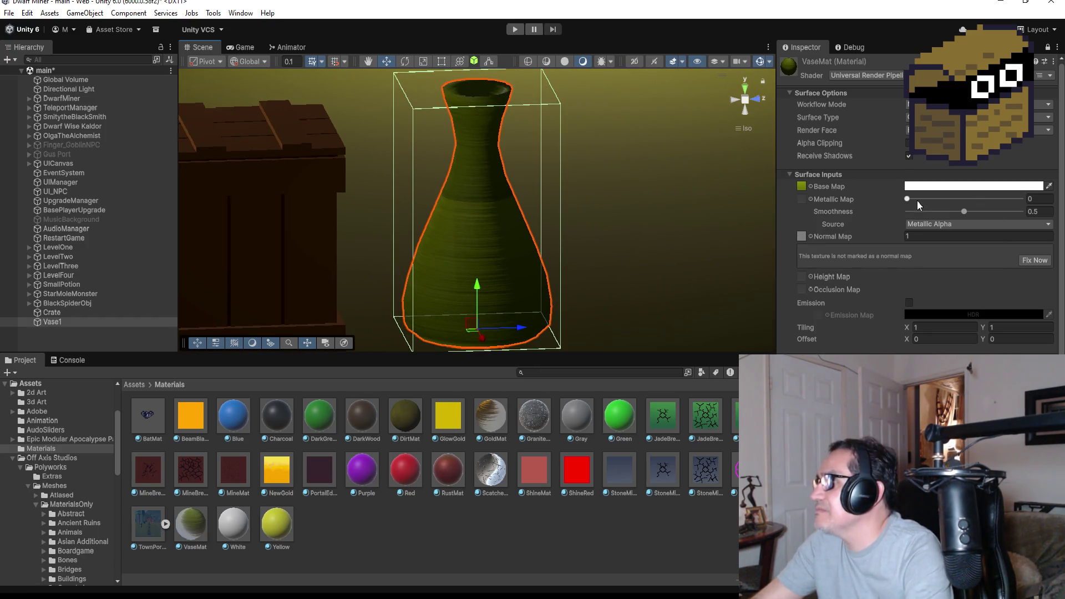
mouse_move(908, 198)
left_mouse_down()
mouse_move(965, 202)
mouse_move(821, 202)
left_mouse_up()
left_click(966, 224)
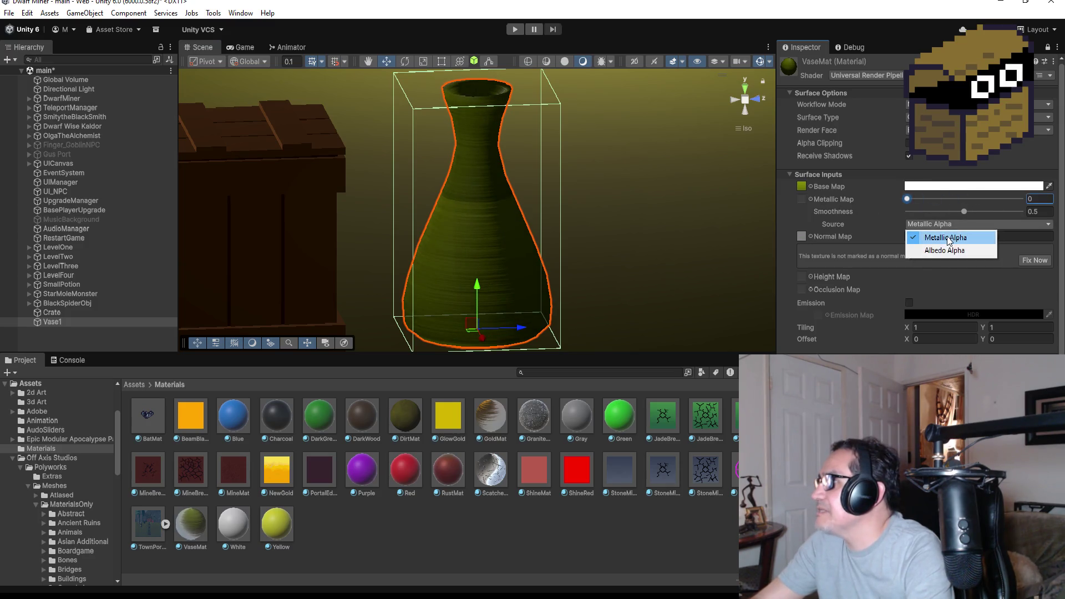
left_click(946, 251)
mouse_move(917, 205)
left_mouse_down()
mouse_move(992, 200)
mouse_move(836, 208)
left_mouse_up()
mouse_move(961, 210)
left_mouse_down()
mouse_move(868, 211)
mouse_move(1036, 218)
mouse_move(939, 210)
mouse_move(950, 215)
left_mouse_up()
Retype the Normal Map strength and check the Base Map colour without changing the tint
type(".5")
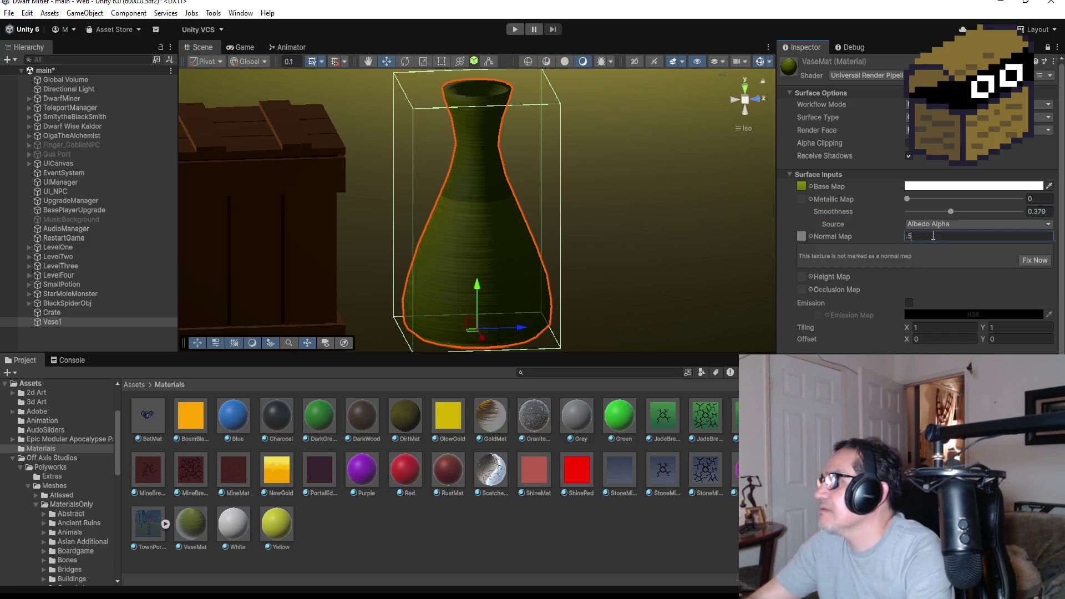
key("BackSpace")
key("BackSpace")
type("1")
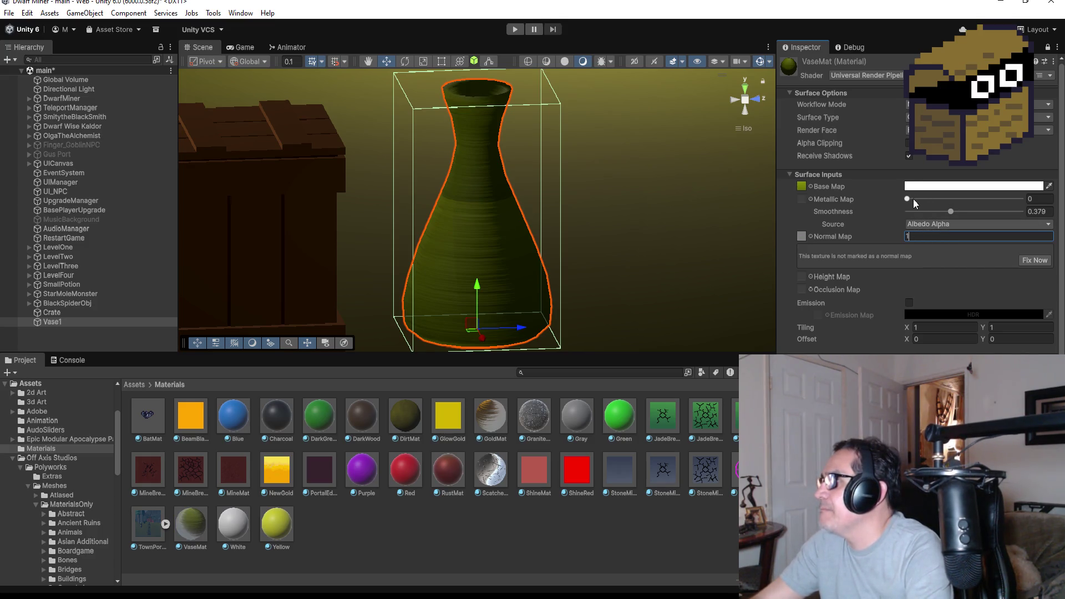
left_click(937, 187)
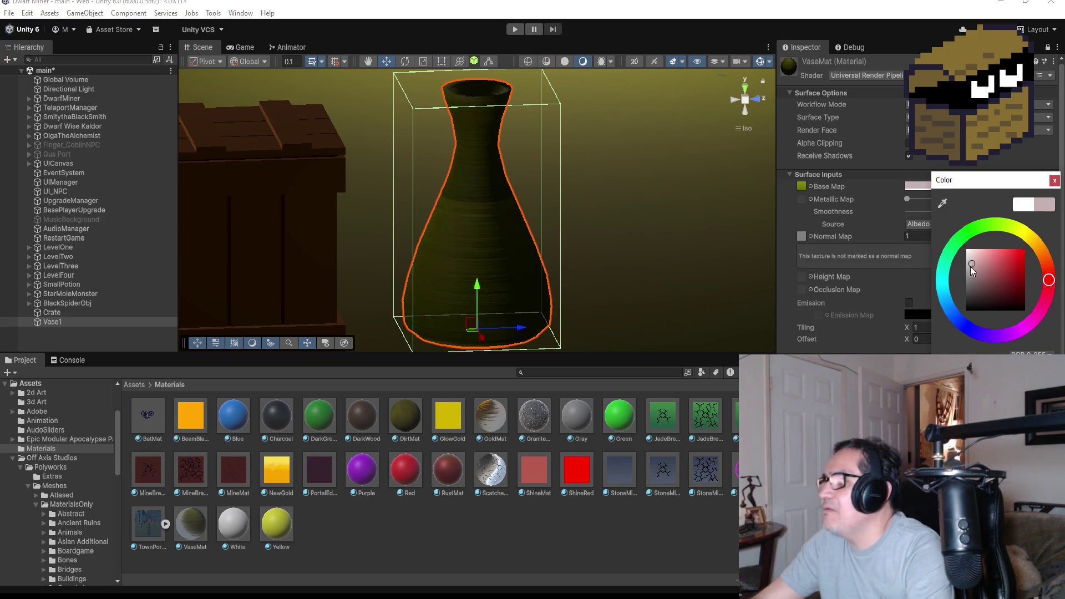
left_click(1054, 182)
Orbit the view around the vase and reselect Vase1 in the Hierarchy
scroll(573, 186, "down", 3)
mouse_move(641, 205)
left_mouse_down()
mouse_move(360, 147)
mouse_move(613, 207)
left_mouse_up()
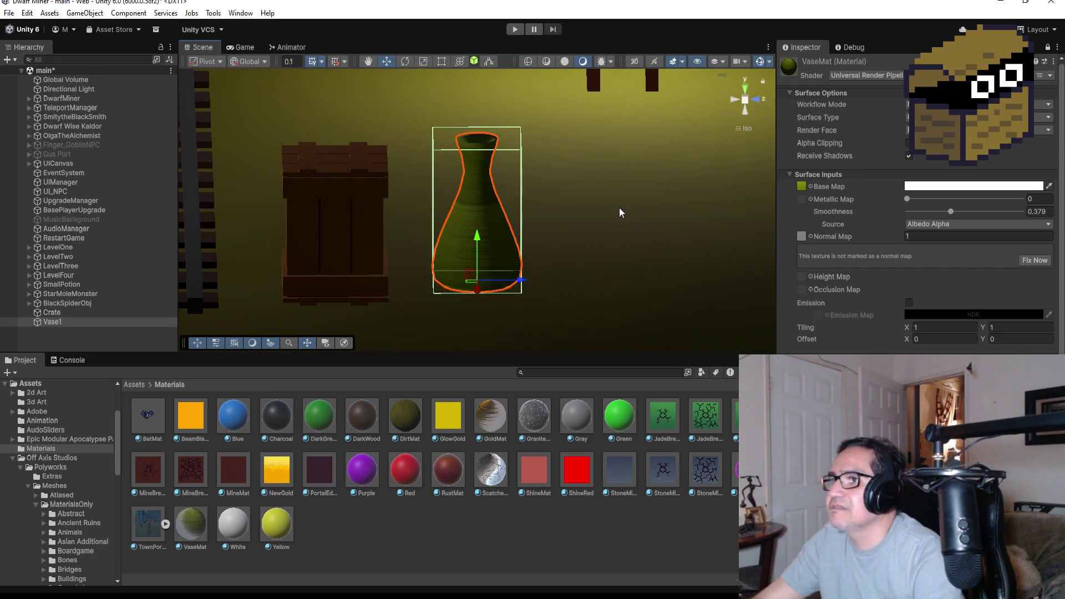
scroll(610, 219, "down", 3)
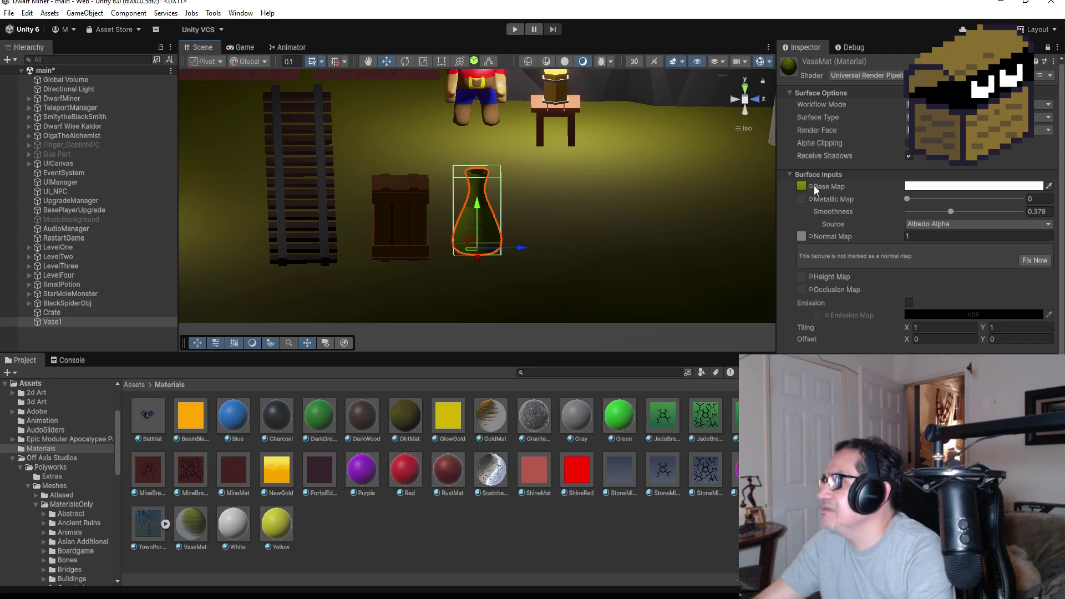
scroll(918, 256, "down", 3)
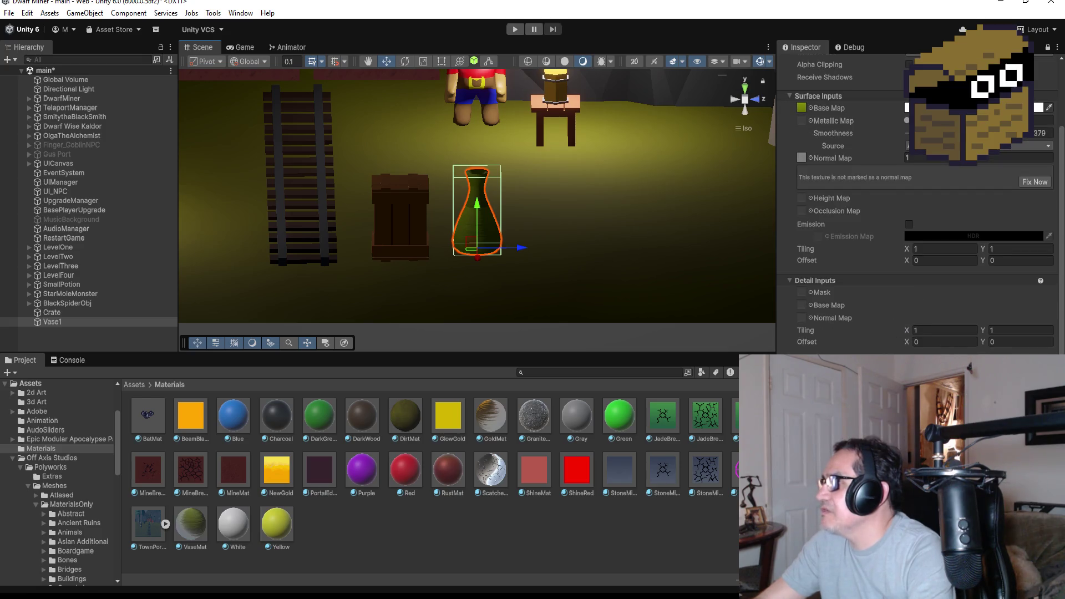
left_click(81, 322)
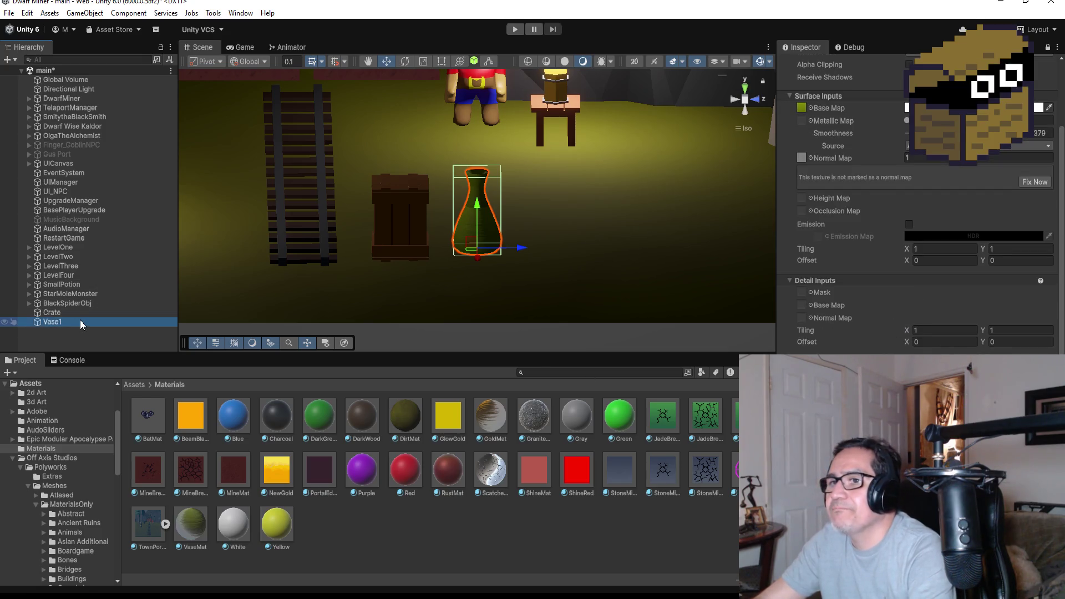
scroll(871, 112, "up", 3)
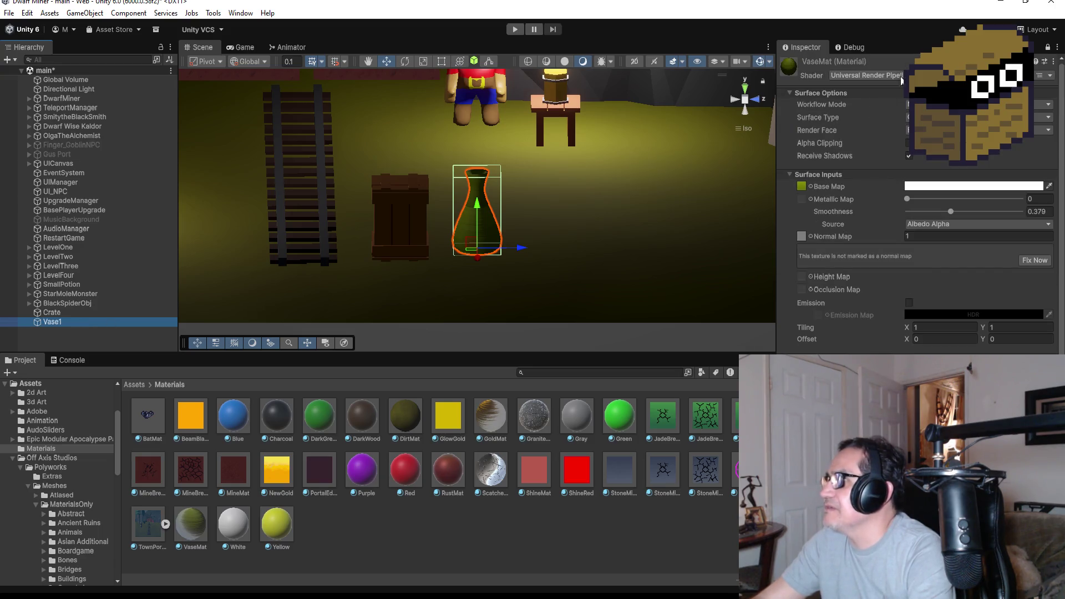
Unlock the Inspector and try Shadows Only and Two Sided cast shadows on the vase
left_click(1047, 48)
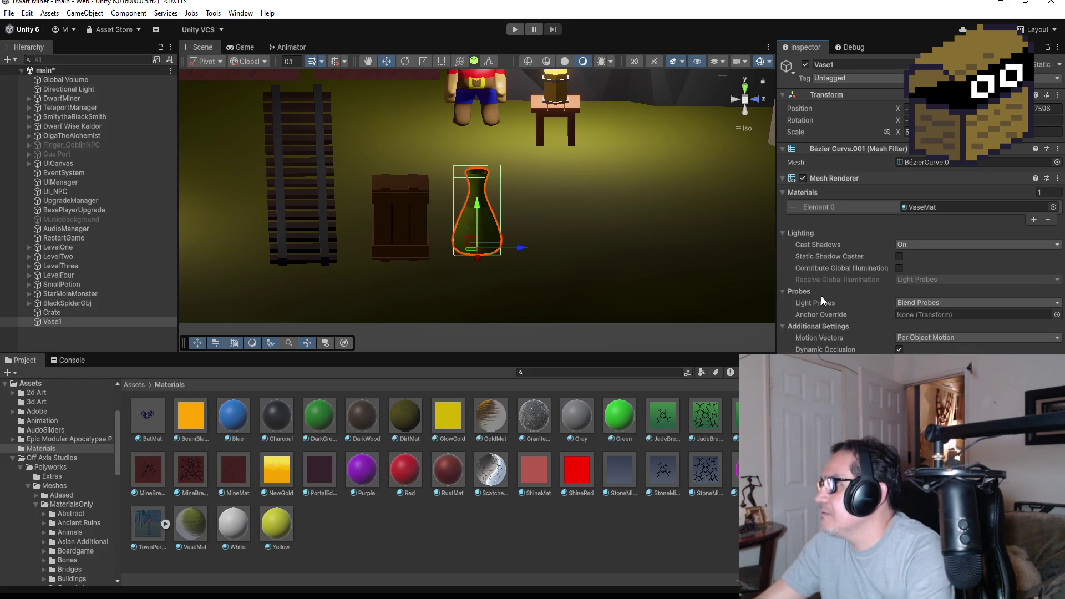
left_click(934, 242)
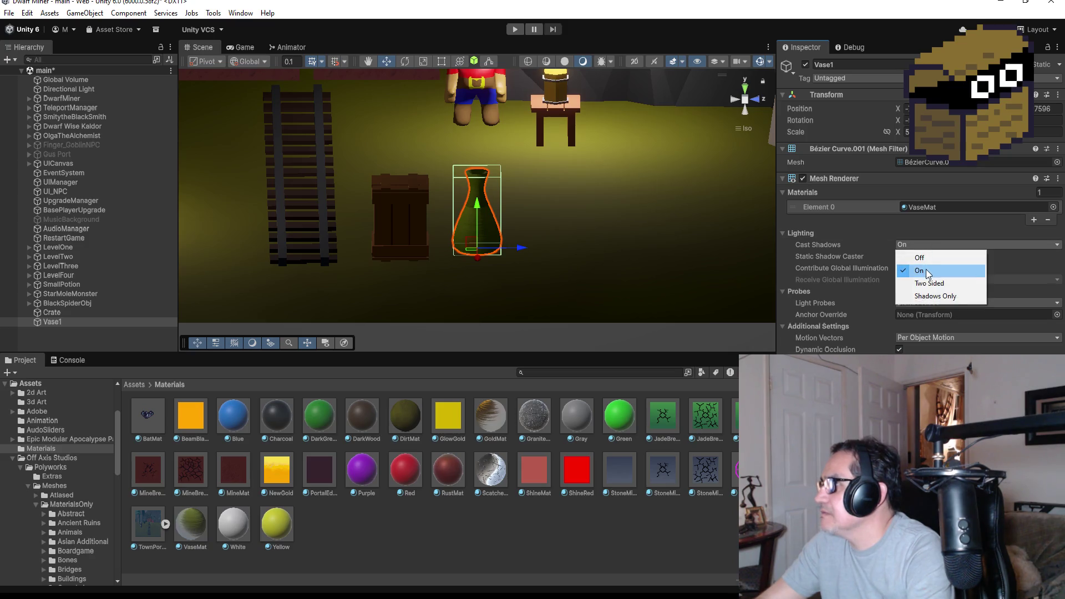
left_click(925, 298)
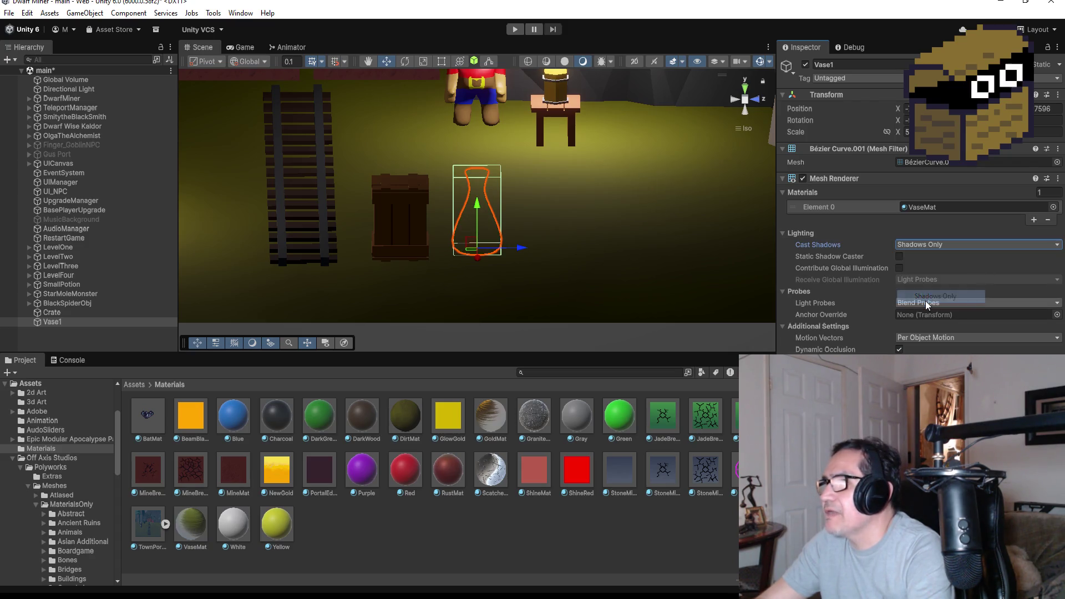
left_click(930, 249)
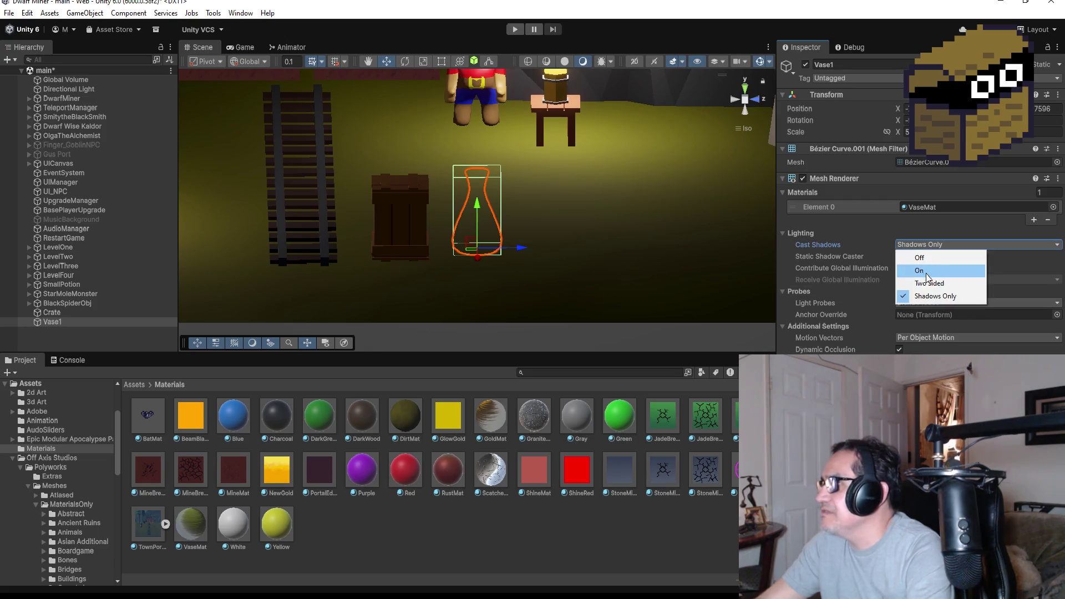
left_click(925, 280)
Restore the vase's Cast Shadows to On and start Play mode
left_click_drag(663, 204, 615, 225)
left_click(932, 244)
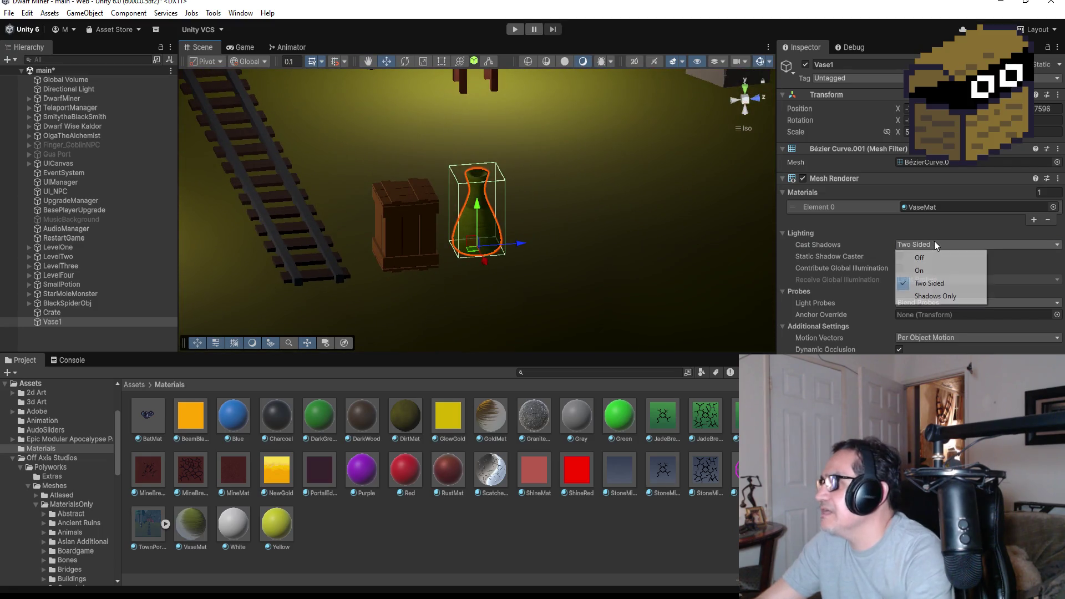
left_click(932, 268)
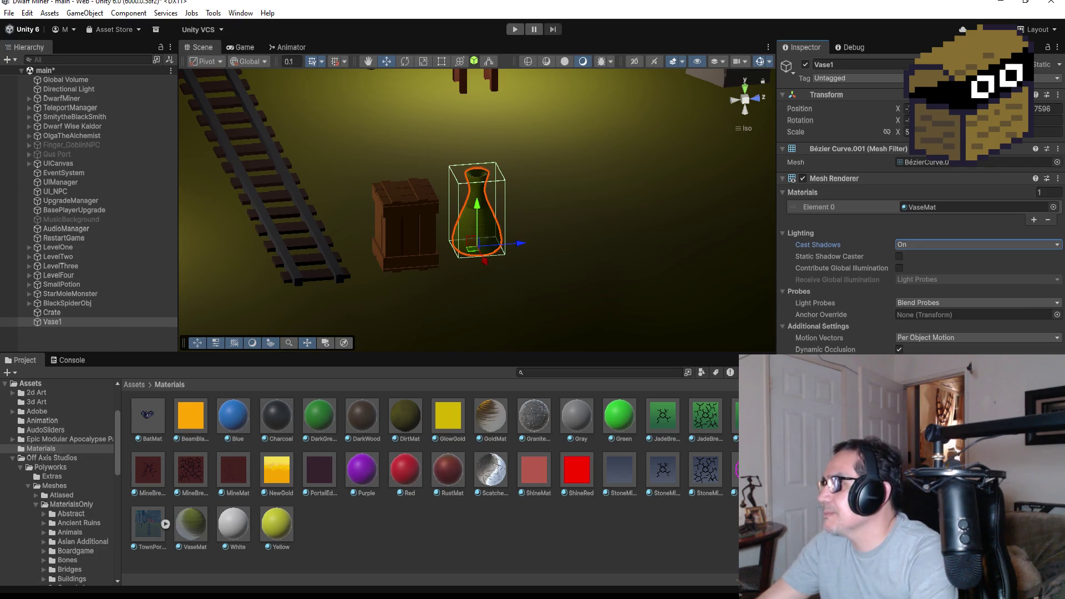
left_click(513, 30)
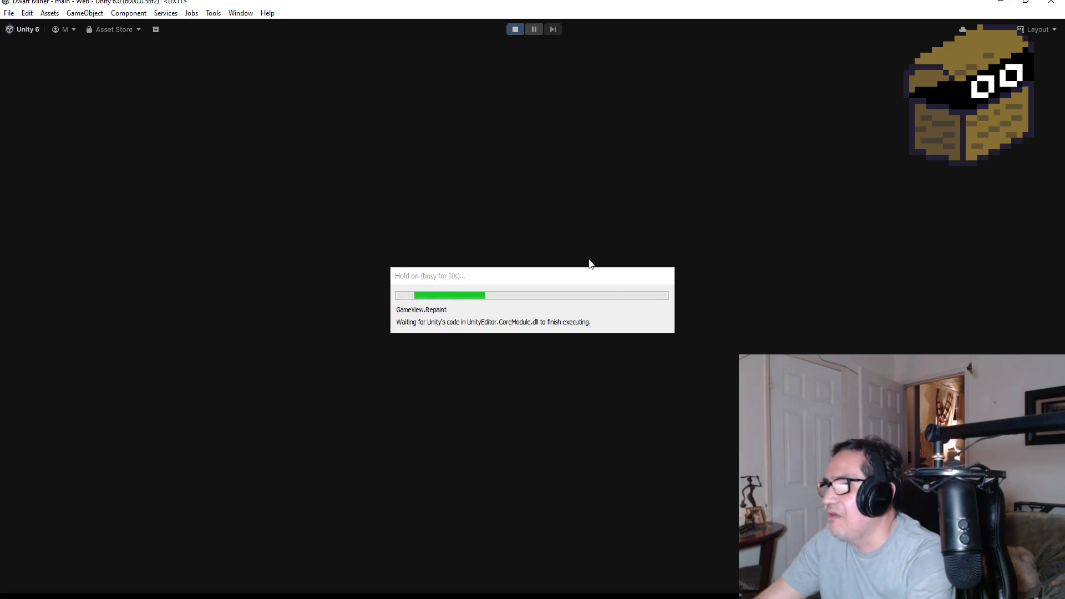
Resume play, switch to the blade, smash the crate and collect its gold nugget
key("Escape")
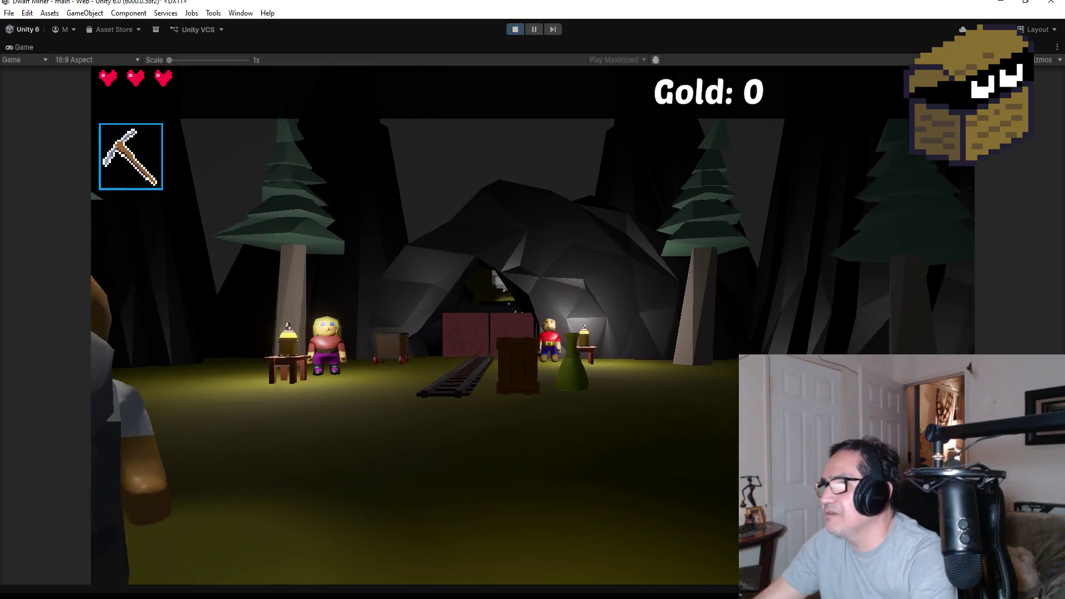
key("2")
left_click(532, 325)
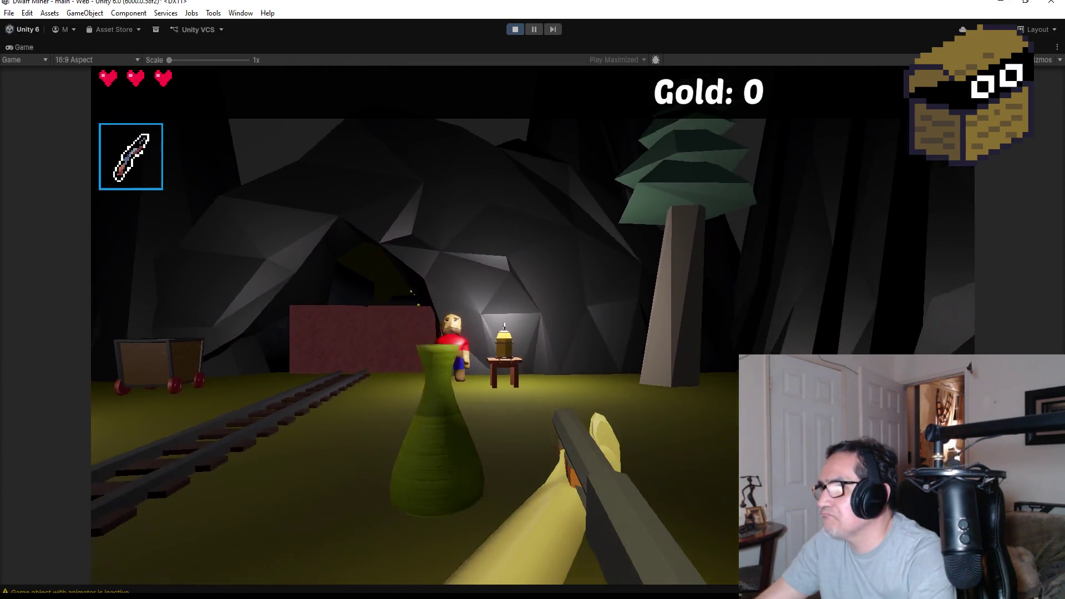
key("w")
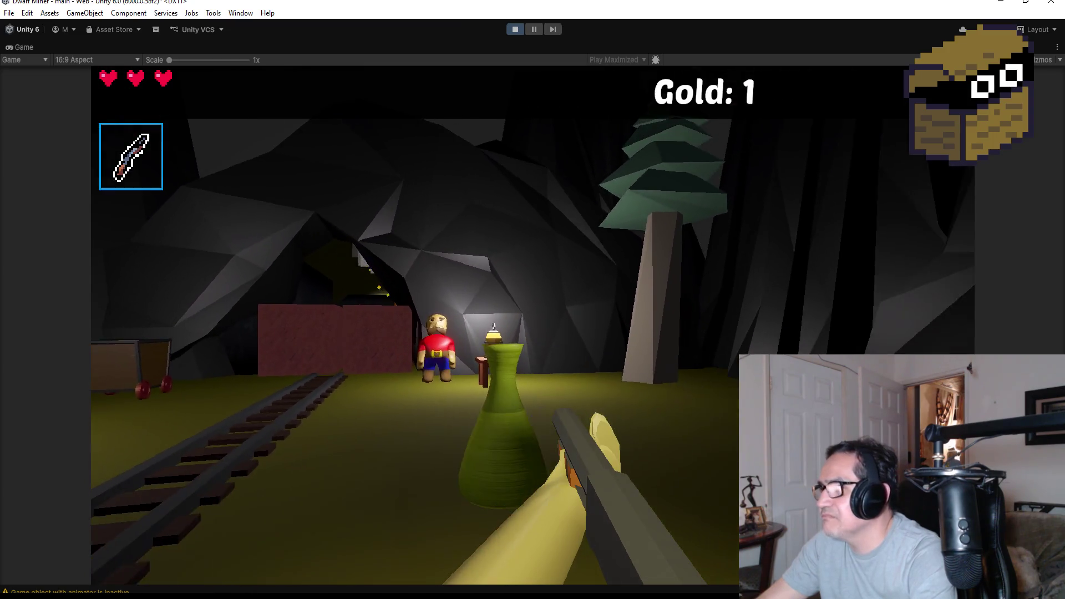
left_click(532, 325)
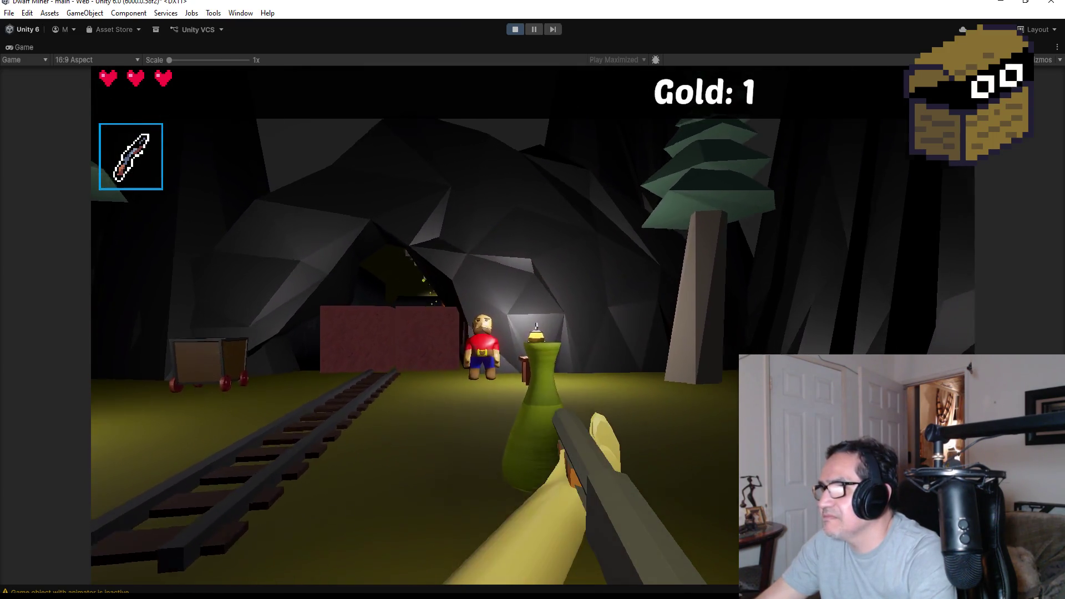
Walk toward the dwarf and back, then release control and stop Play mode
key("w")
key("s")
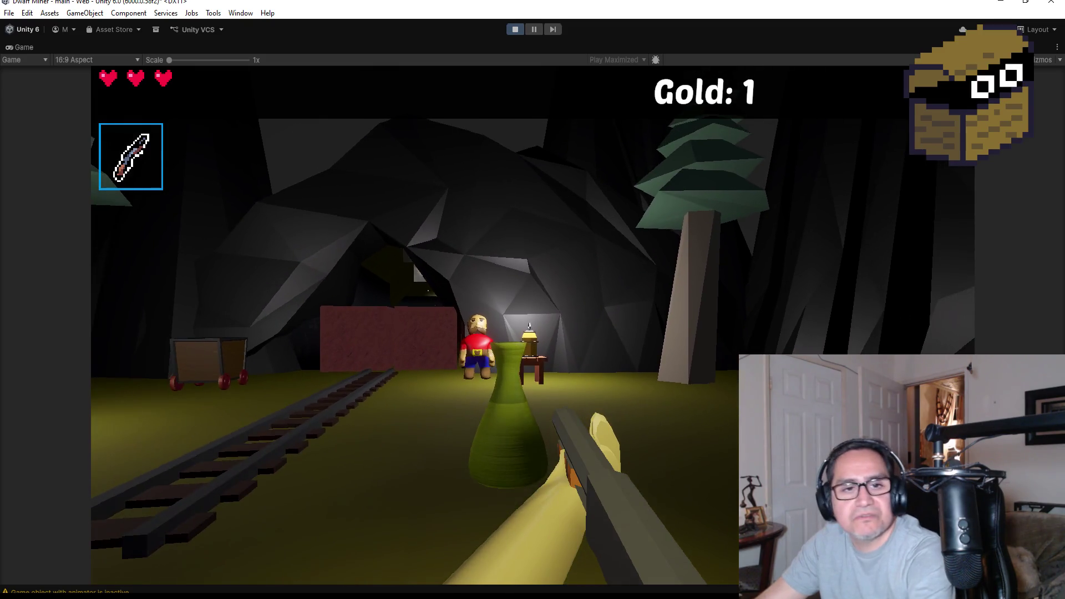
key("Escape")
left_click(516, 31)
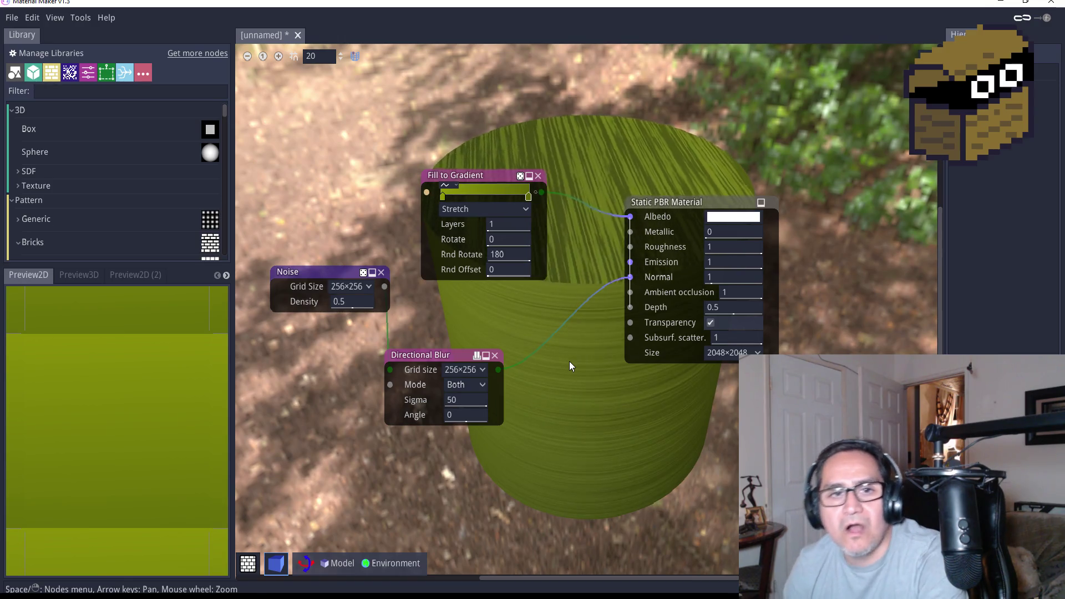
Recolour the Fill to Gradient stops: left stop light blue, right stop bright cyan
double_click(442, 197)
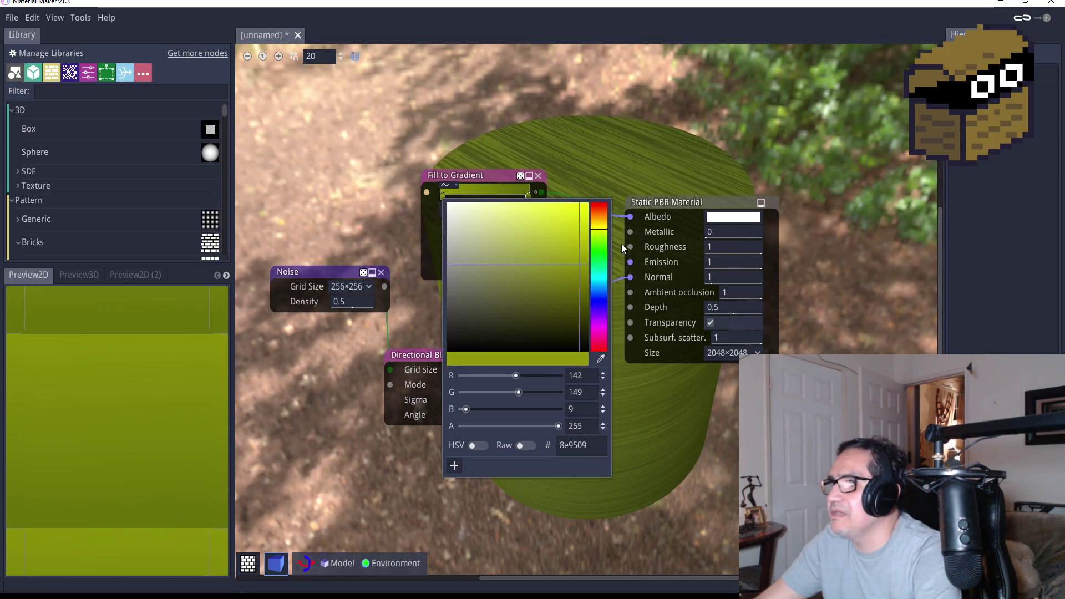
left_click(598, 285)
left_click(577, 248)
left_click_drag(577, 247, 580, 214)
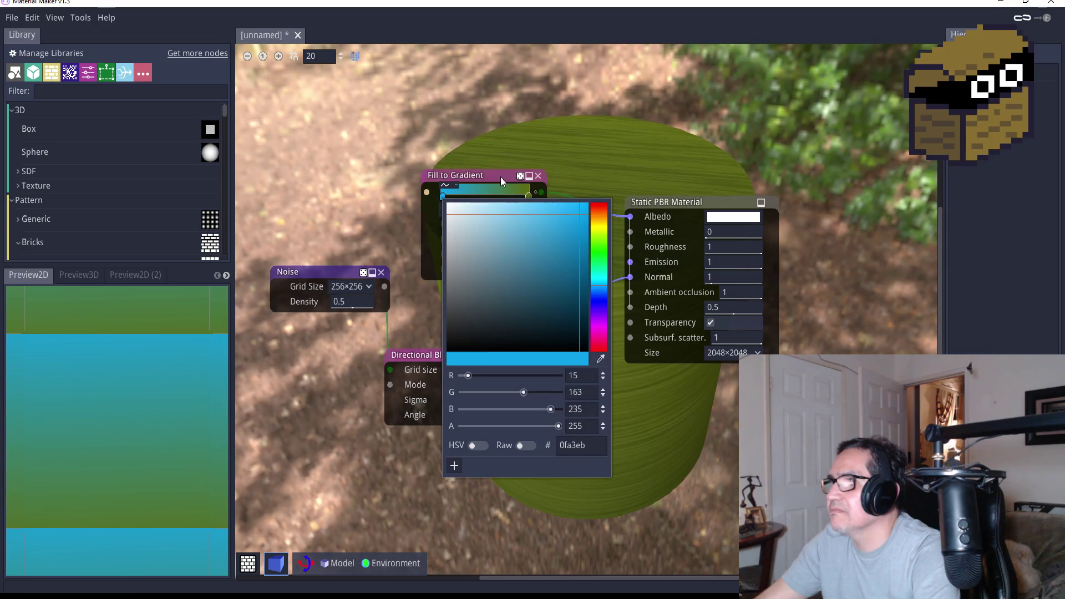
left_click(522, 193)
double_click(528, 198)
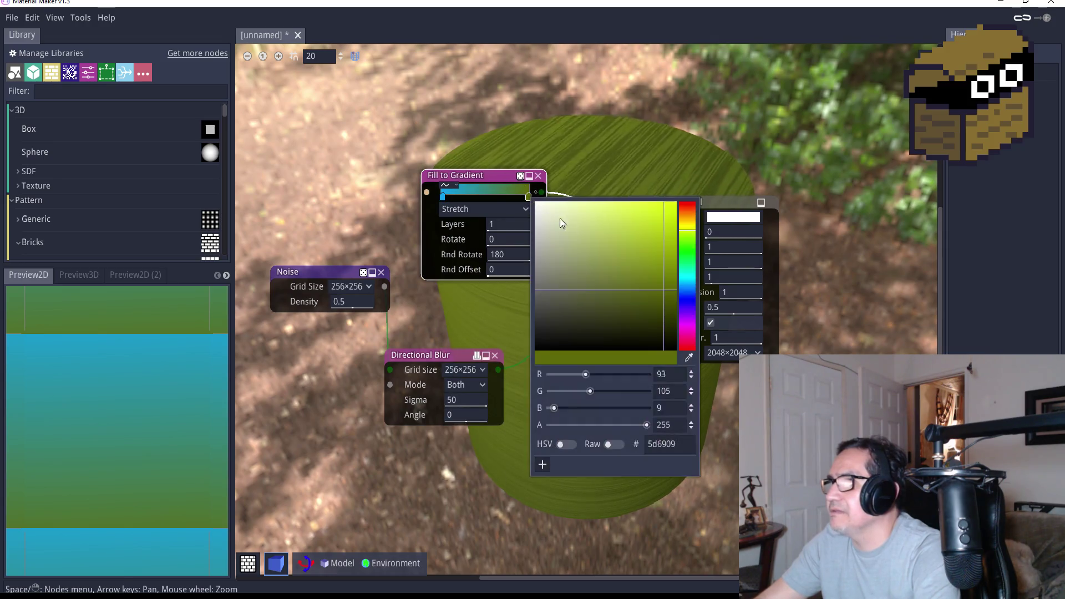
left_click(687, 265)
mouse_move(687, 265)
left_mouse_down()
mouse_move(669, 264)
mouse_move(668, 221)
left_mouse_up()
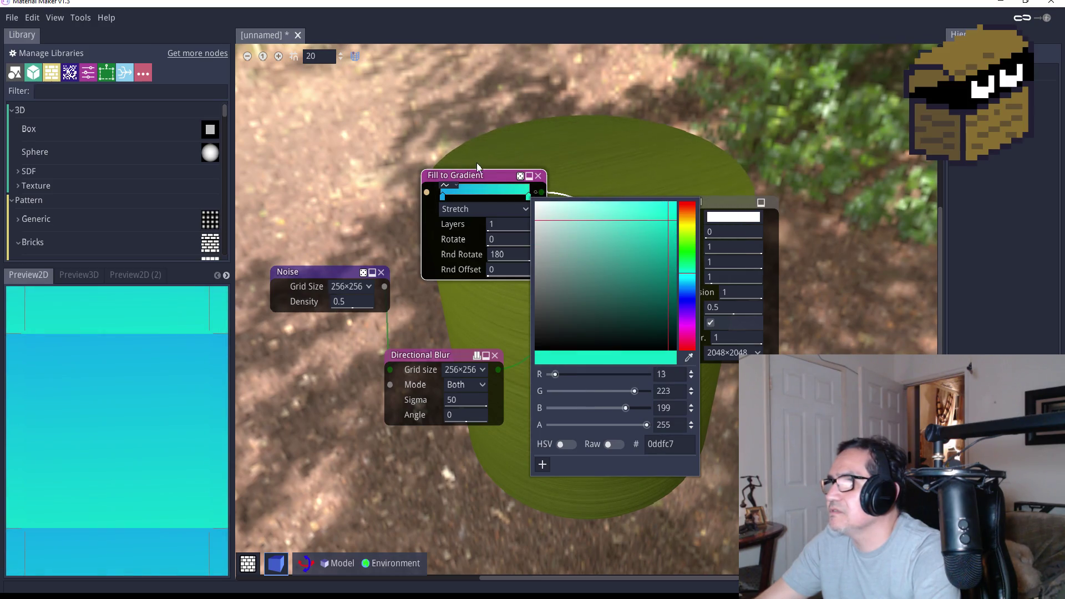
left_click(485, 181)
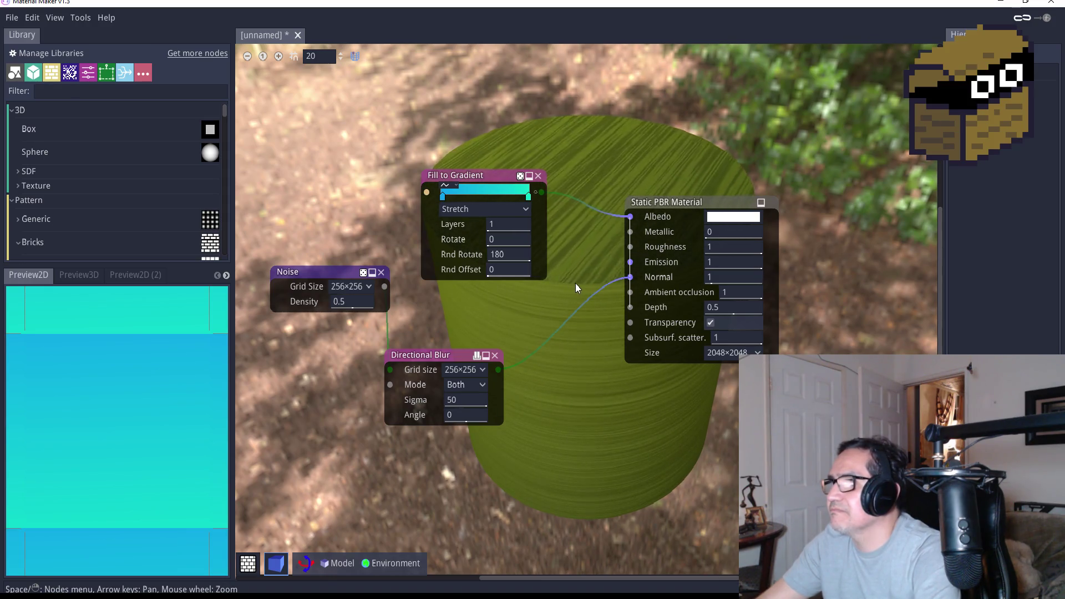
Connect the gradient output to the Static PBR Material's Albedo input
mouse_move(631, 218)
left_click_drag(633, 219, 631, 217)
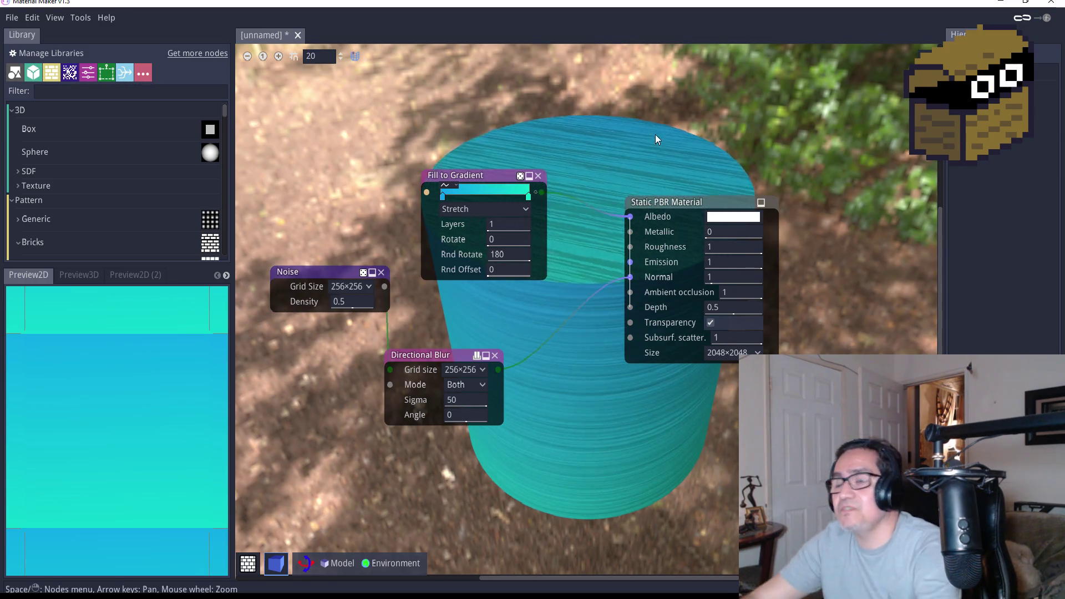
scroll(576, 333, "down", 5)
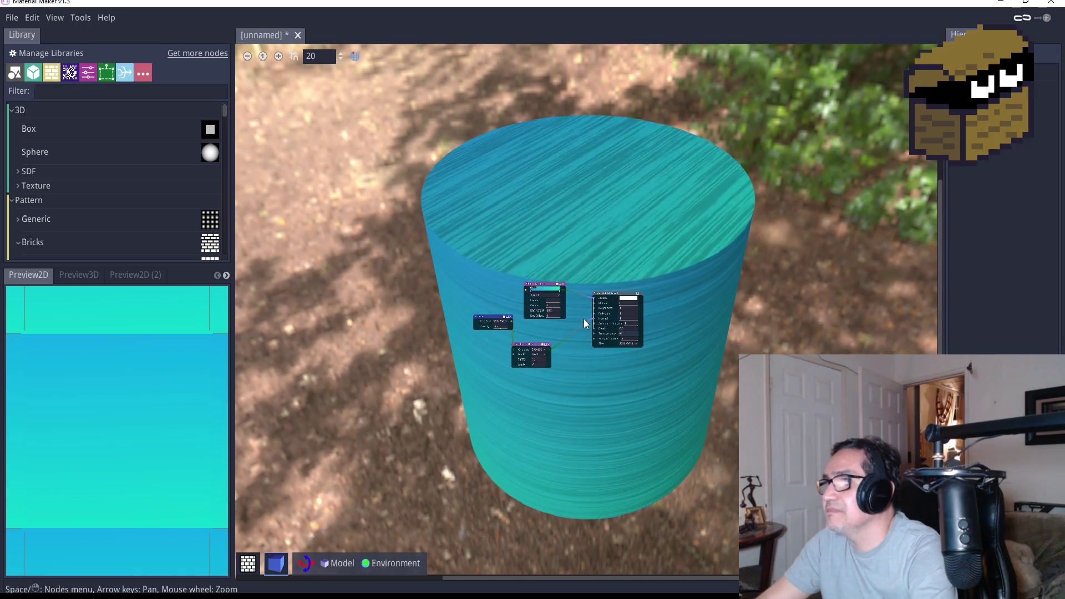
scroll(584, 318, "up", 4)
scroll(561, 291, "up", 2)
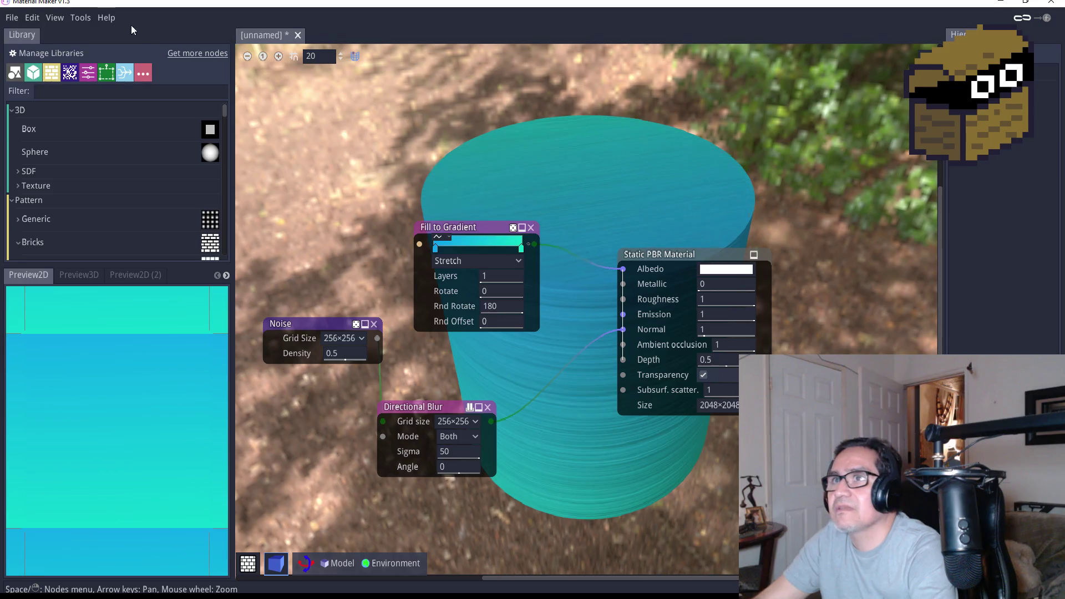
left_click(12, 18)
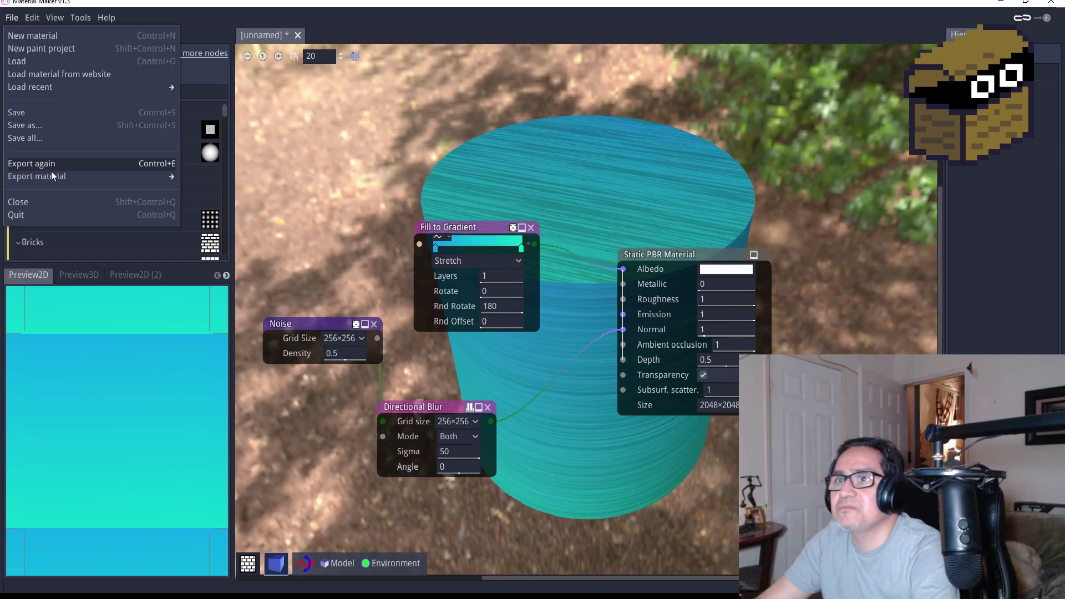
Export the material in Unity format under the file name VaseBlueMat
mouse_move(52, 177)
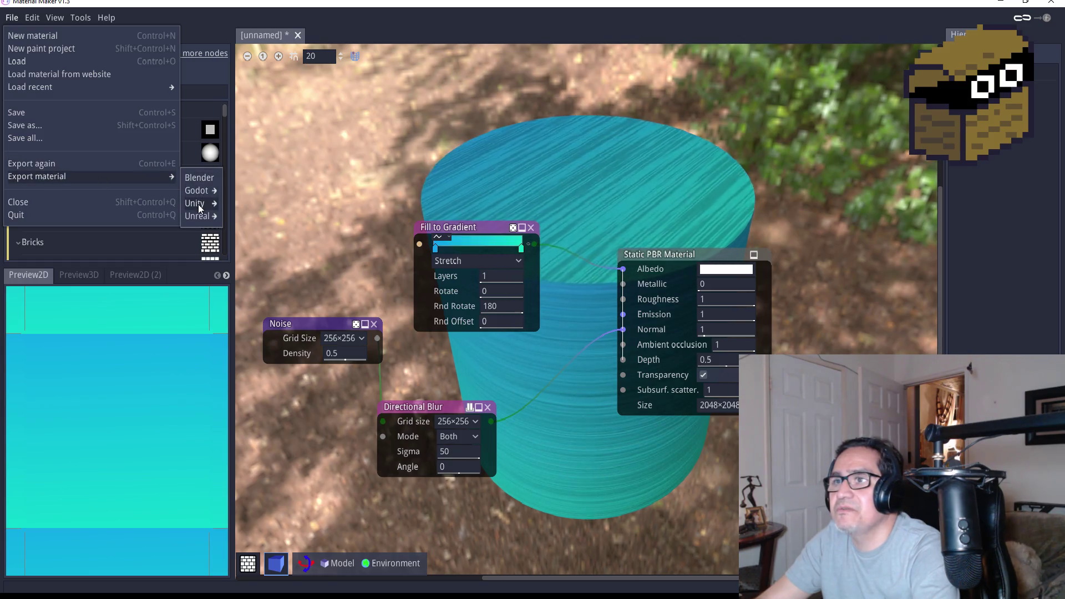
left_click(243, 208)
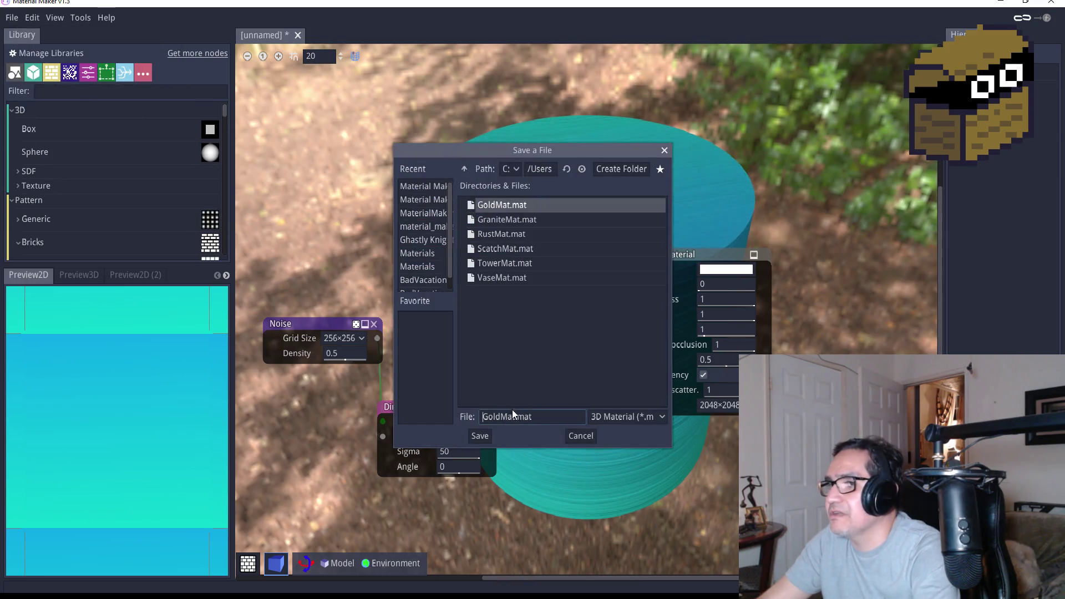
left_click(540, 413)
key("BackSpace")
key("BackSpace")
key("BackSpace")
type("G")
key("BackSpace")
type("Vase")
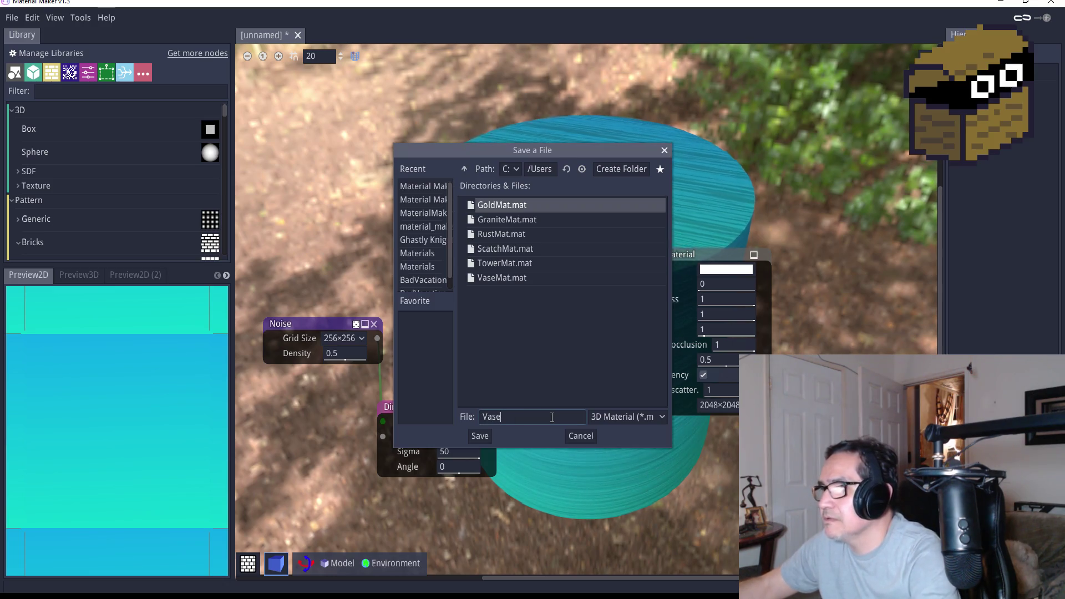
type("BlueMat")
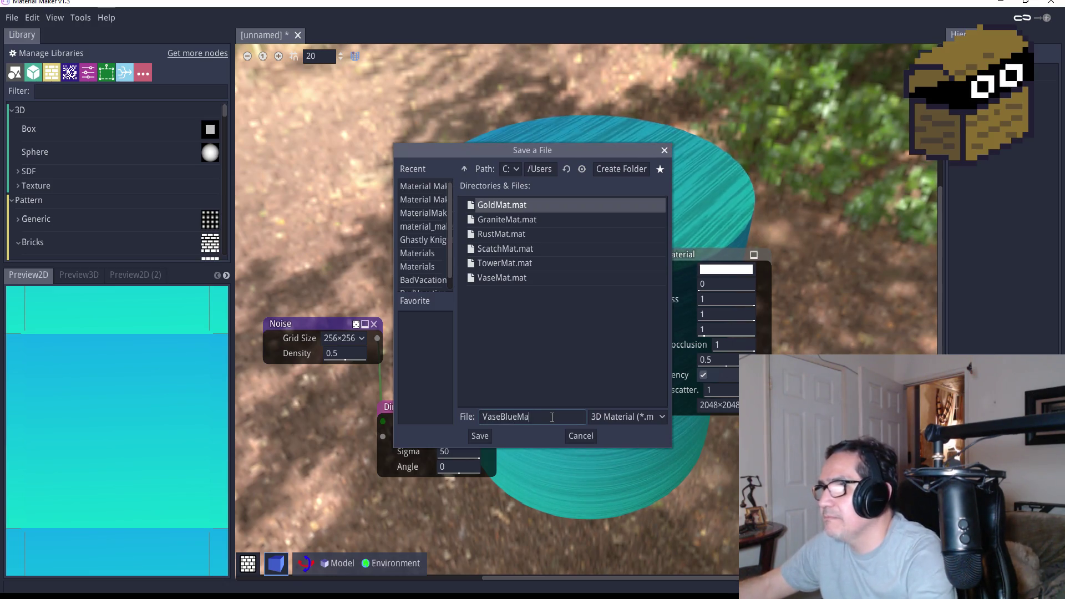
left_click(478, 435)
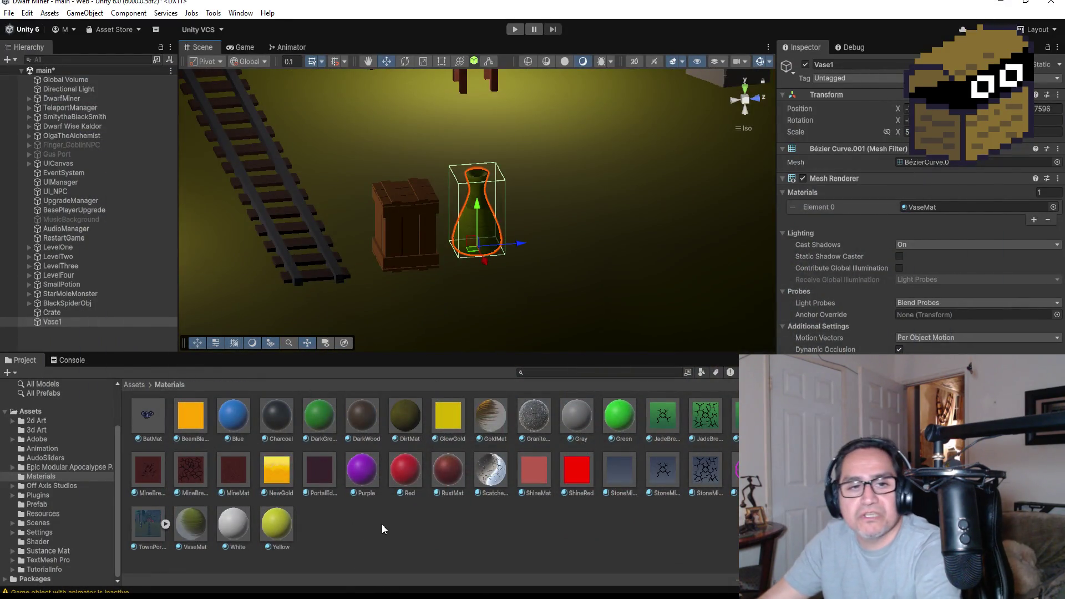
Return the Project panel to the top-level Assets folder and switch to the Freesound browser window
left_click(139, 386)
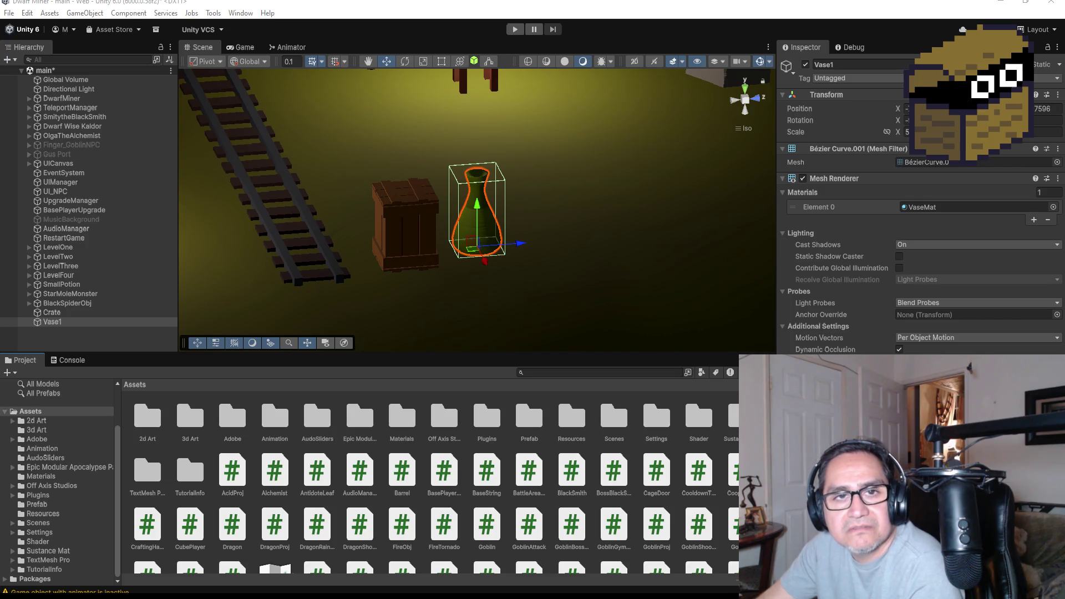
key("alt+Tab")
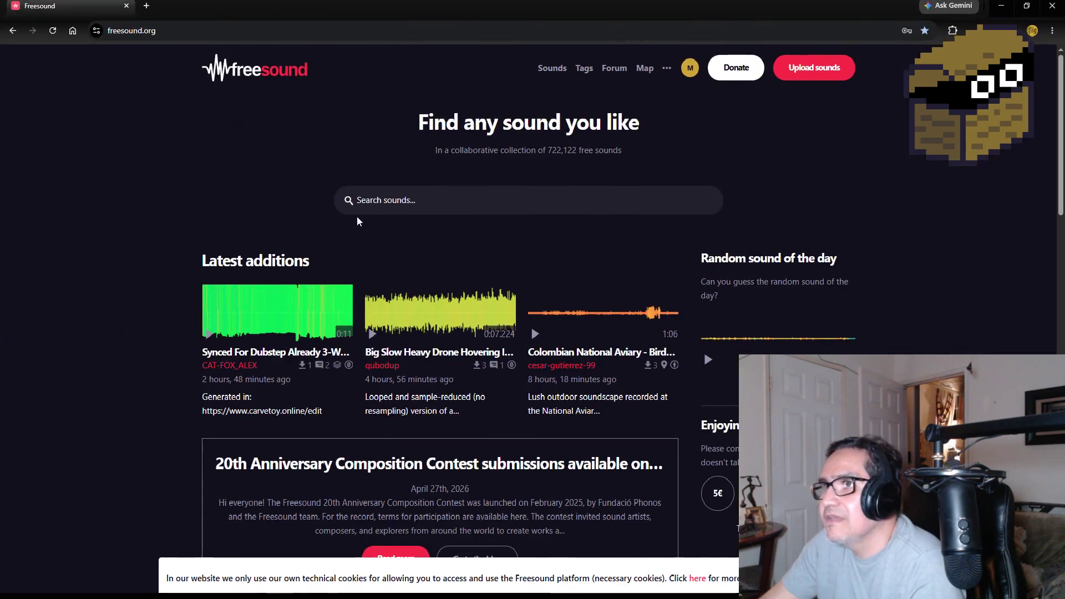
Search Freesound for "Break Vase"
left_click(393, 205)
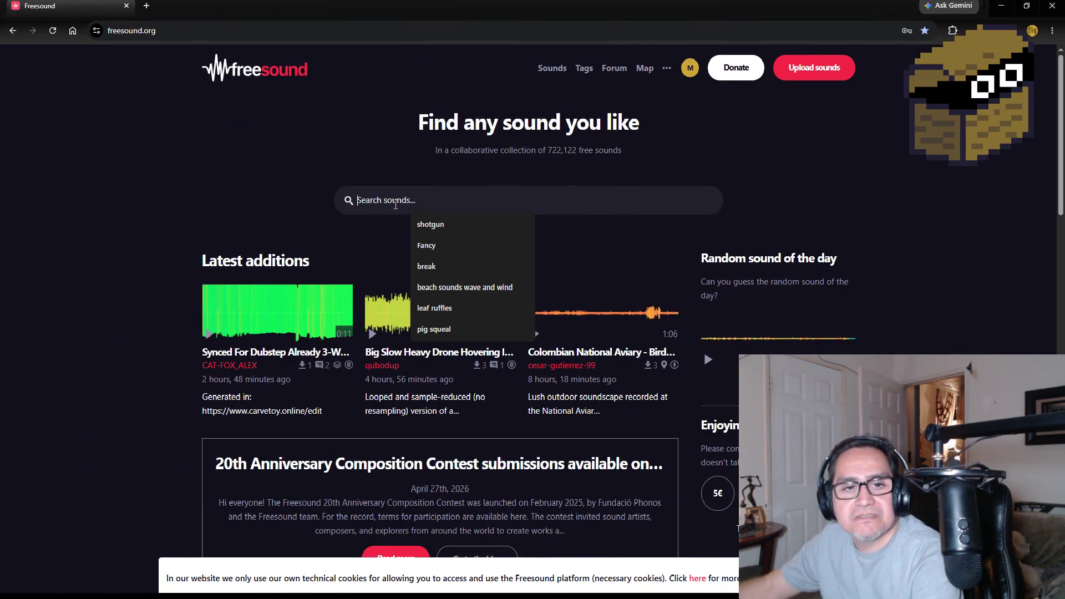
type("Break Bas")
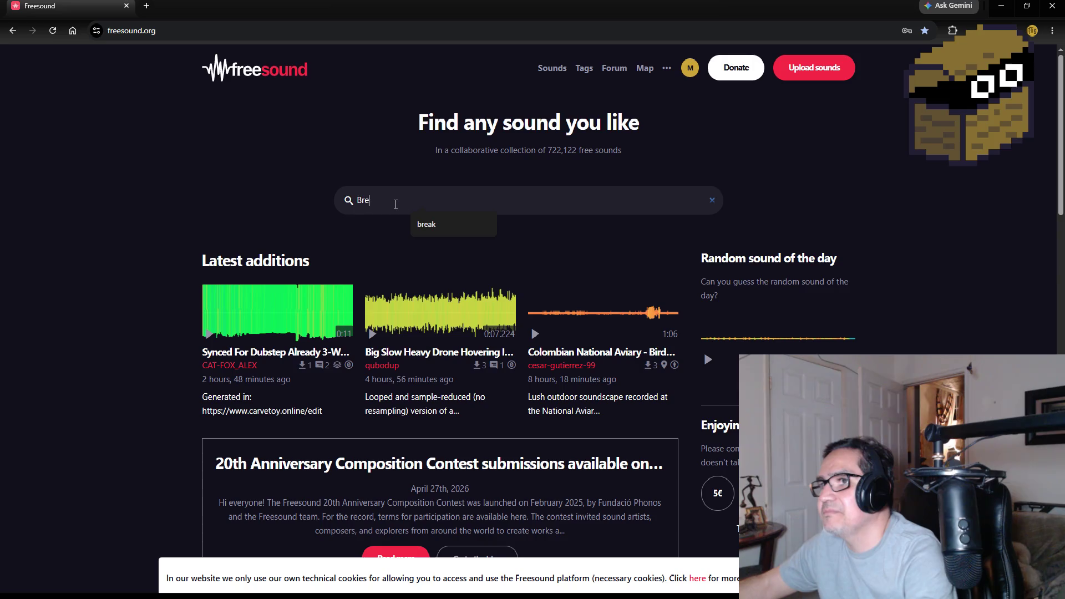
key("BackSpace")
key("BackSpace")
key("BackSpace")
type("Vase")
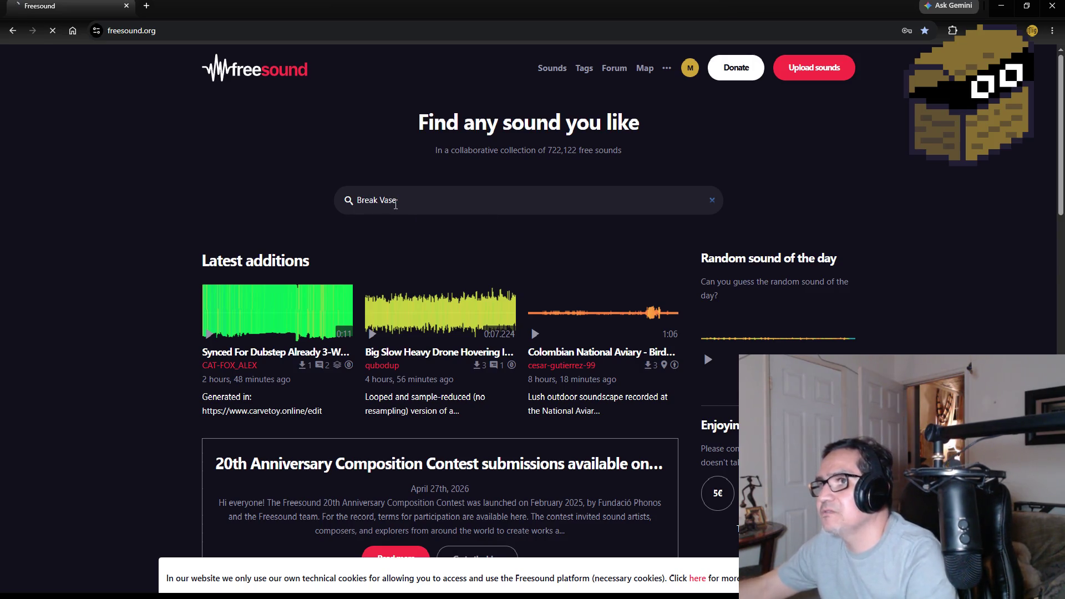
key("Return")
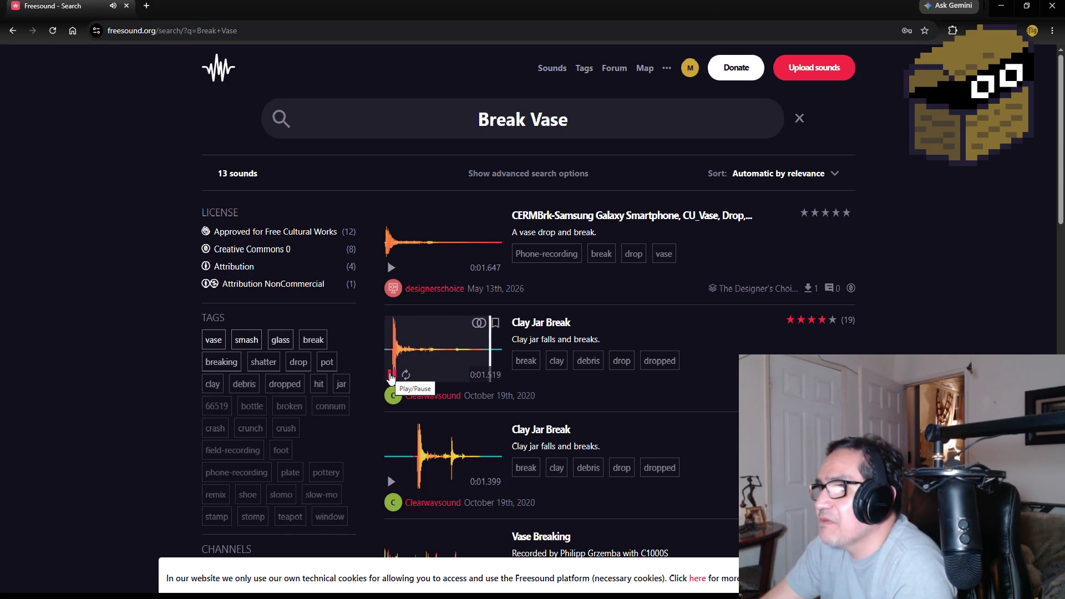
Preview the Clay Jar Break results and view who downloaded Clay Jar Break
left_click(391, 376)
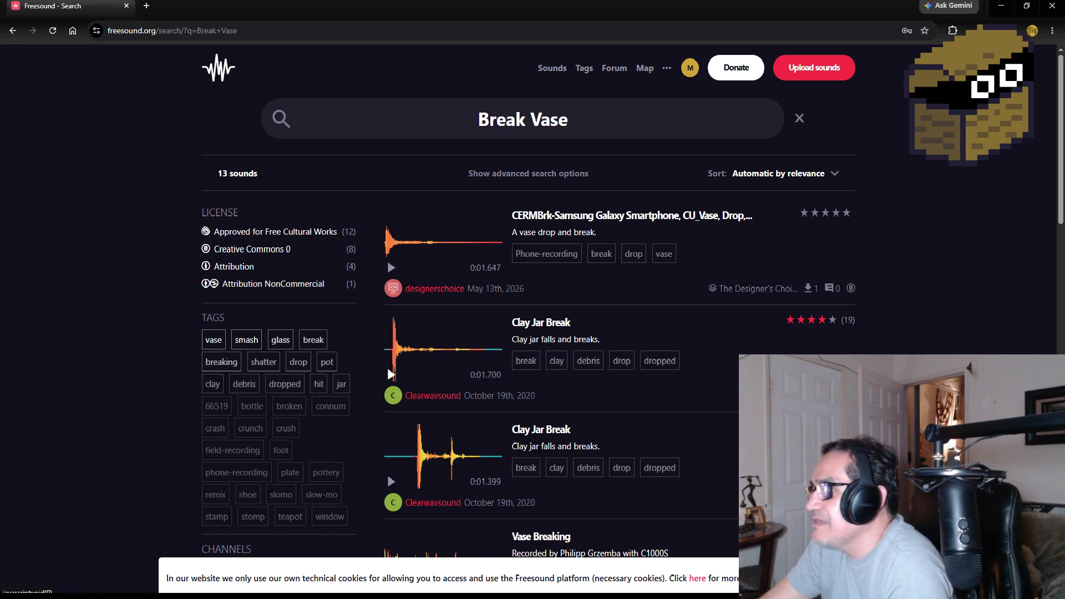
left_click(392, 482)
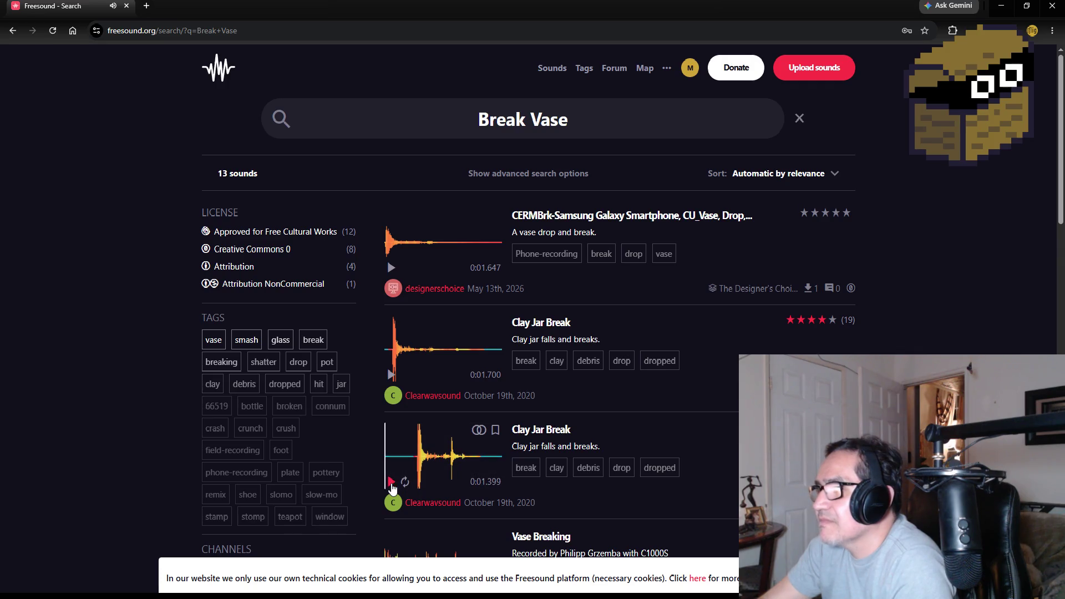
left_click(391, 483)
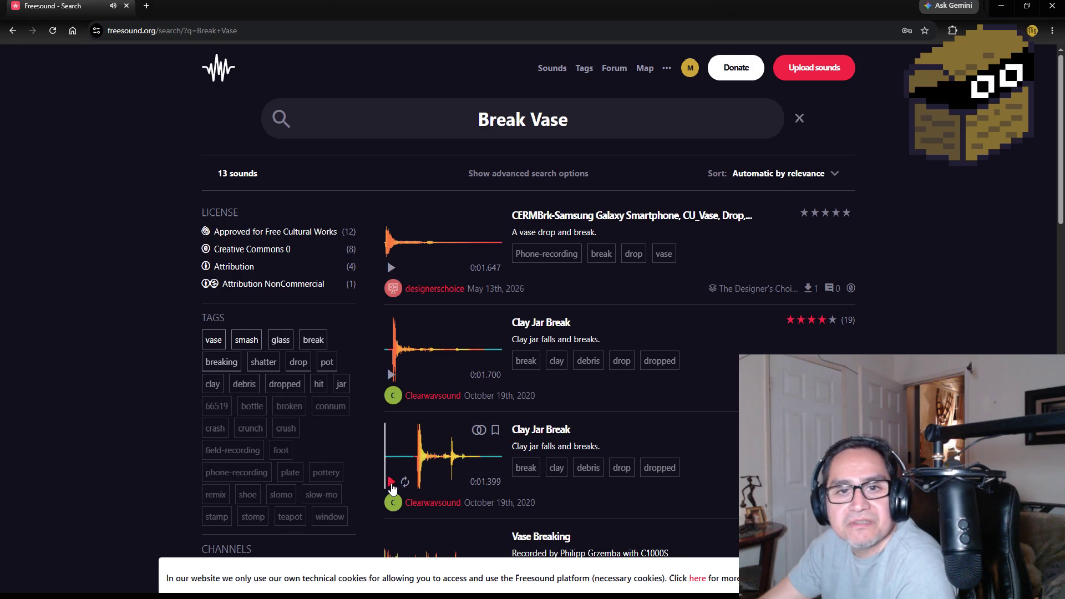
left_click(391, 482)
left_click(391, 375)
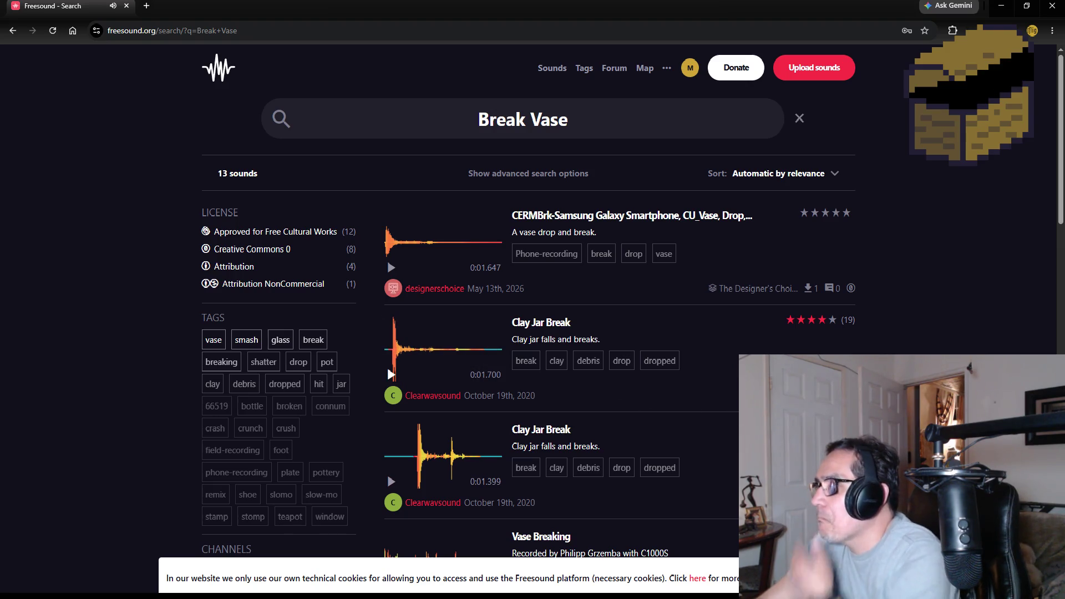
left_click(811, 396)
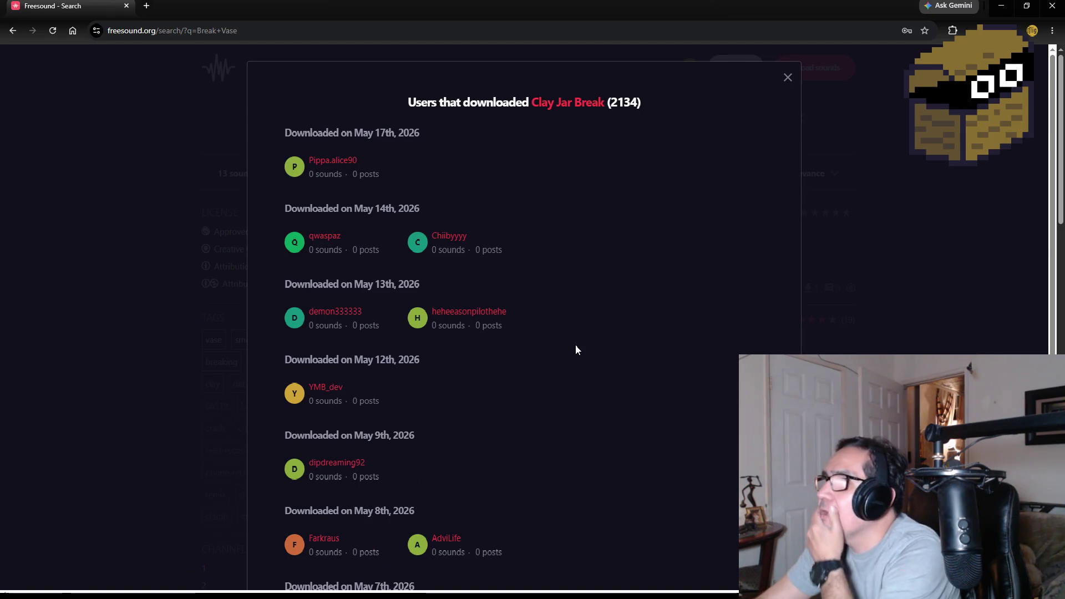
Download the Clay Jar Break sound as a WAV file and close the browser
left_click(785, 78)
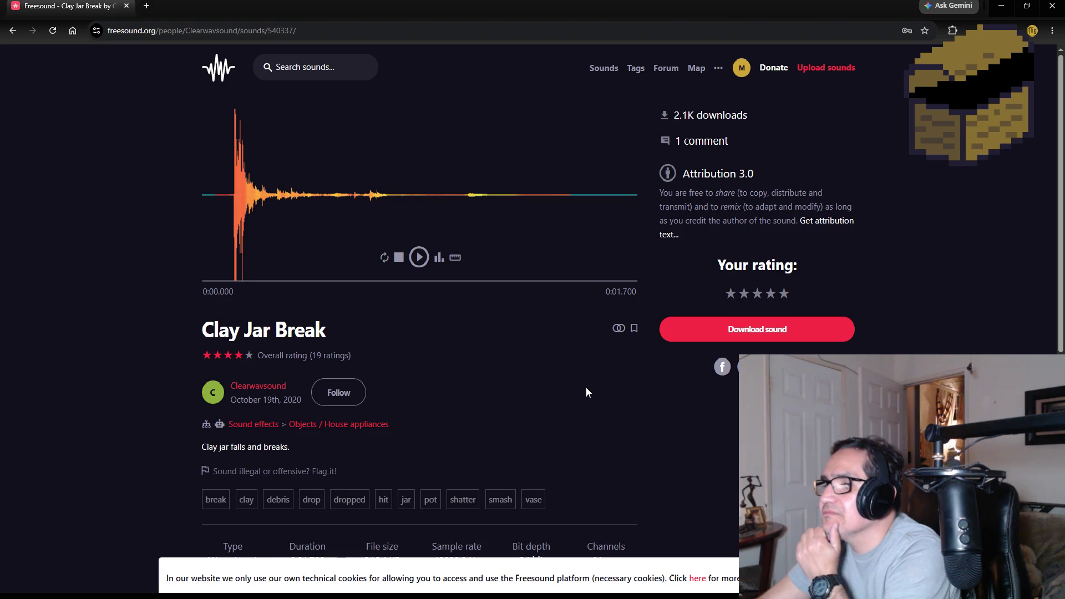
scroll(586, 387, "down", 3)
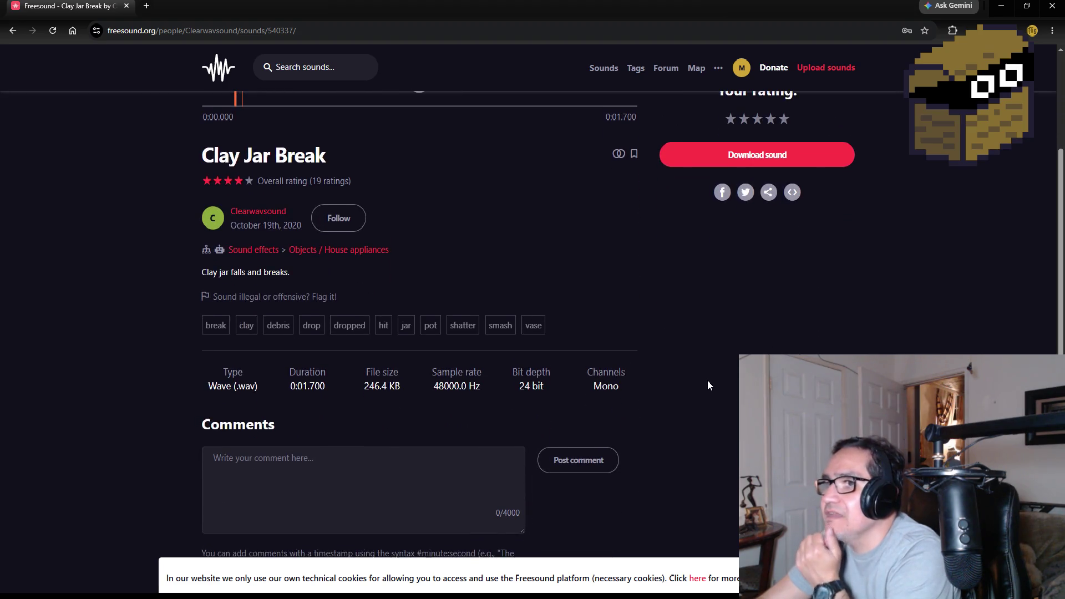
scroll(715, 382, "down", 3)
scroll(727, 384, "up", 1)
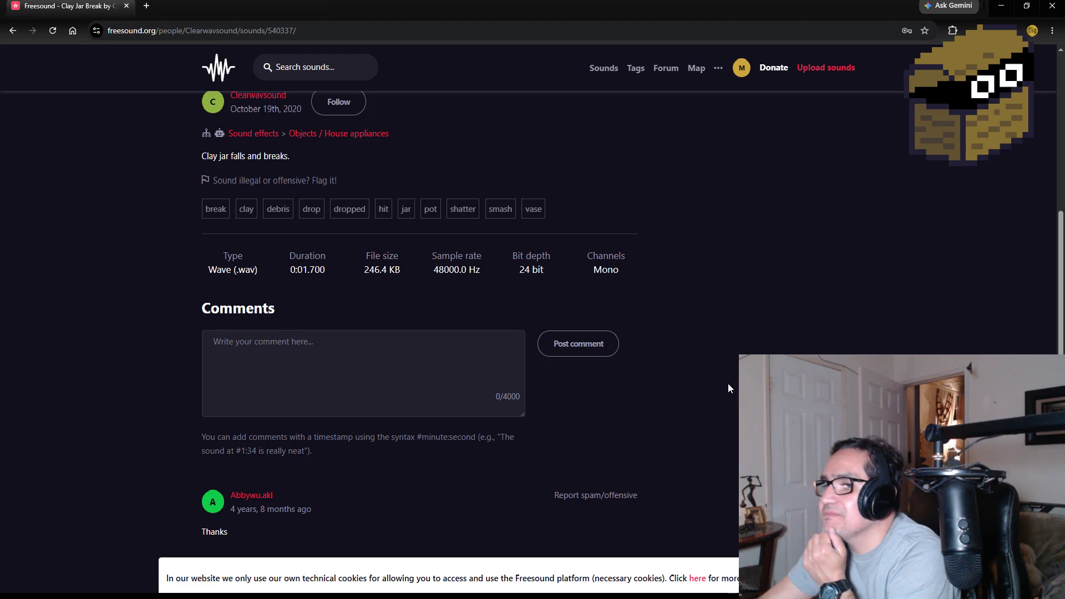
scroll(728, 388, "up", 5)
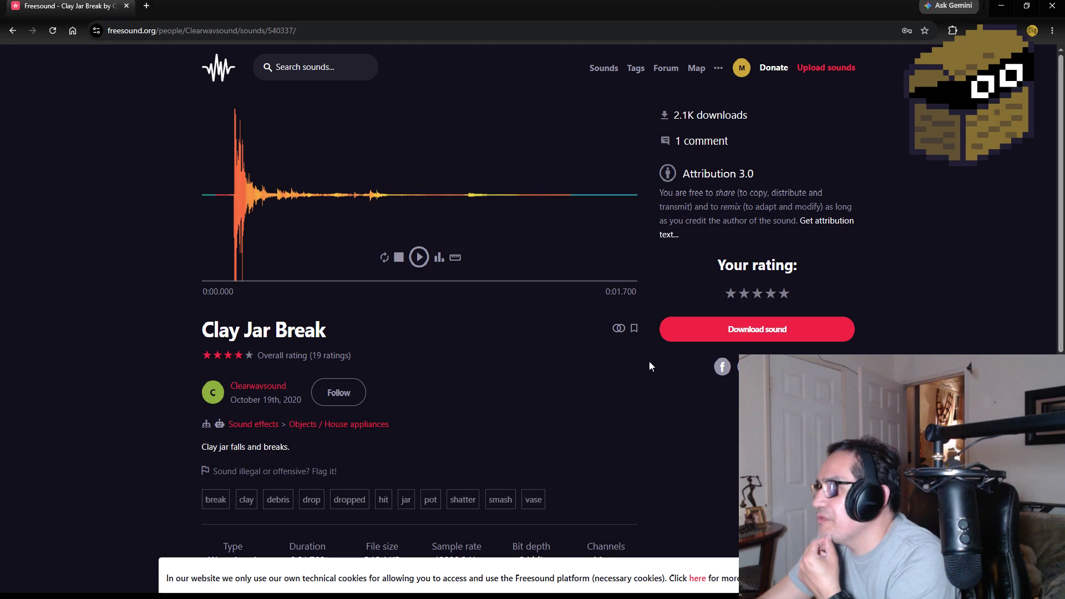
left_click(695, 341)
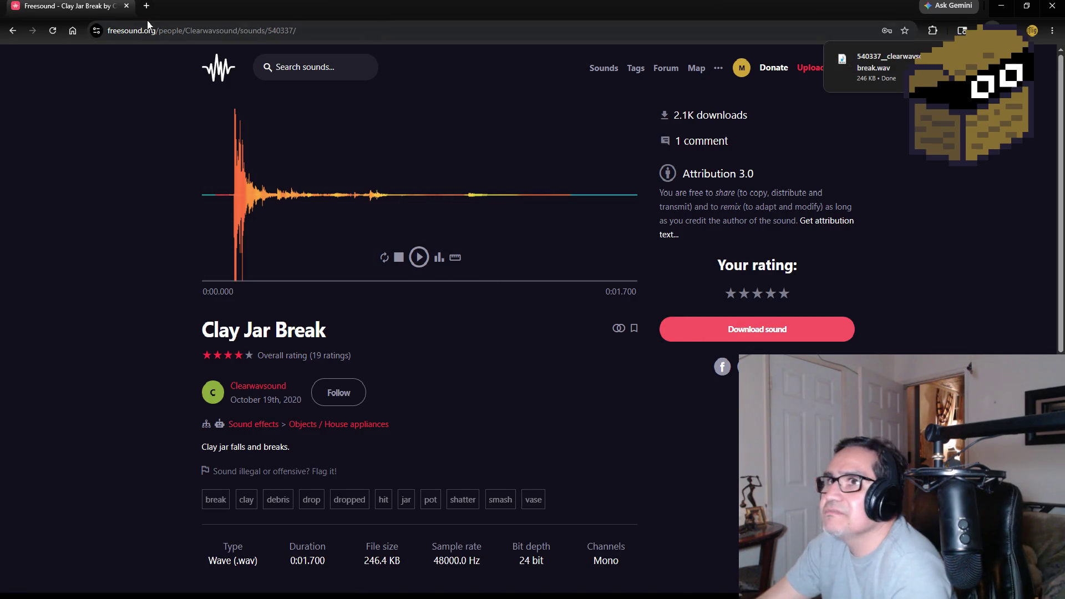
left_click(127, 6)
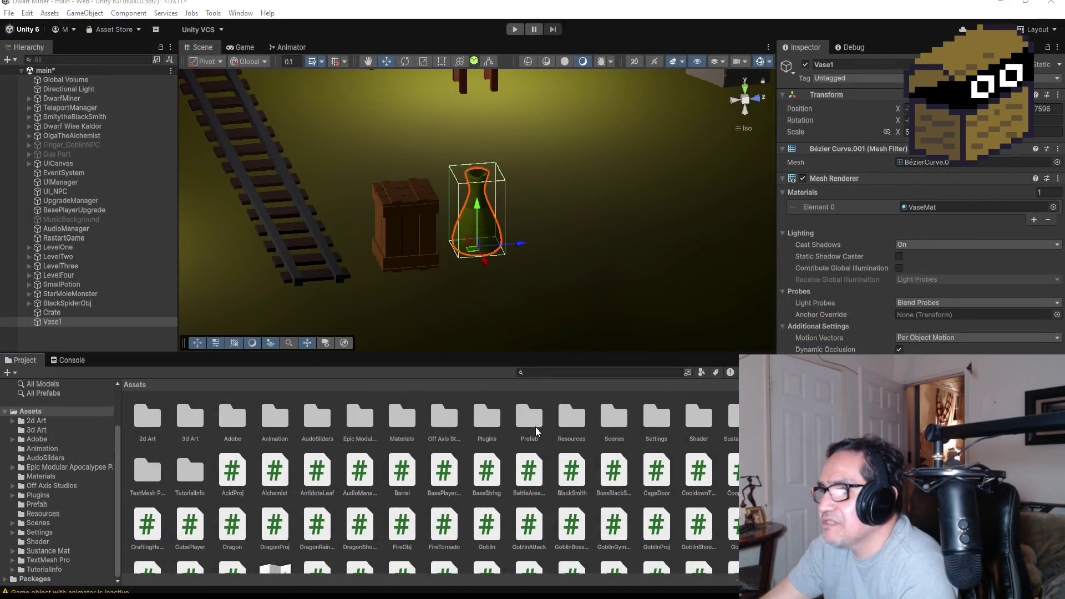
Locate the VaseBlueMat_albedo texture in the Material Maker Mat folder window
double_click(572, 424)
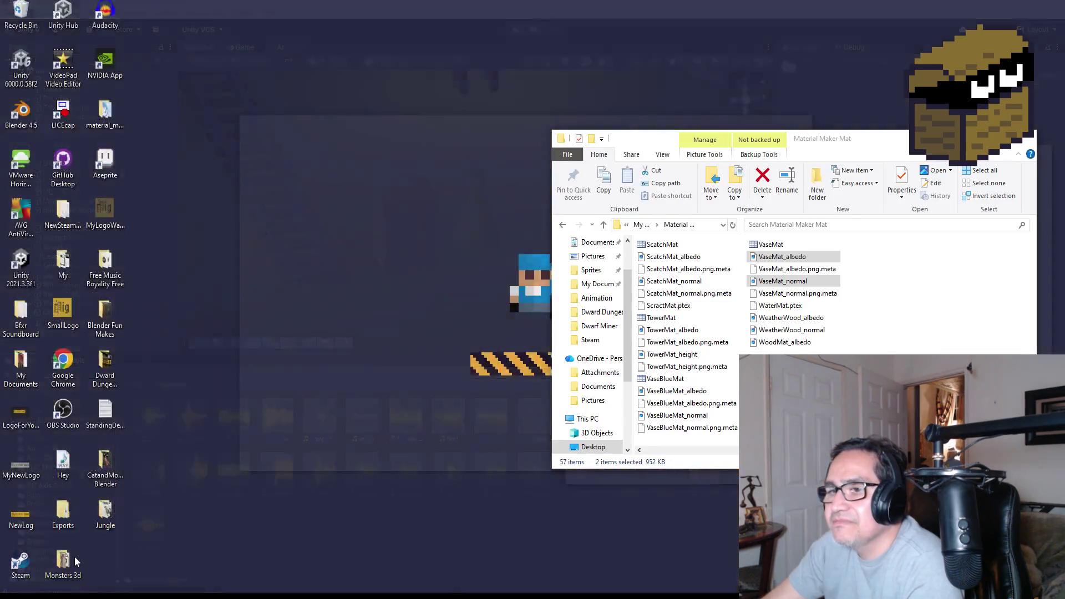
left_click(76, 562)
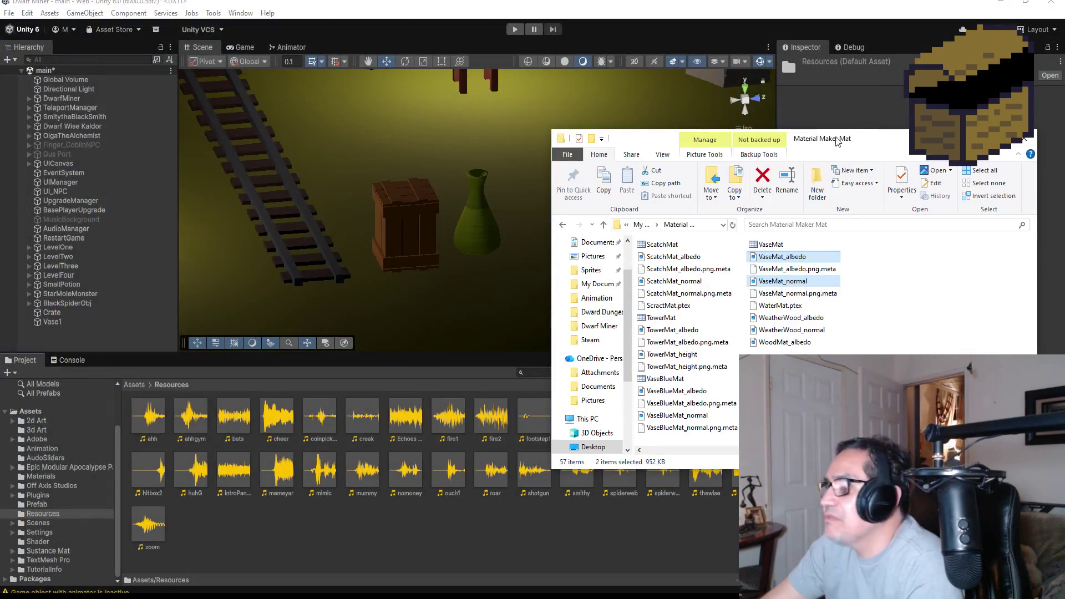
left_click_drag(853, 150, 549, 117)
scroll(388, 253, "up", 3)
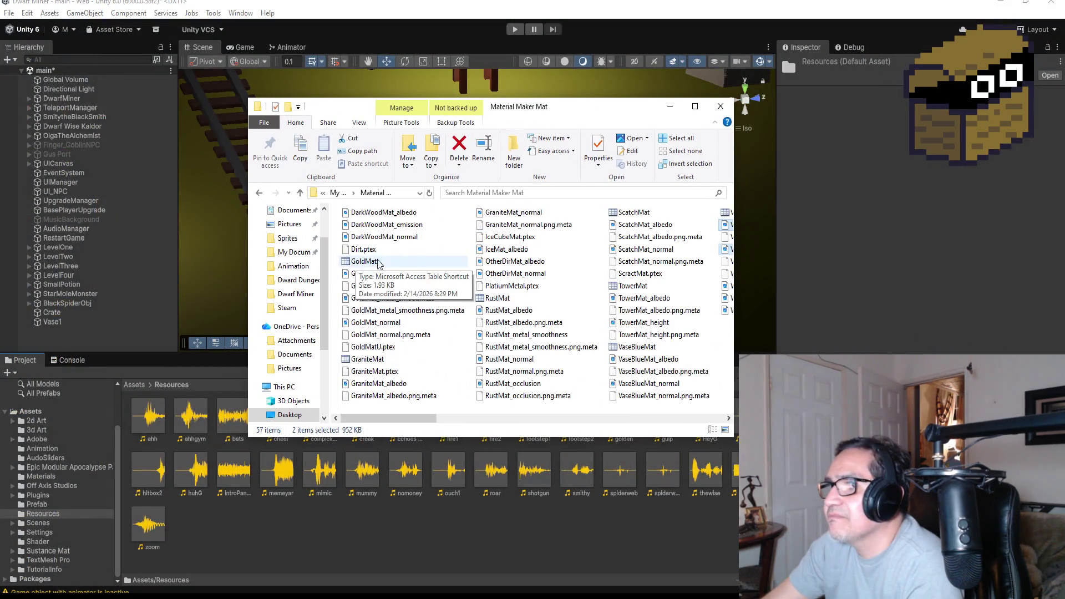
scroll(521, 299, "down", 3)
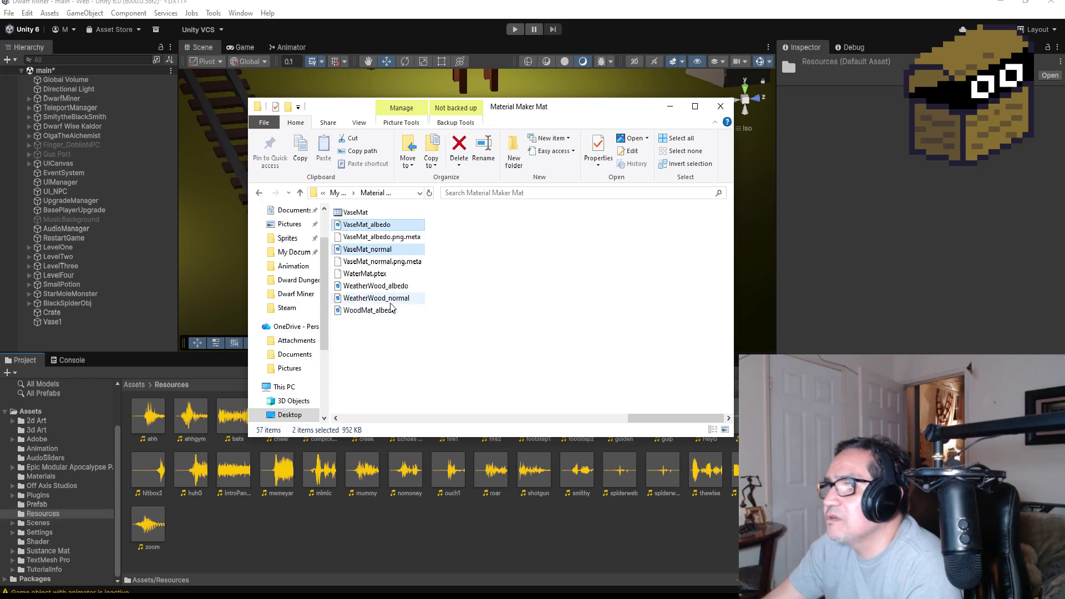
left_click(391, 359)
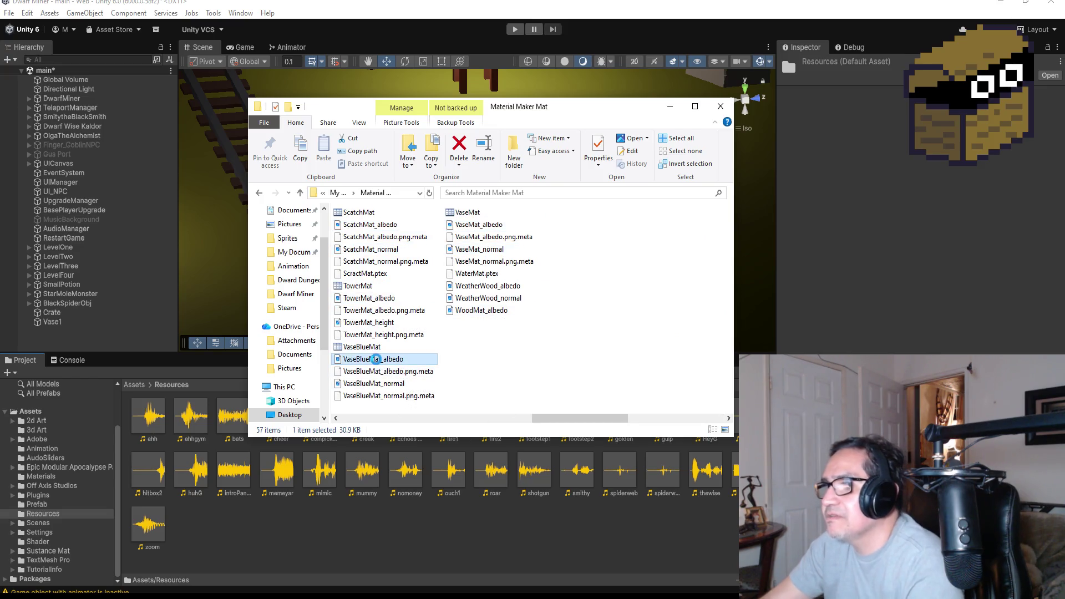
left_click(243, 463)
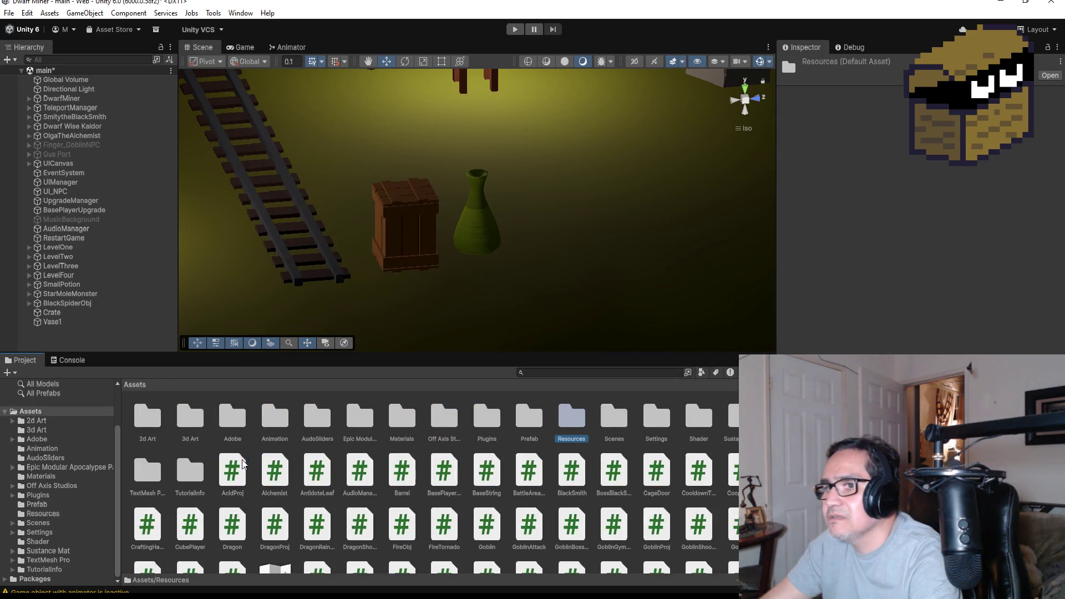
Open Unity's 2d Art folder and bring in the VaseBlueMat albedo and normal textures
left_click(160, 420)
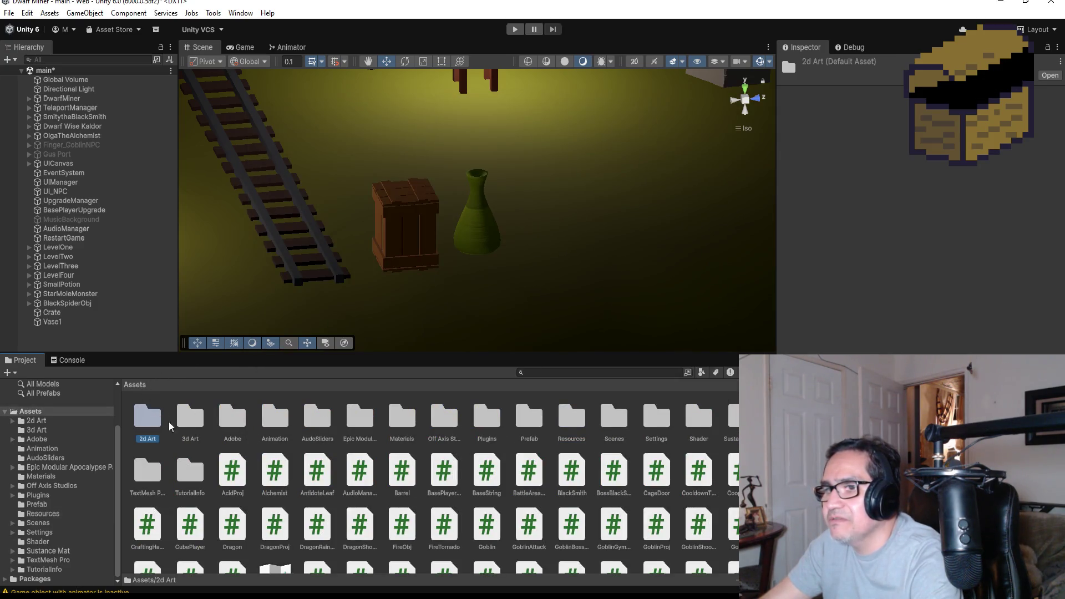
double_click(149, 418)
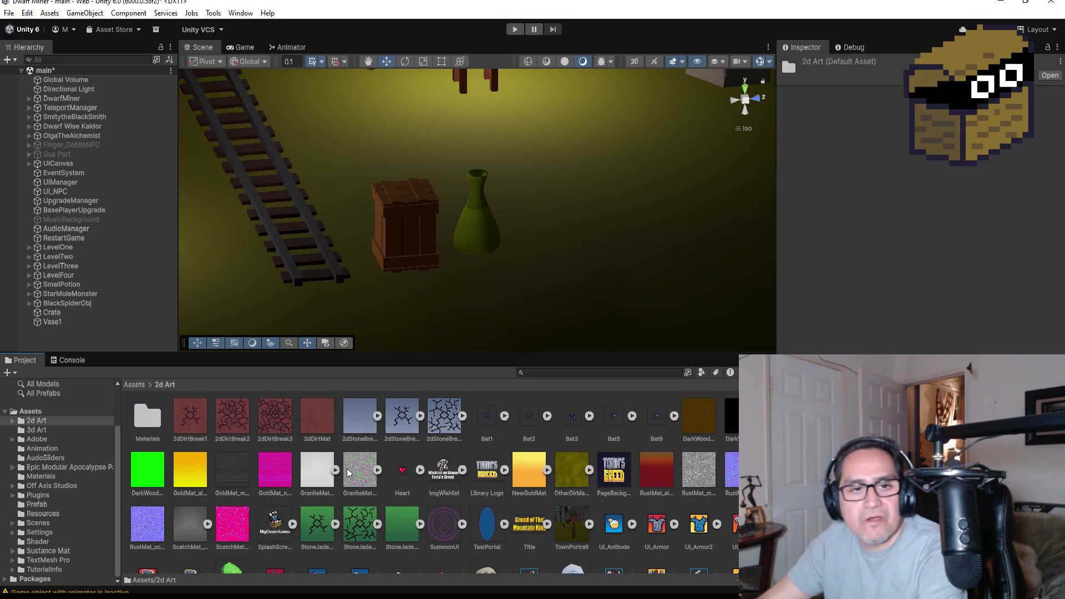
scroll(360, 470, "down", 2)
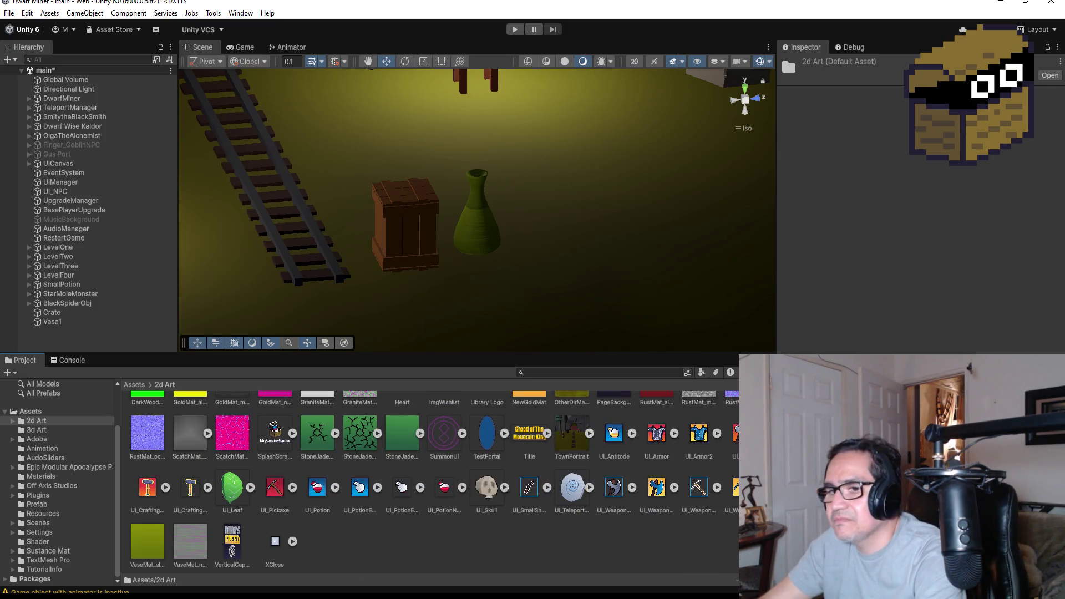
mouse_move(86, 551)
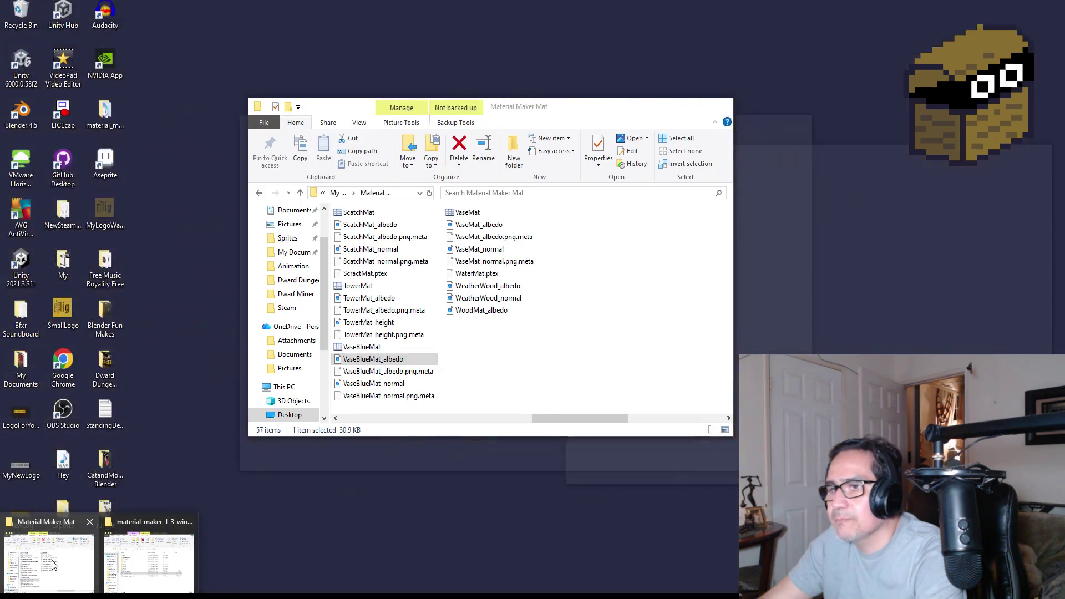
left_click(54, 564)
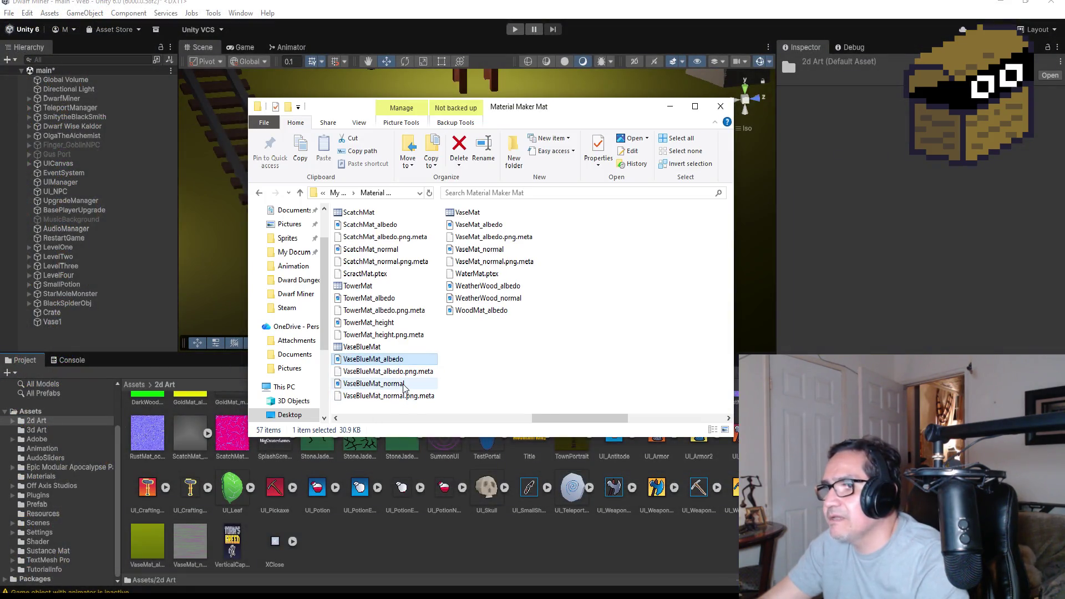
left_click(391, 361, "ctrl")
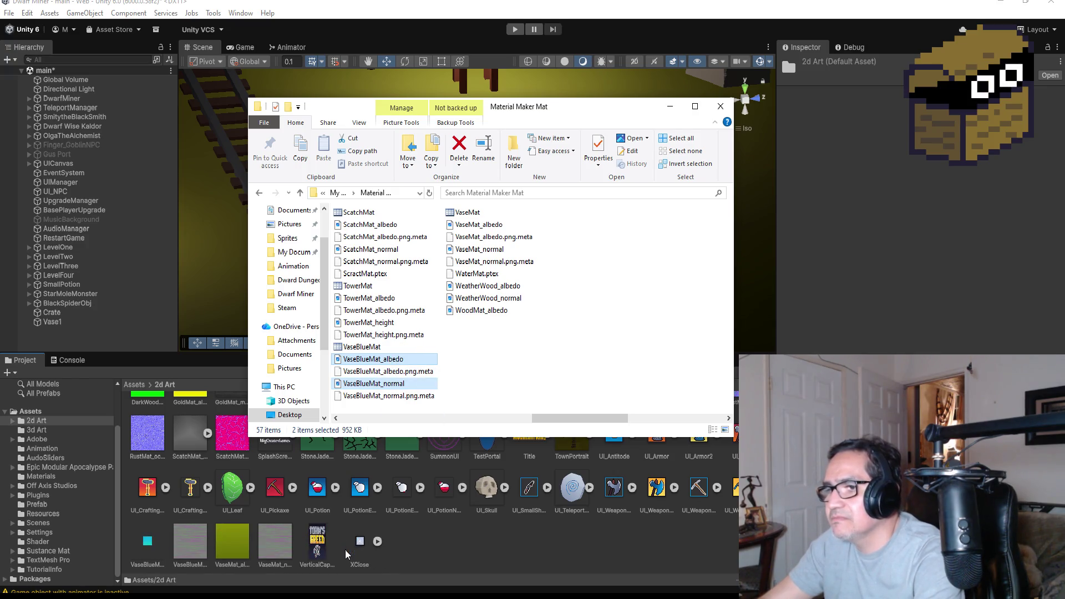
left_click(672, 107)
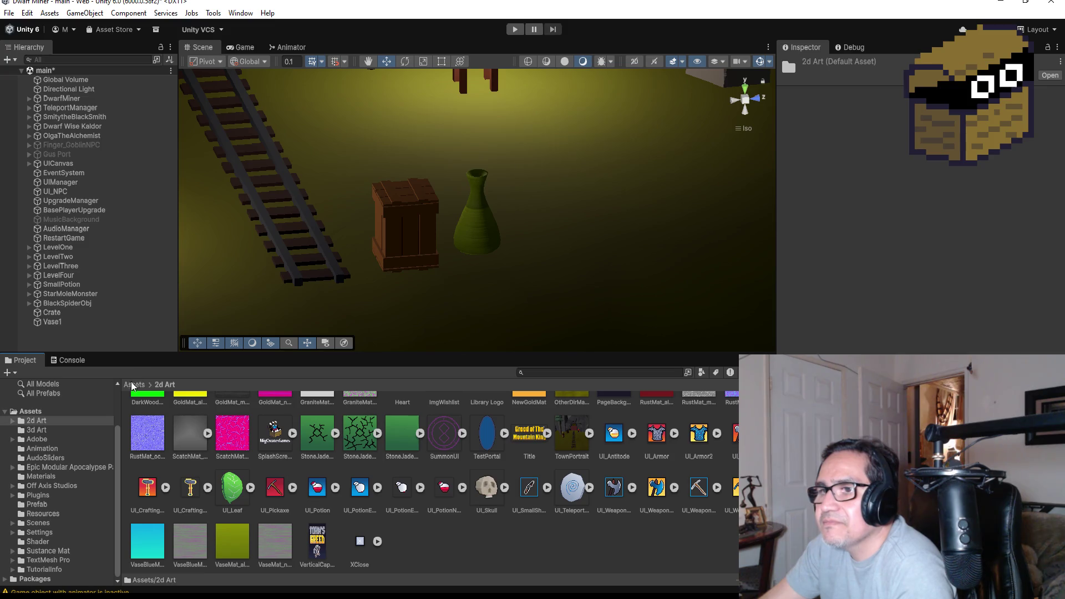
Return to the Assets root and open the Resources folder of audio clips
scroll(455, 497, "up", 3)
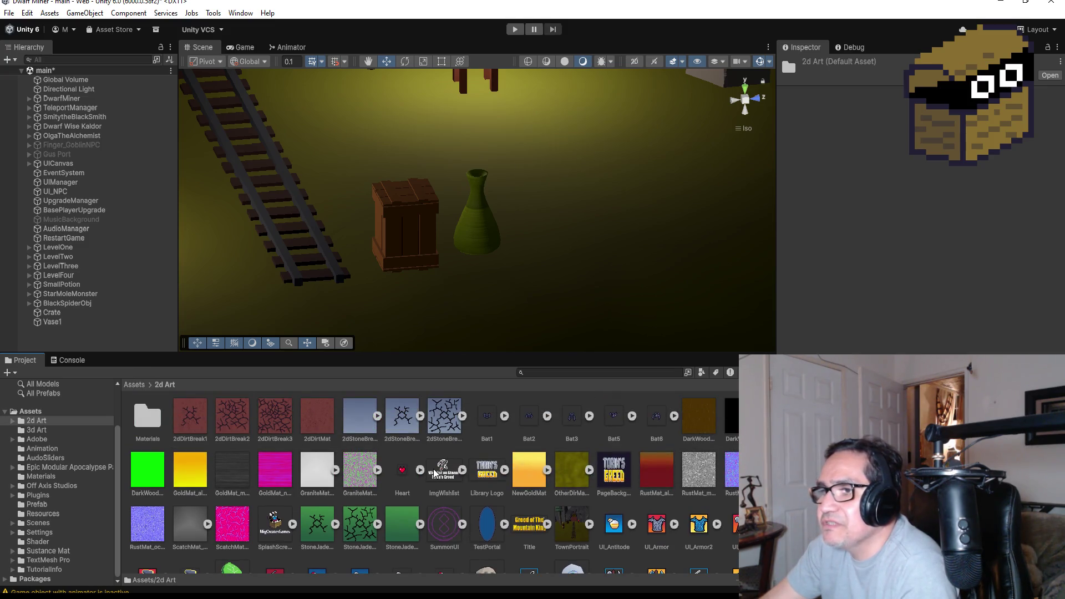
scroll(434, 473, "down", 3)
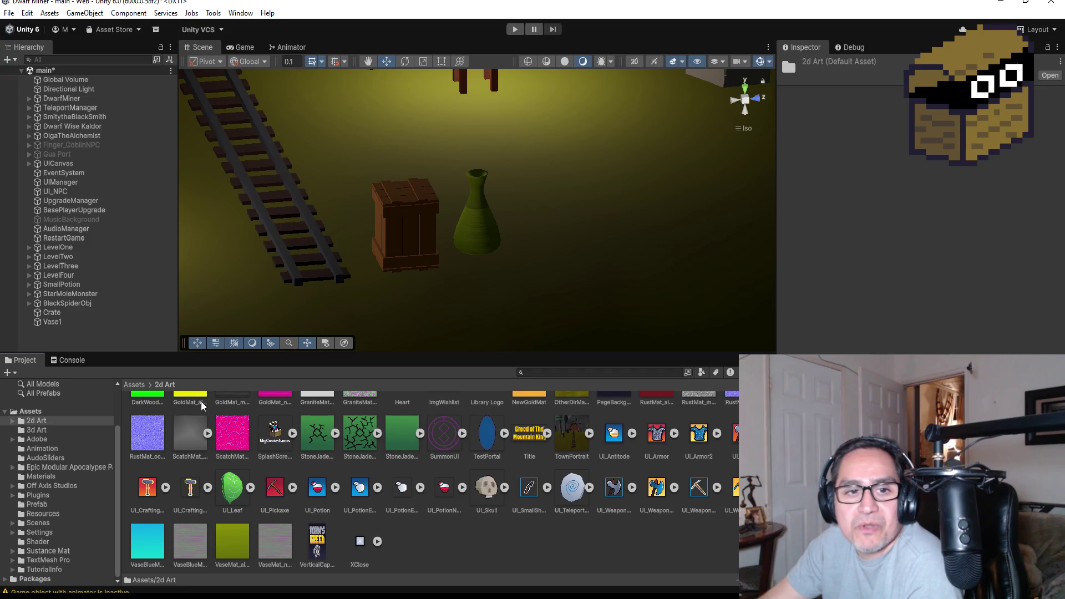
left_click(133, 385)
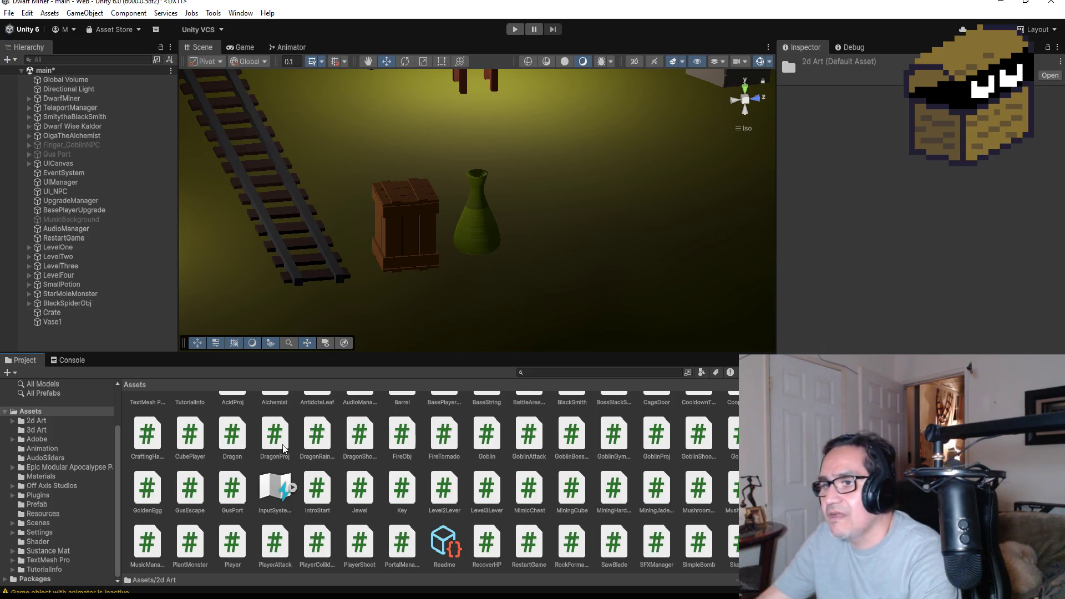
scroll(302, 455, "up", 3)
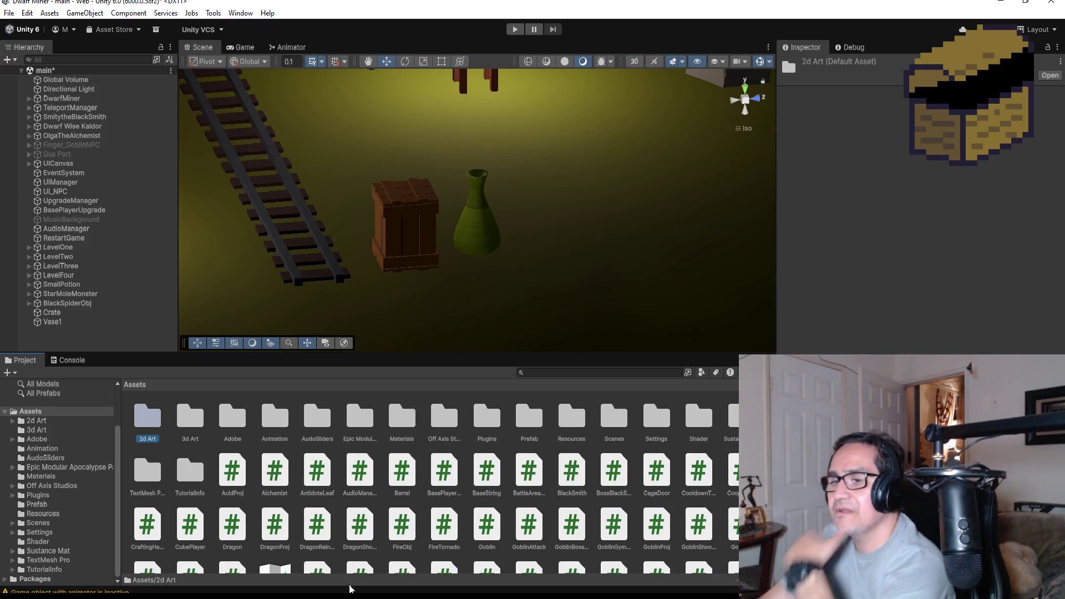
double_click(584, 425)
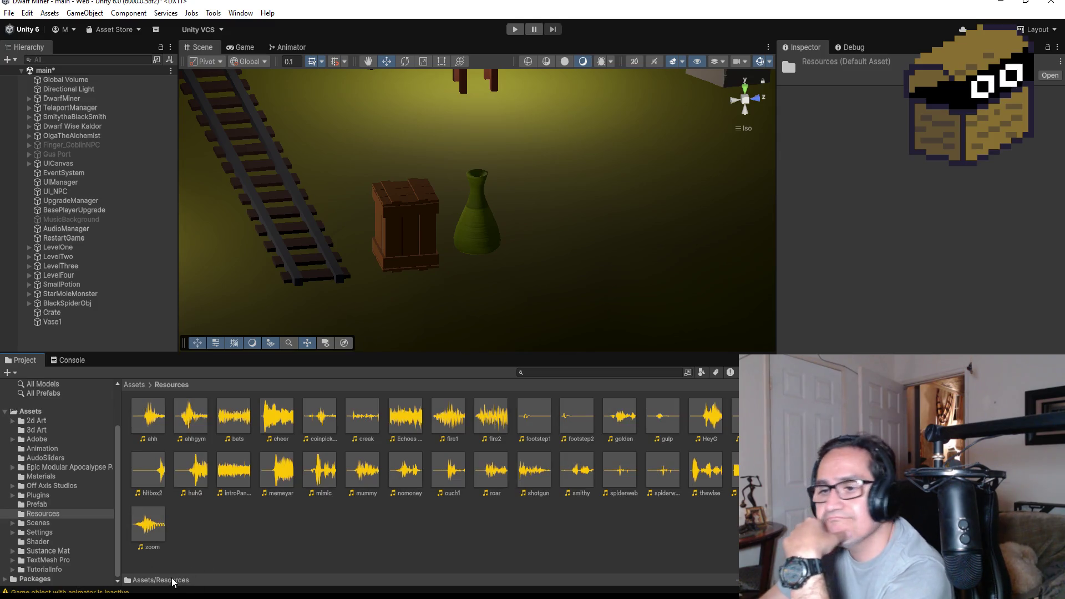
Bring back the Material Maker Mat folder window and move it out of the way
mouse_move(99, 596)
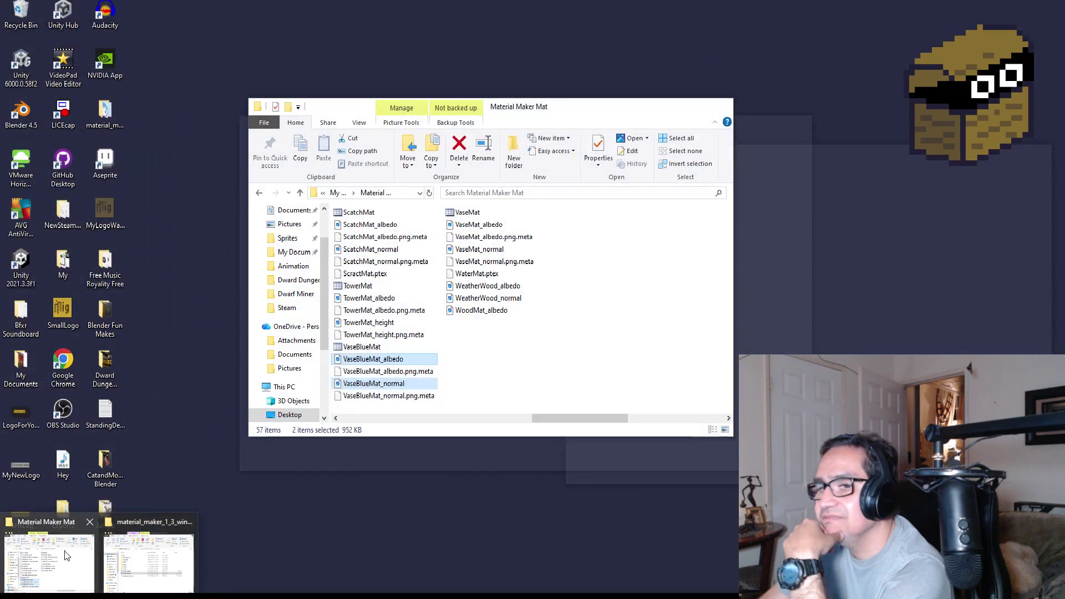
left_click(65, 554)
scroll(286, 266, "up", 2)
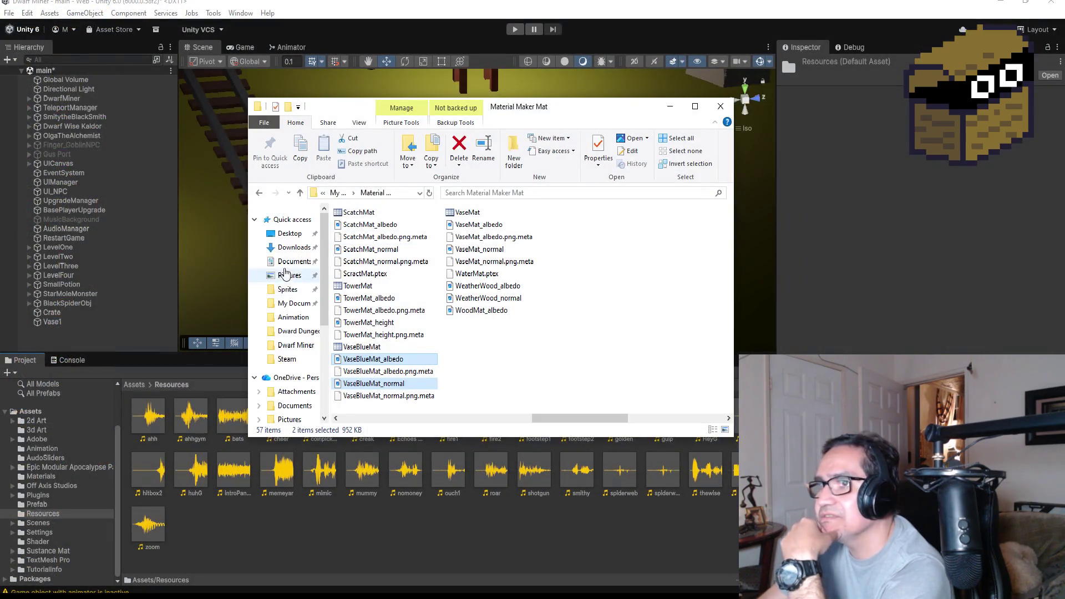
left_click_drag(530, 118, 0, 123)
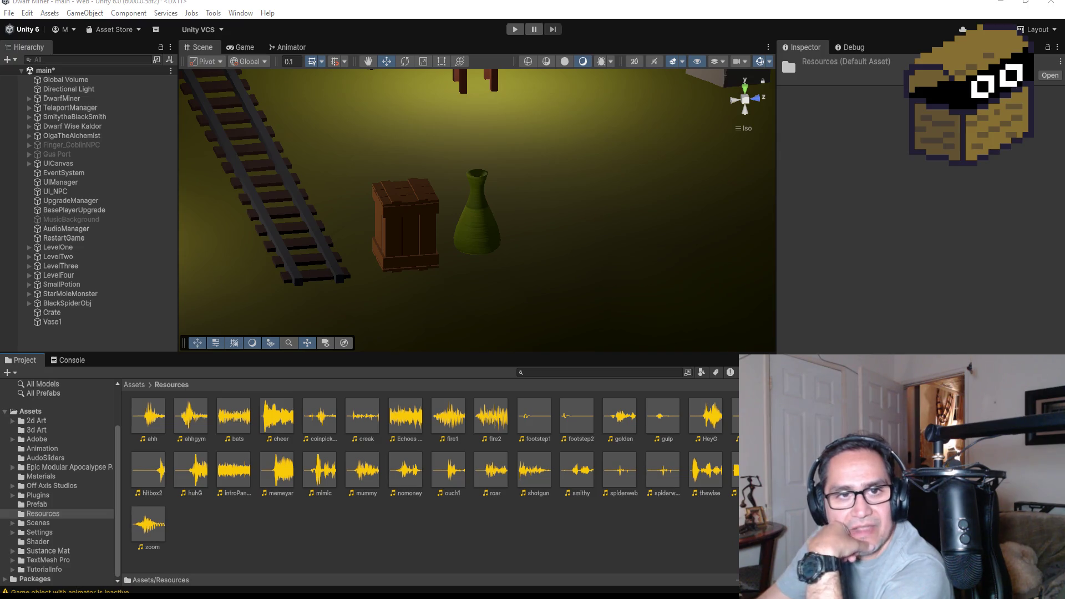
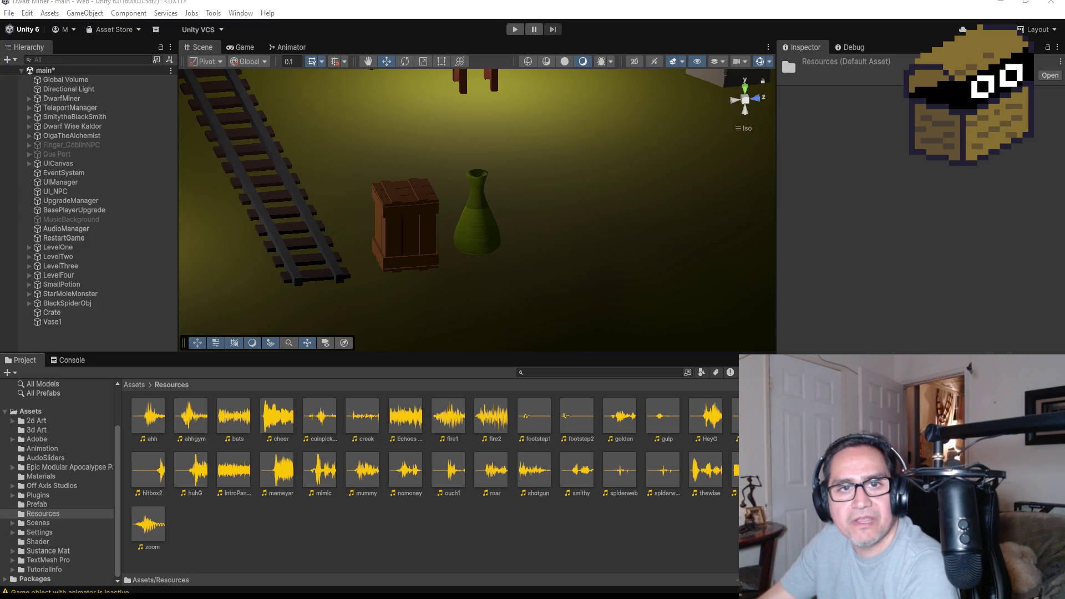
Open File Explorer on the Desktop folder and centre its window on screen
key("super+e")
mouse_move(239, 117)
left_mouse_down()
mouse_move(789, 187)
mouse_move(487, 112)
left_mouse_up()
scroll(421, 261, "down", 3)
scroll(288, 283, "down", 3)
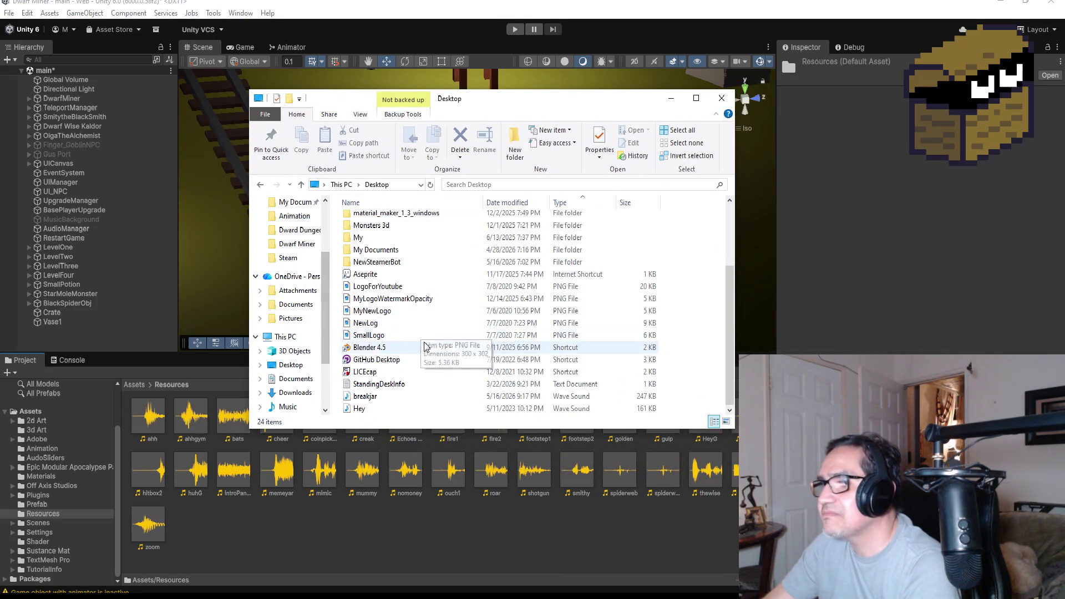
scroll(422, 333, "up", 3)
scroll(300, 250, "up", 3)
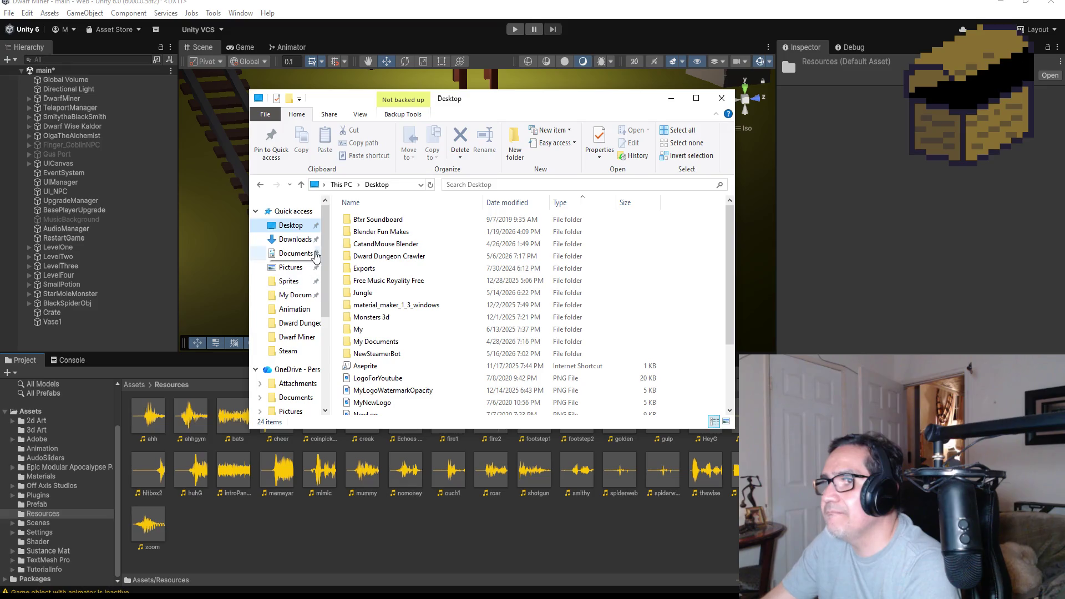
Minimize the Unity editor to reveal the desktop and bring up the Start menu
left_click(999, 4)
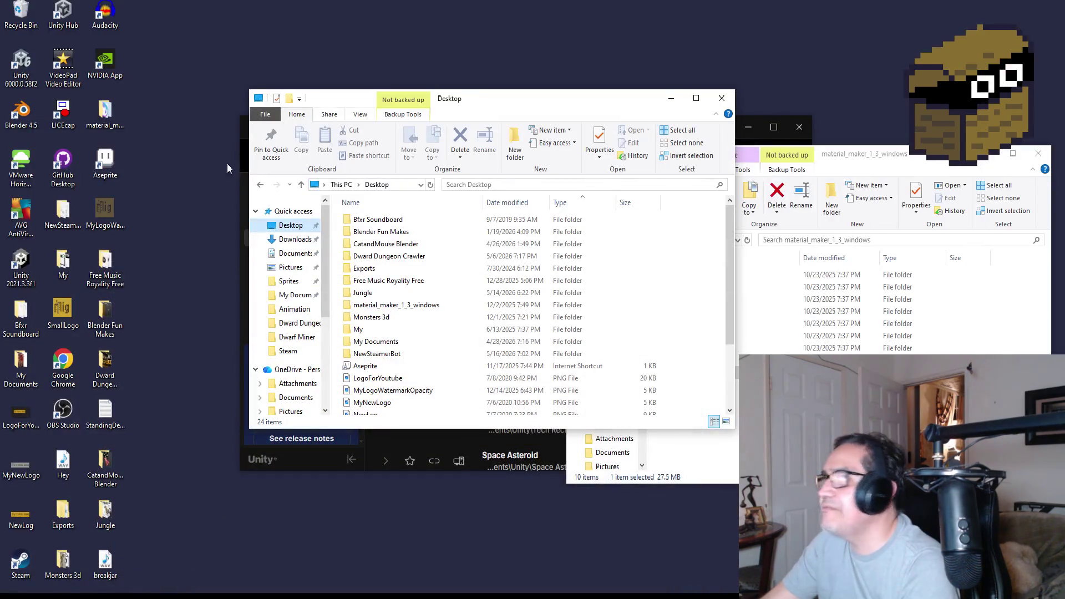
left_click(192, 329)
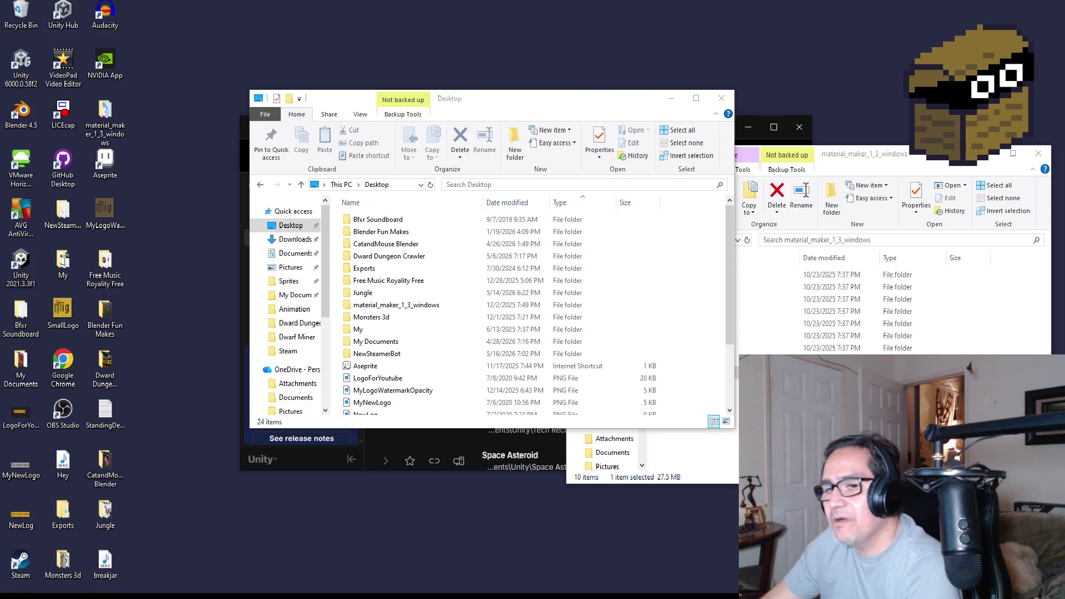
key("super")
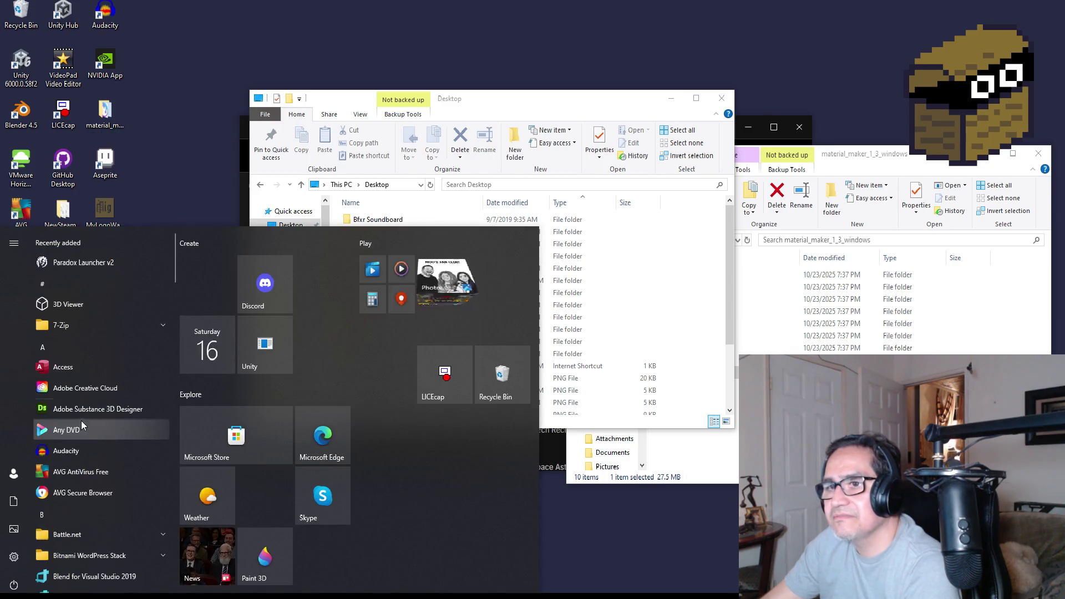
Launch Audacity, skipping the update prompt and dismissing the welcome screen
left_click(87, 452)
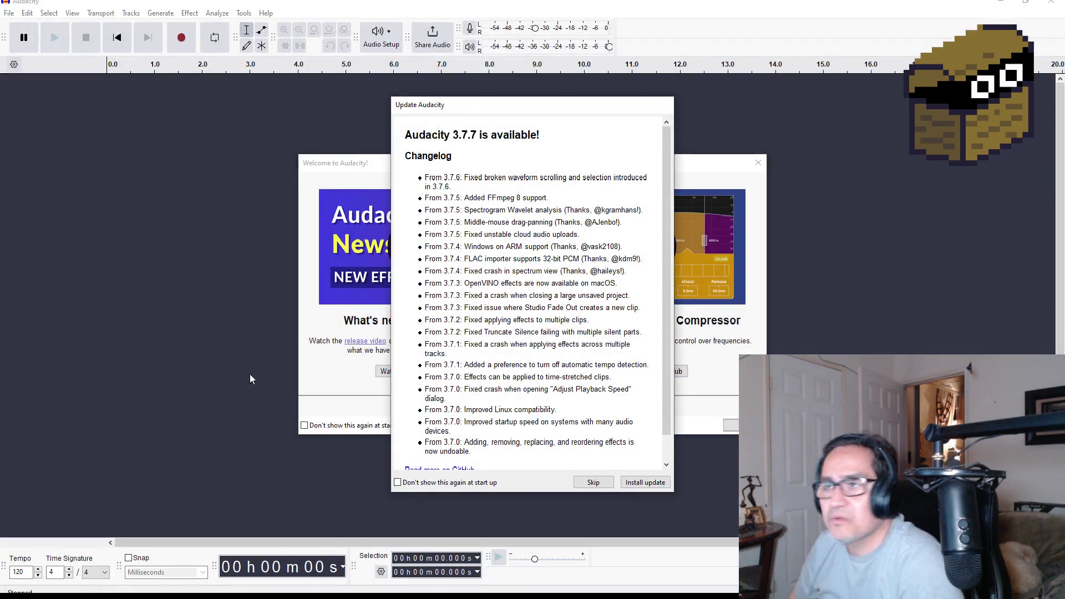
left_click(591, 483)
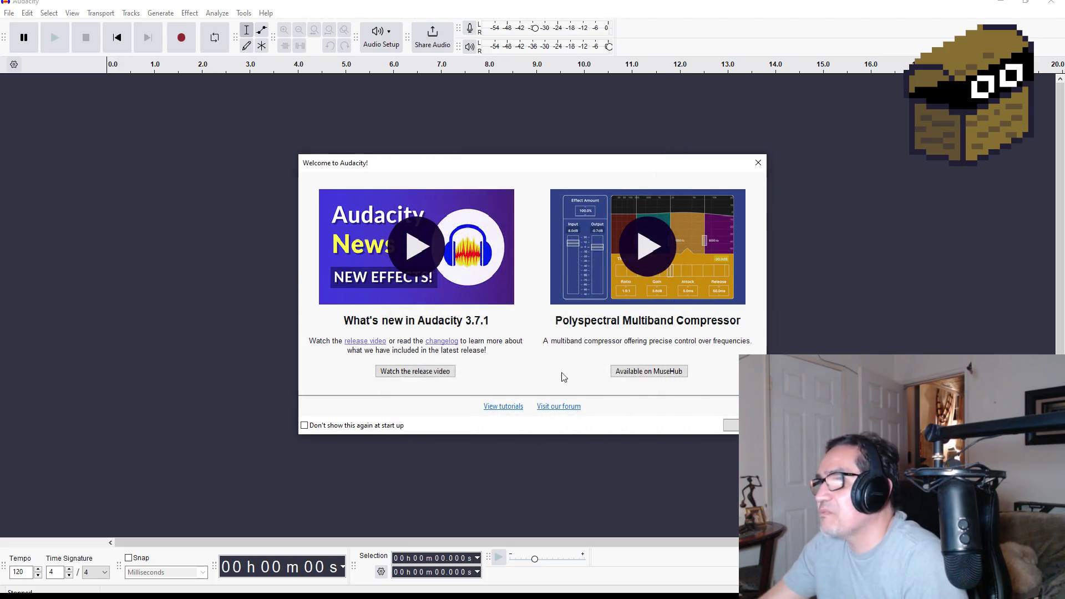
left_click(726, 425)
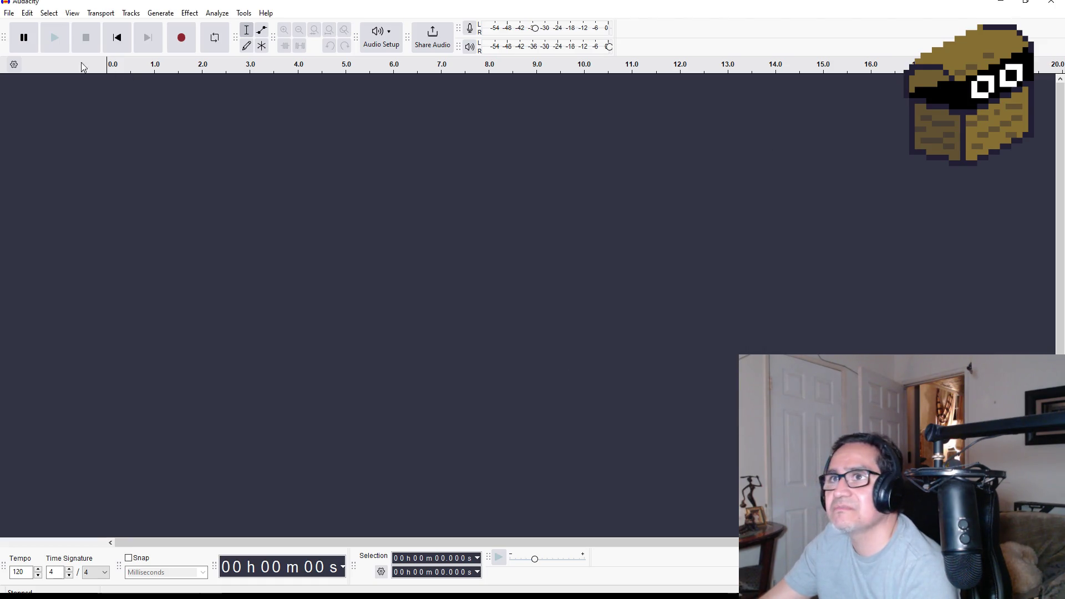
Open the breakjar sound file from the Desktop folder as a new track
left_click(9, 12)
left_click(25, 38)
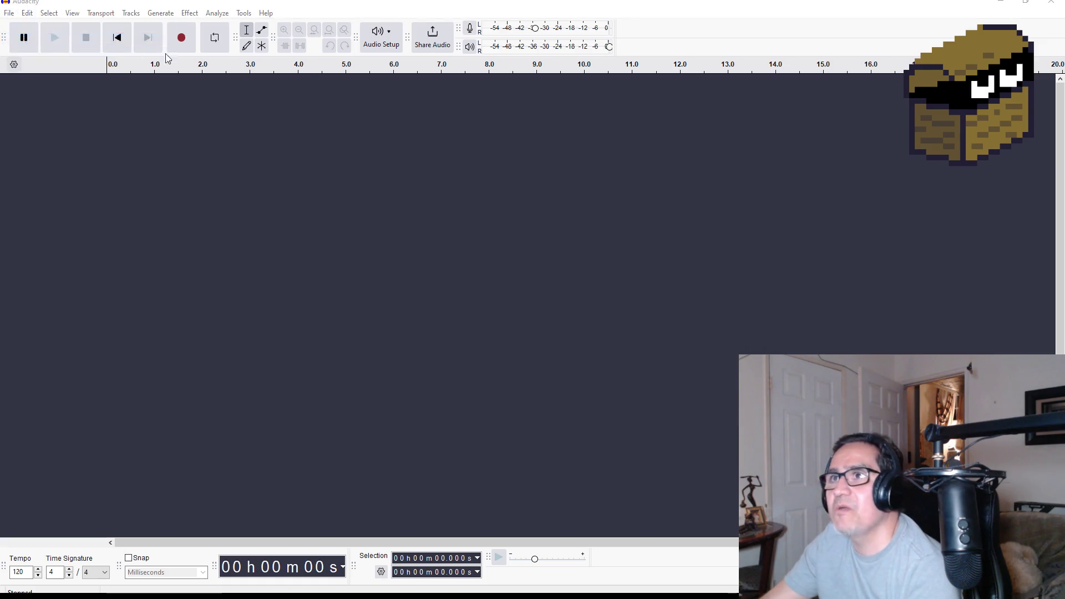
left_click(31, 111)
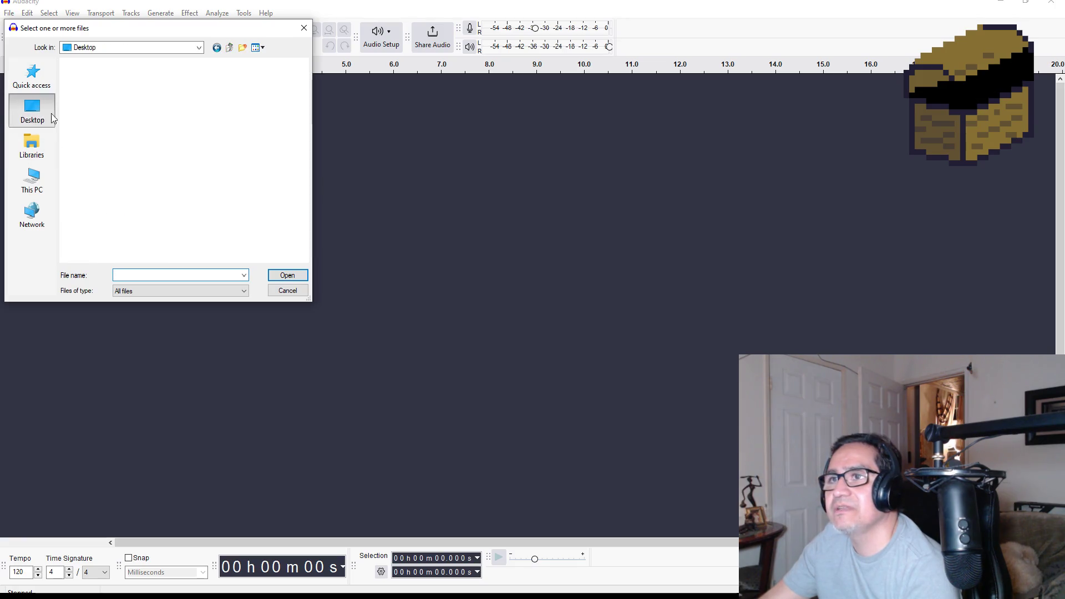
left_click_drag(149, 34, 508, 157)
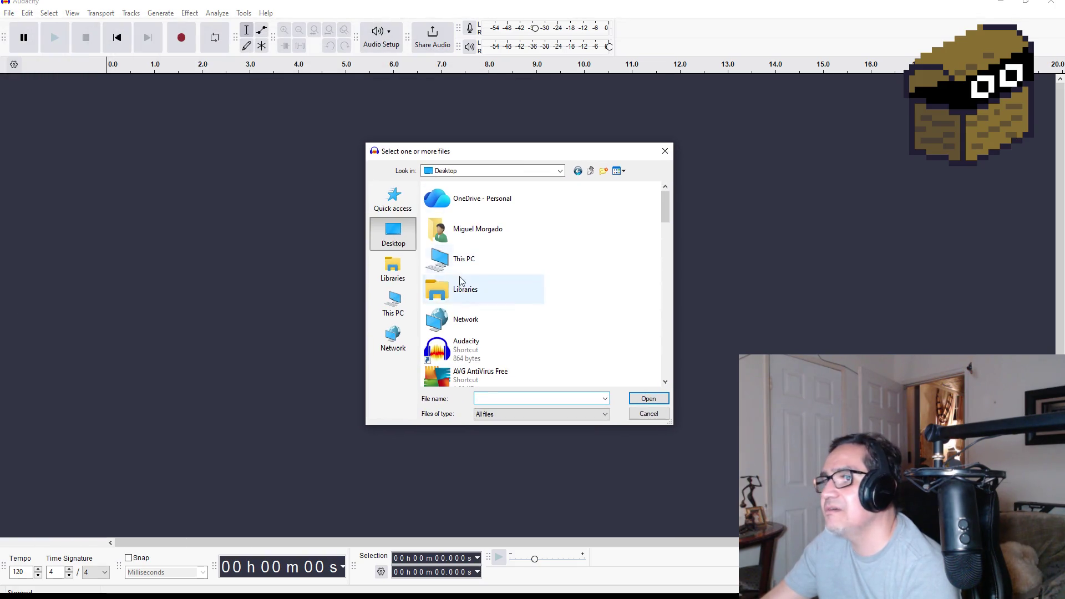
scroll(499, 327, "down", 5)
scroll(490, 332, "up", 5)
scroll(499, 327, "down", 10)
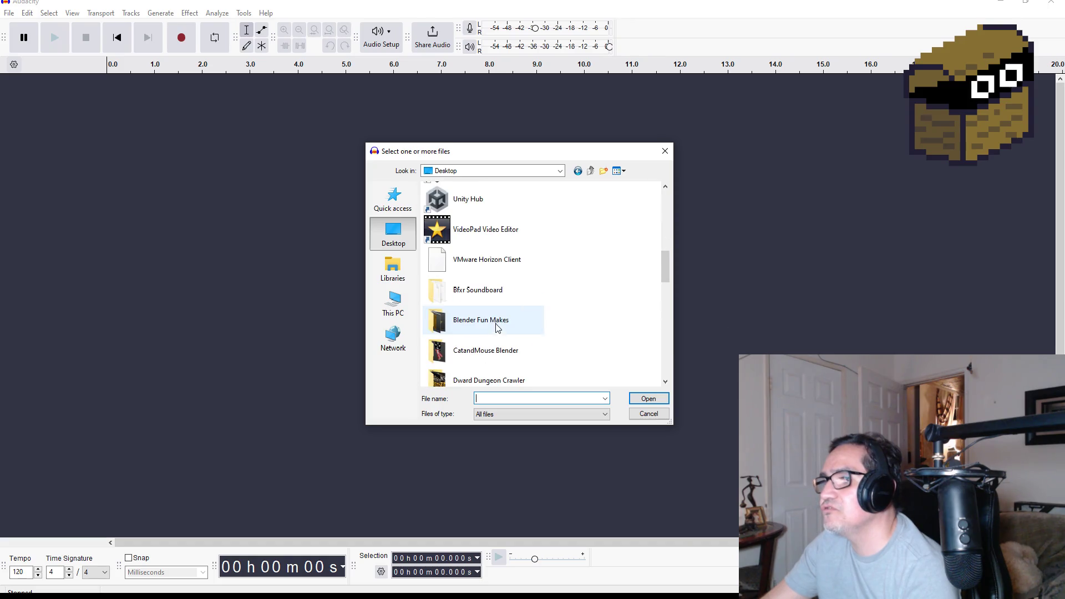
scroll(508, 322, "down", 5)
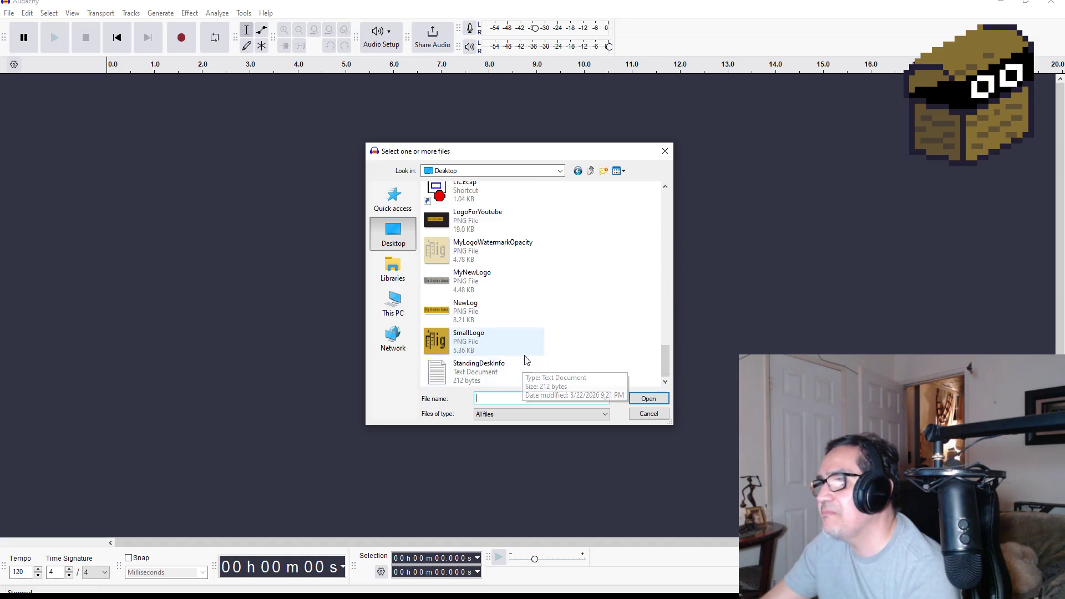
scroll(509, 305, "up", 1)
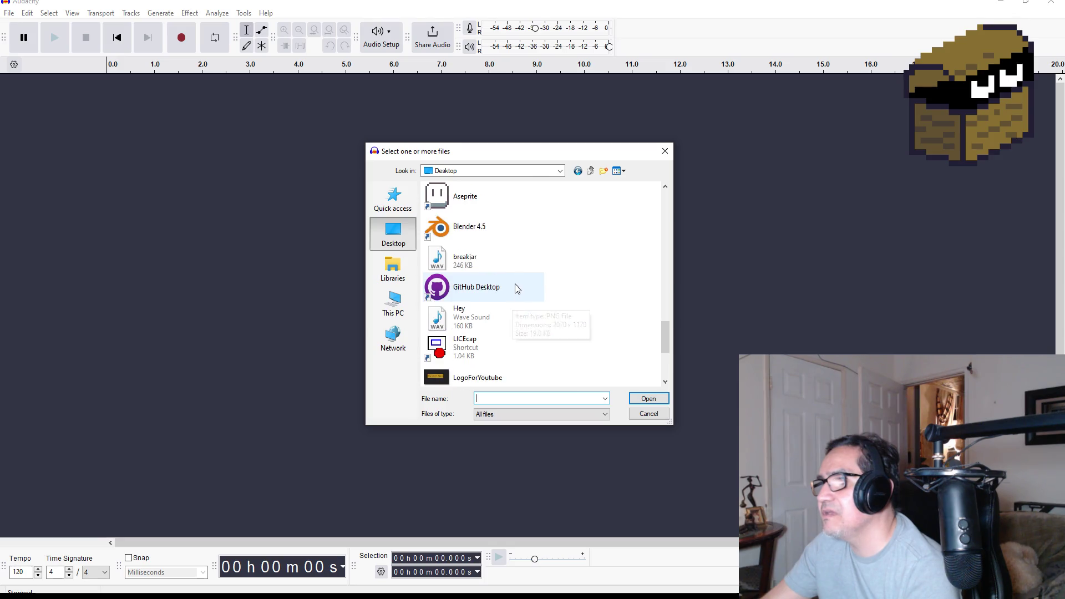
scroll(515, 289, "up", 3)
scroll(525, 259, "up", 12)
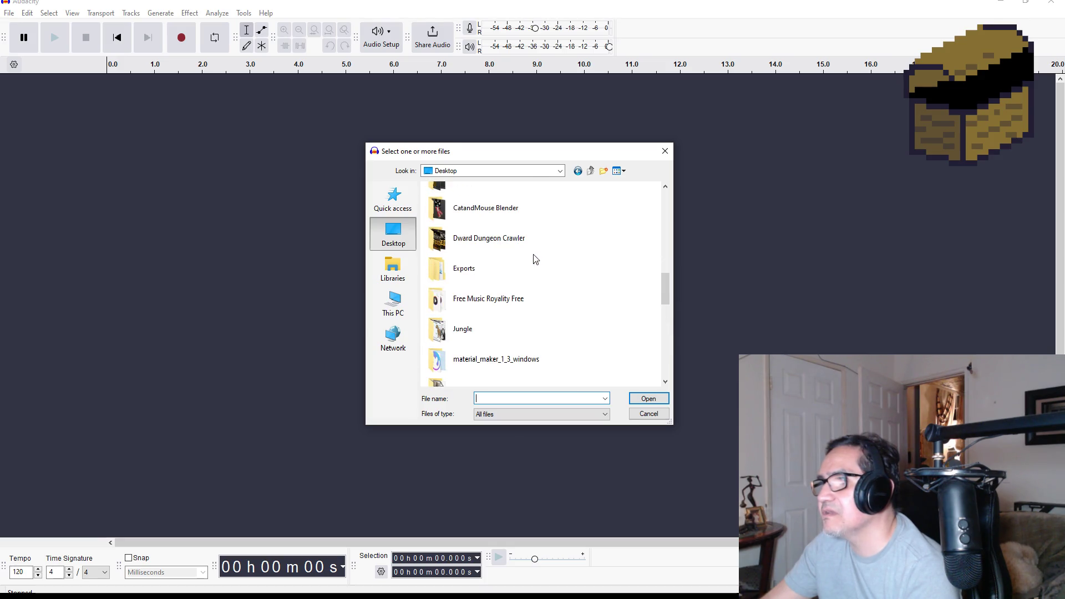
scroll(534, 280, "up", 3)
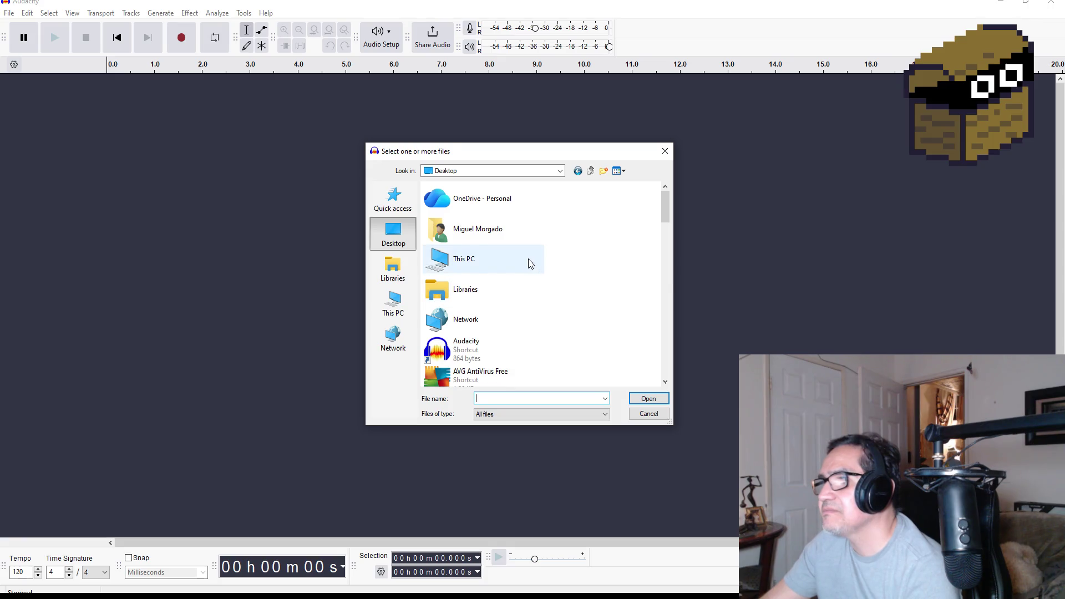
scroll(529, 262, "down", 5)
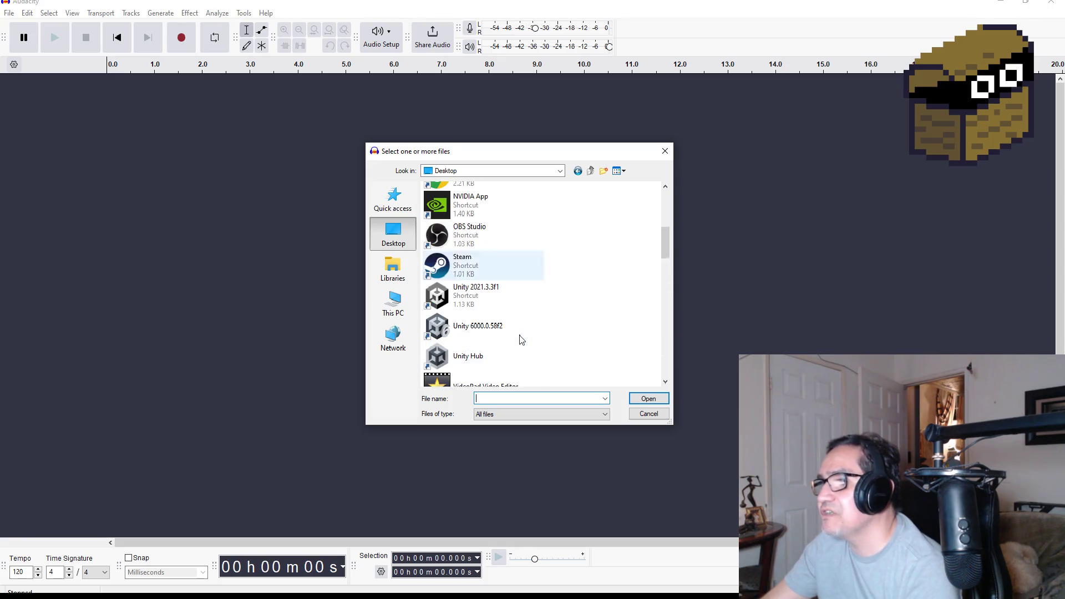
scroll(524, 351, "down", 3)
scroll(524, 351, "down", 2)
scroll(537, 332, "down", 3)
scroll(533, 349, "down", 3)
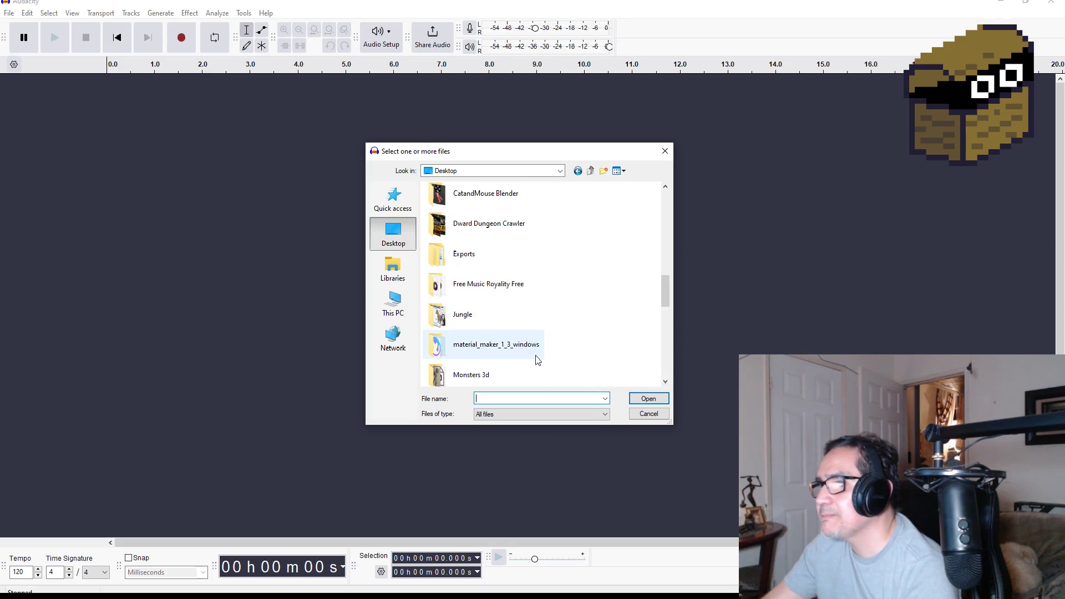
scroll(538, 361, "down", 3)
scroll(535, 355, "down", 5)
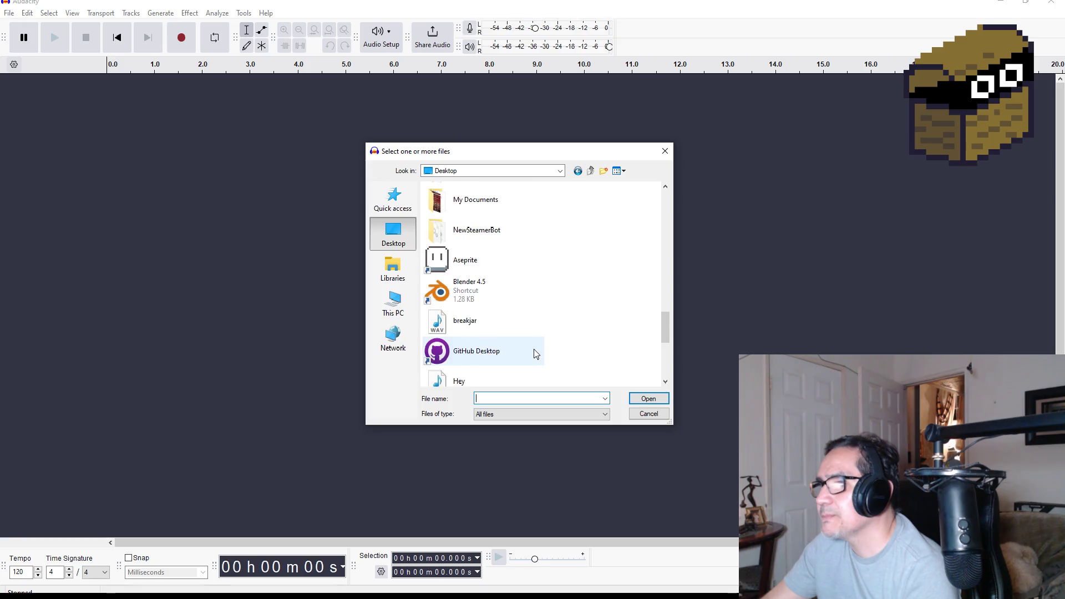
left_click(499, 324)
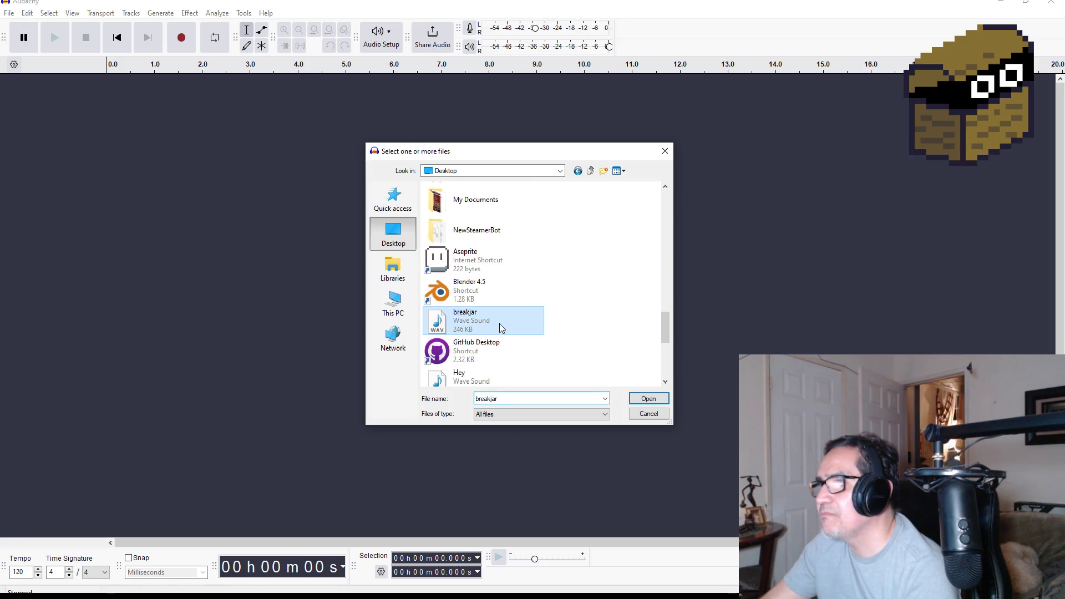
left_click(648, 399)
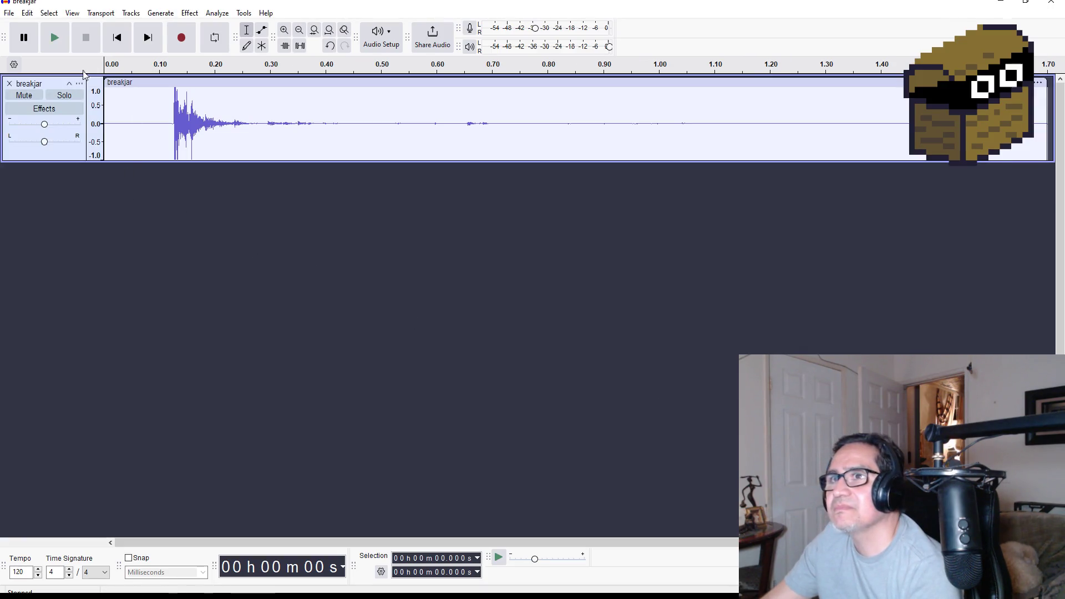
left_click(51, 35)
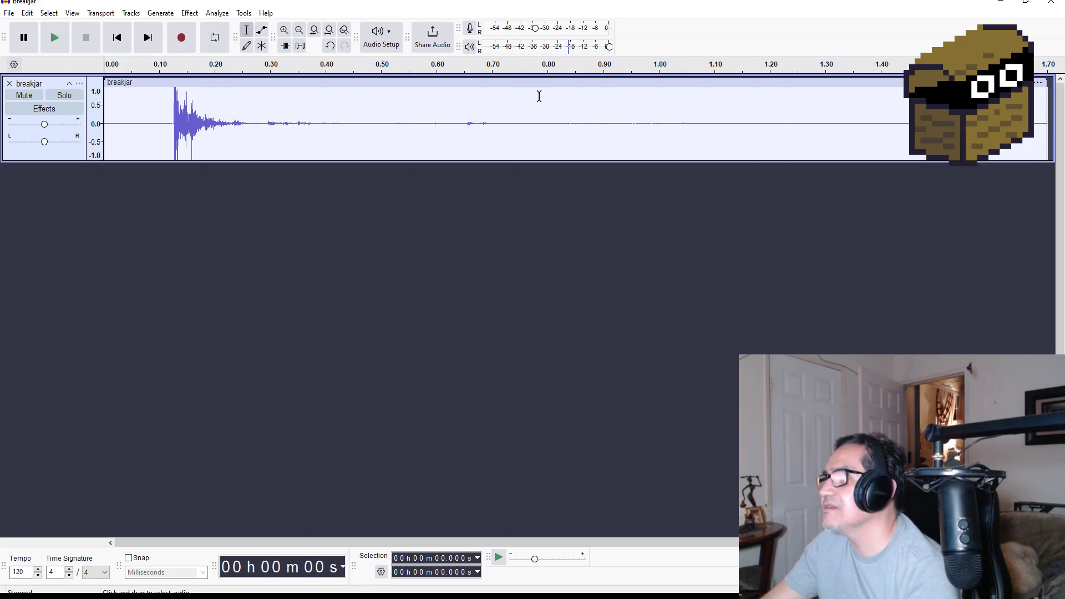
left_click_drag(521, 97, 985, 98)
key("Escape")
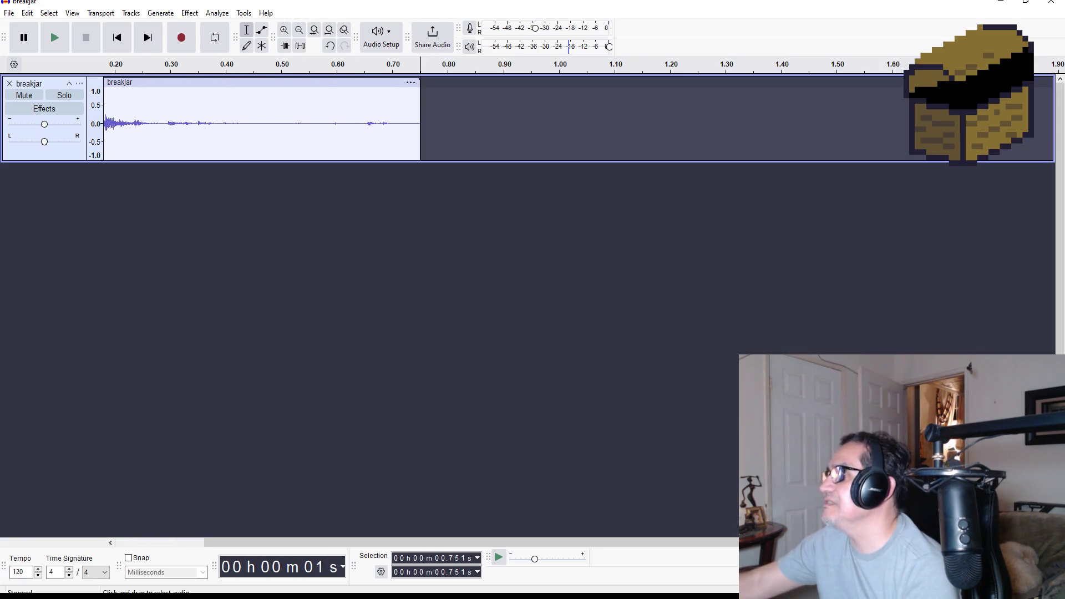
left_click(117, 38)
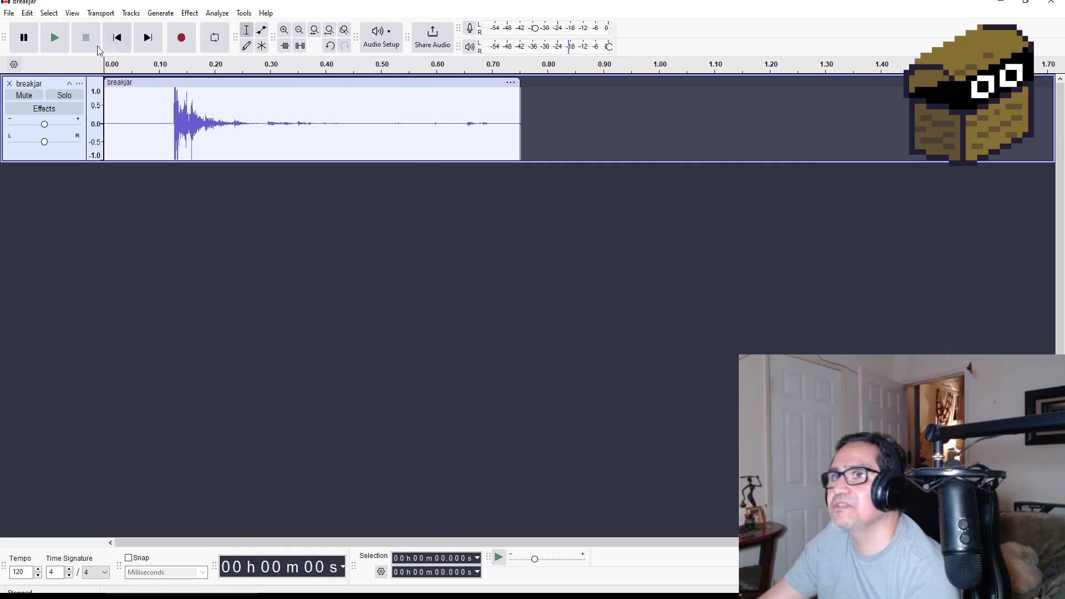
left_click(58, 38)
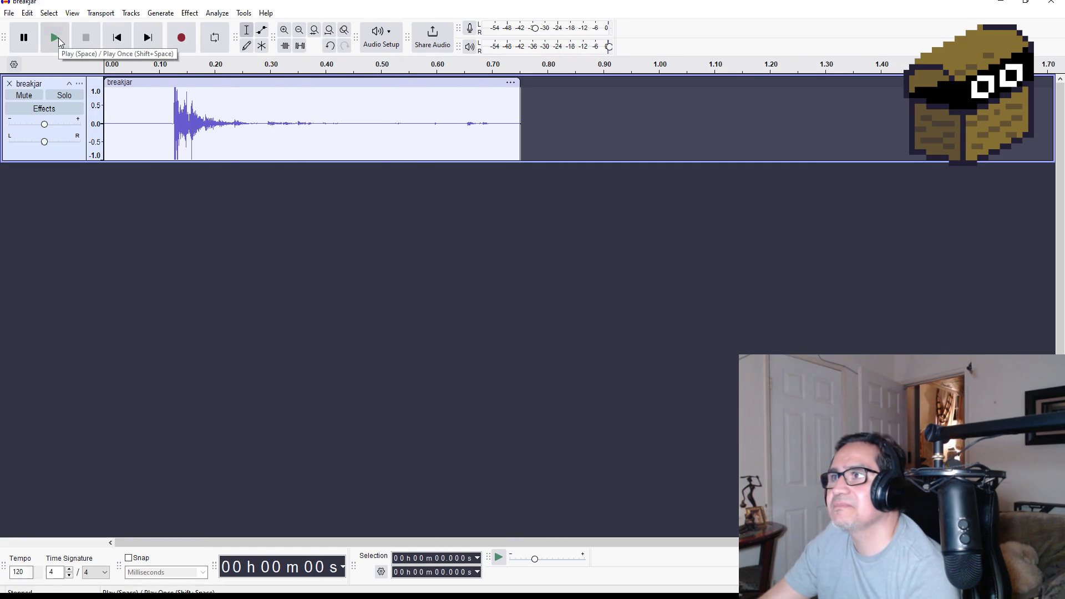
left_click(58, 38)
left_click(56, 40)
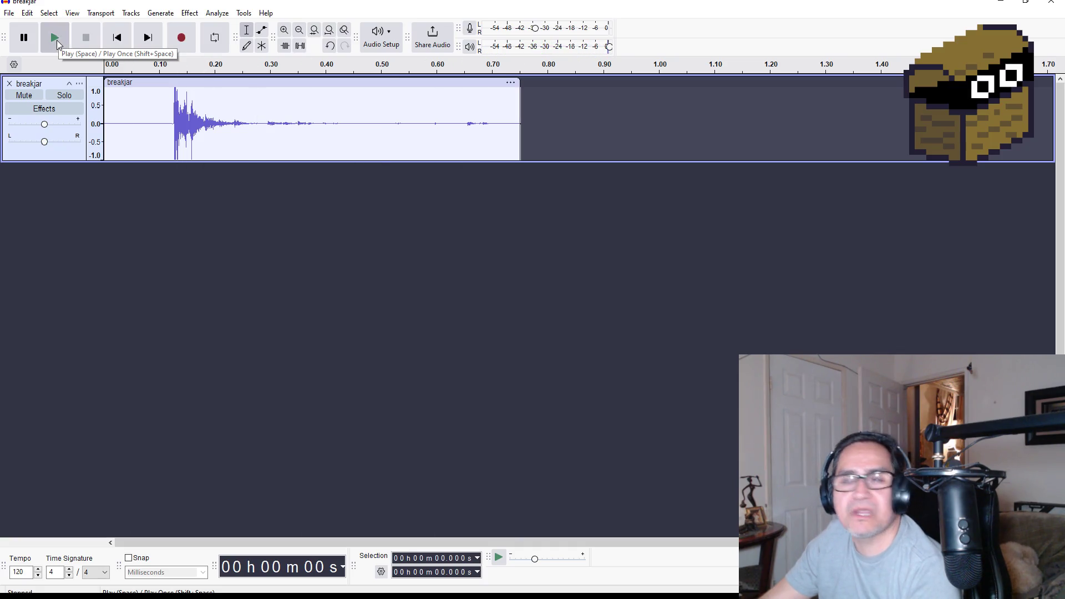
Export the audio to the Desktop as breakjar.wav, replacing the existing file
left_click(13, 16)
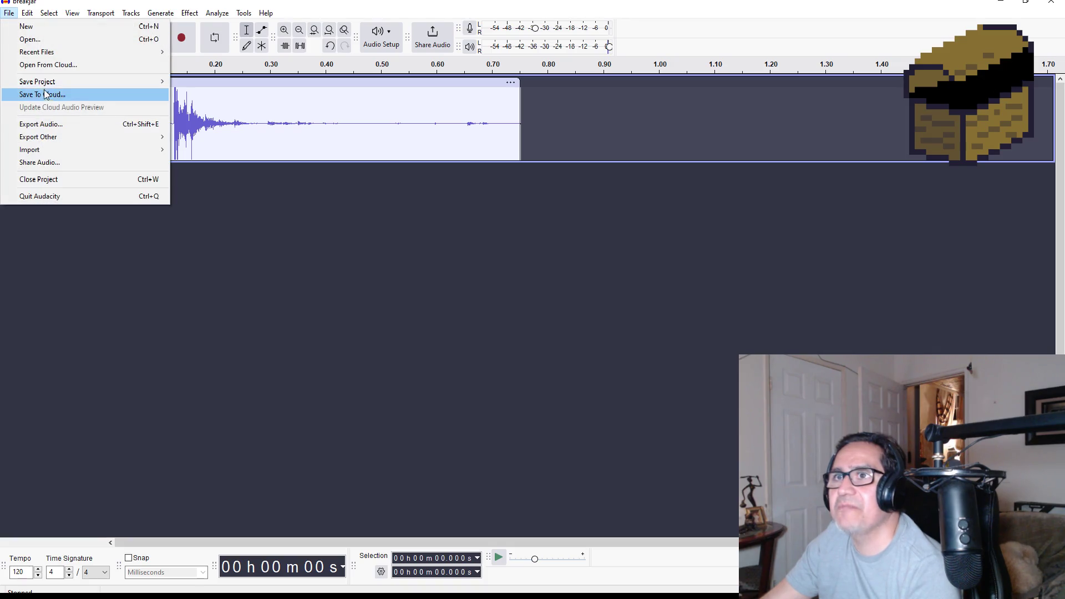
mouse_move(55, 136)
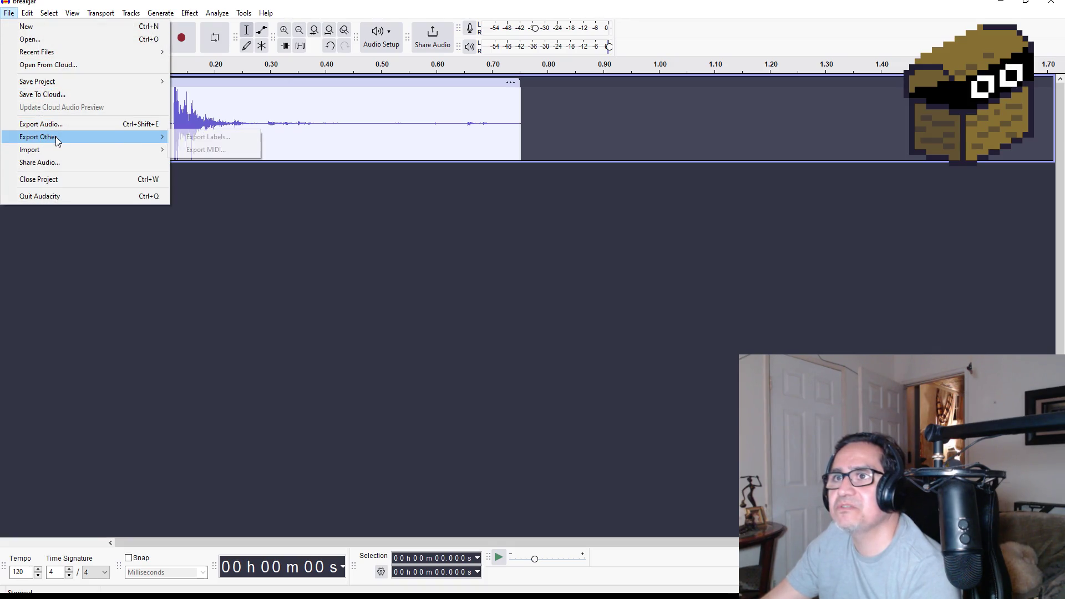
left_click(85, 125)
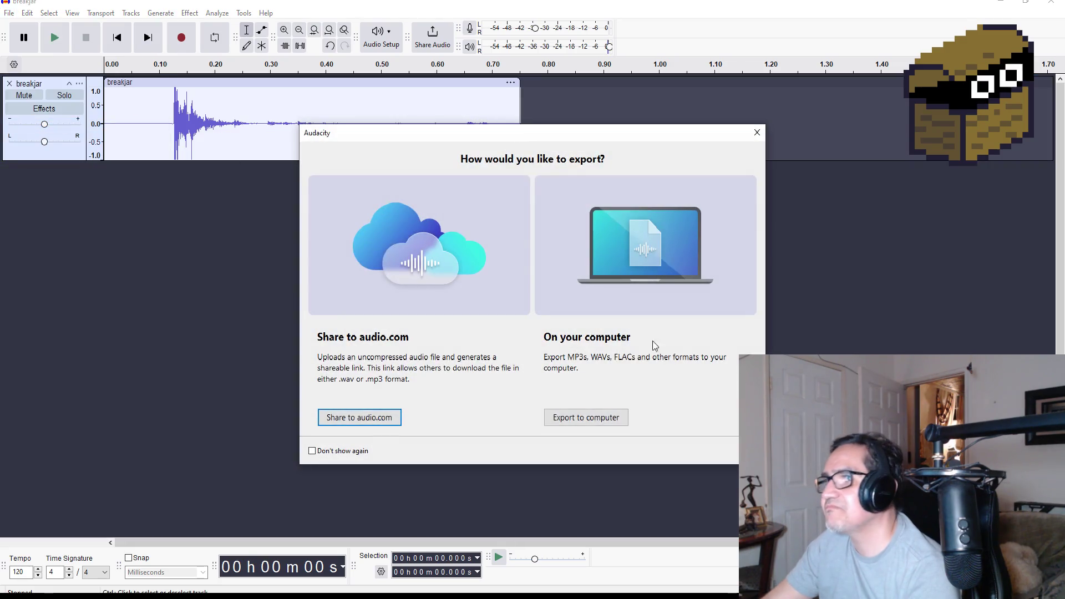
left_click(597, 423)
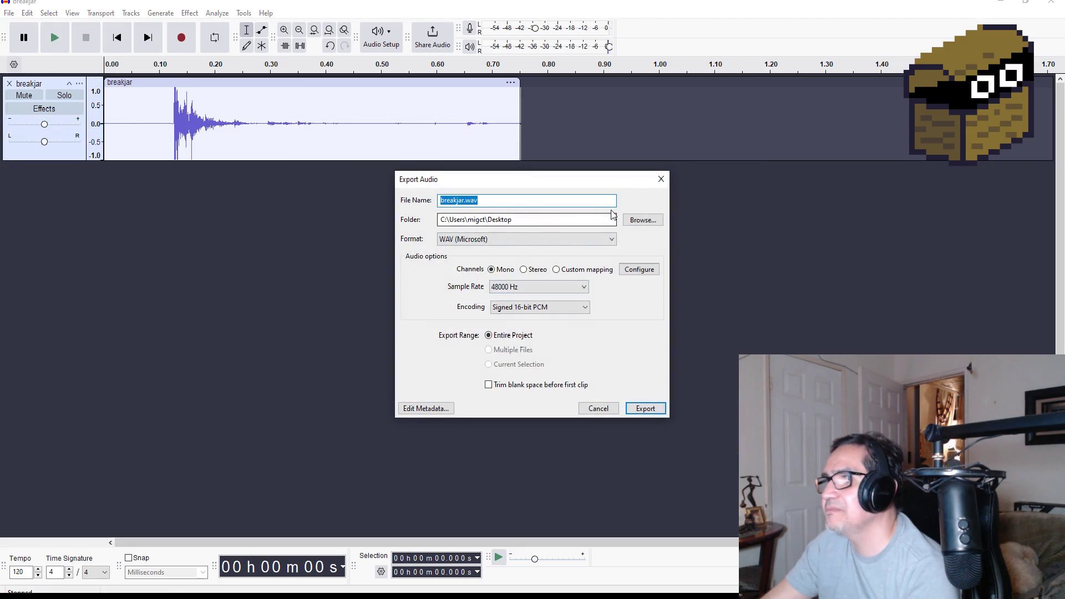
left_click(630, 221)
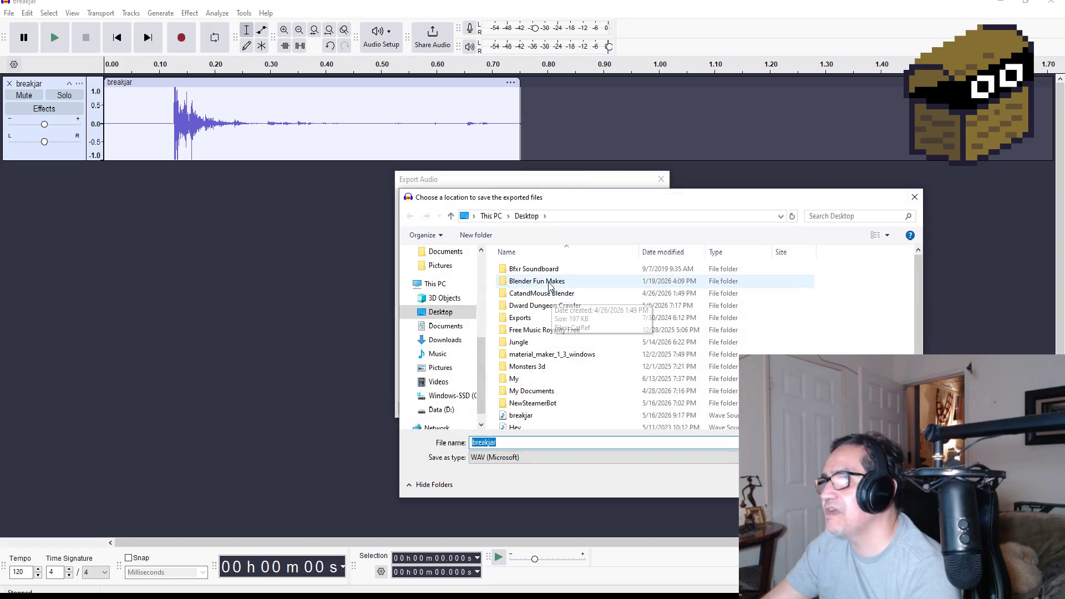
key("Return")
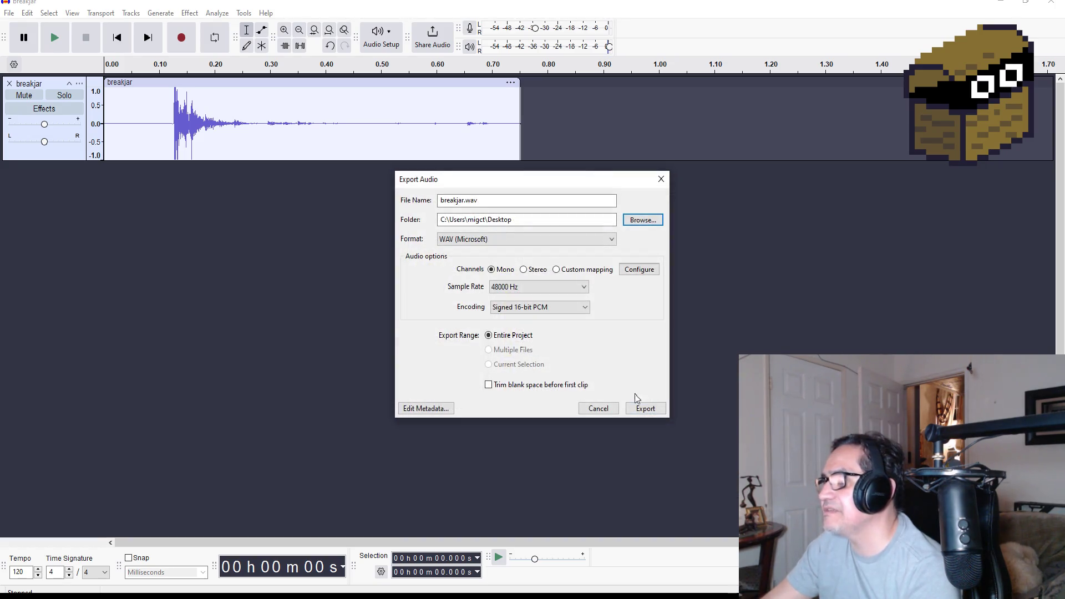
left_click(646, 408)
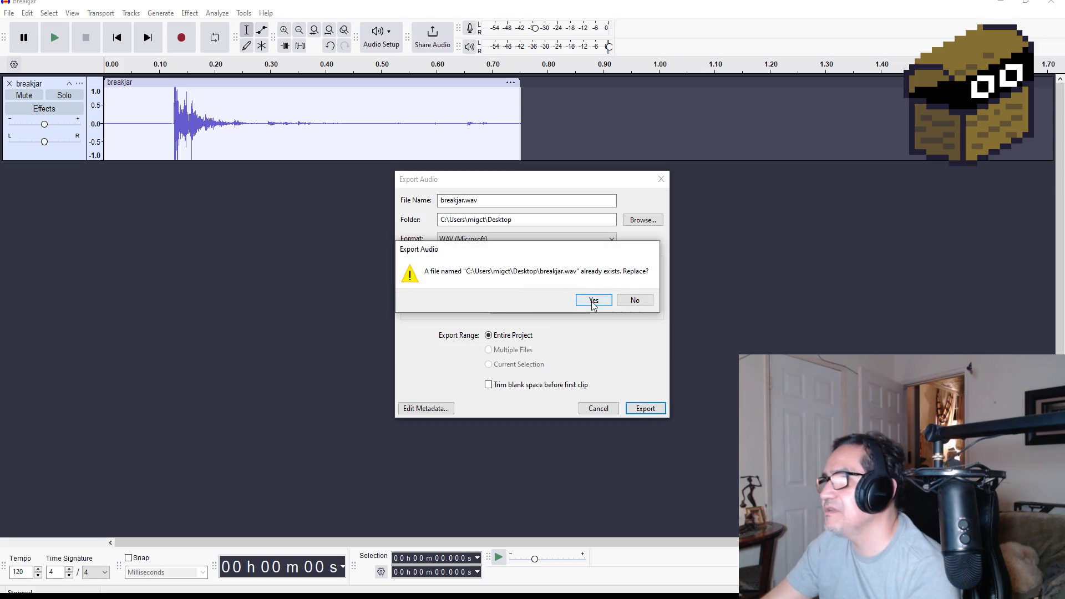
left_click(593, 301)
Close Audacity without saving the project
left_click(1052, 3)
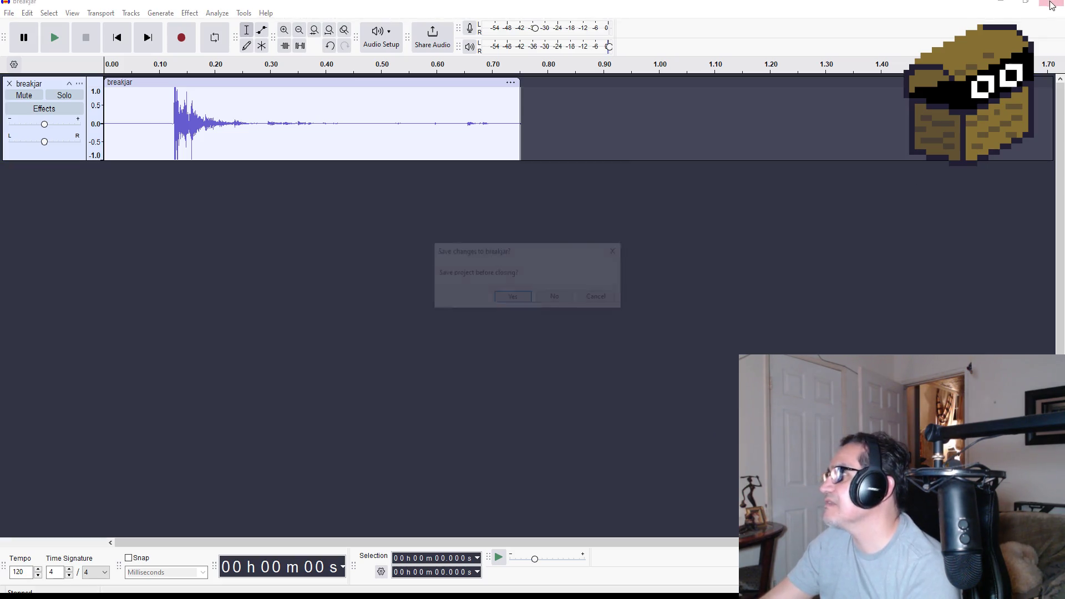
left_click(511, 303)
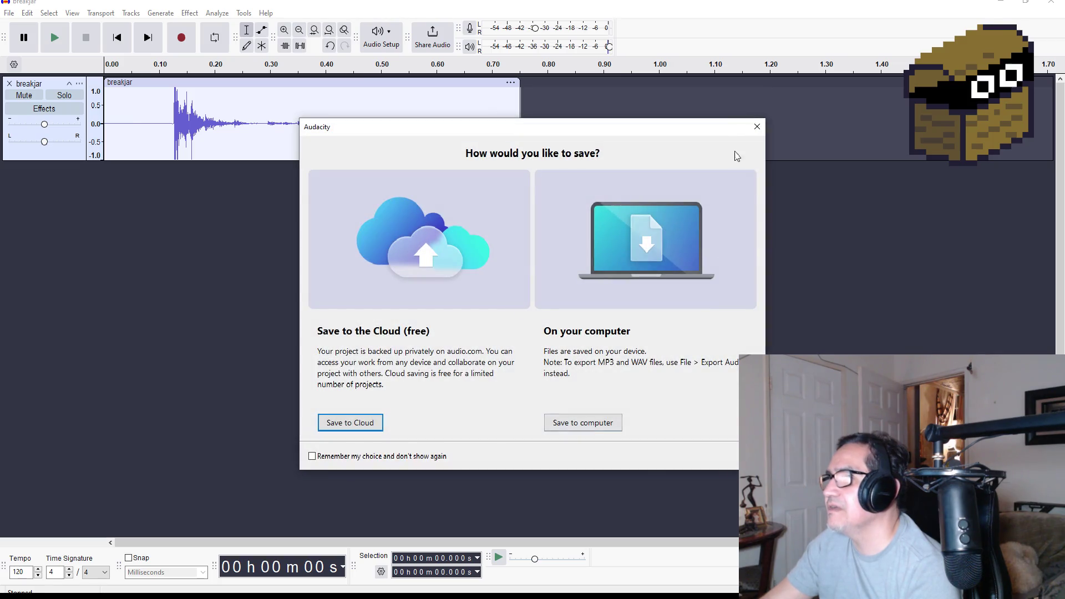
left_click(756, 127)
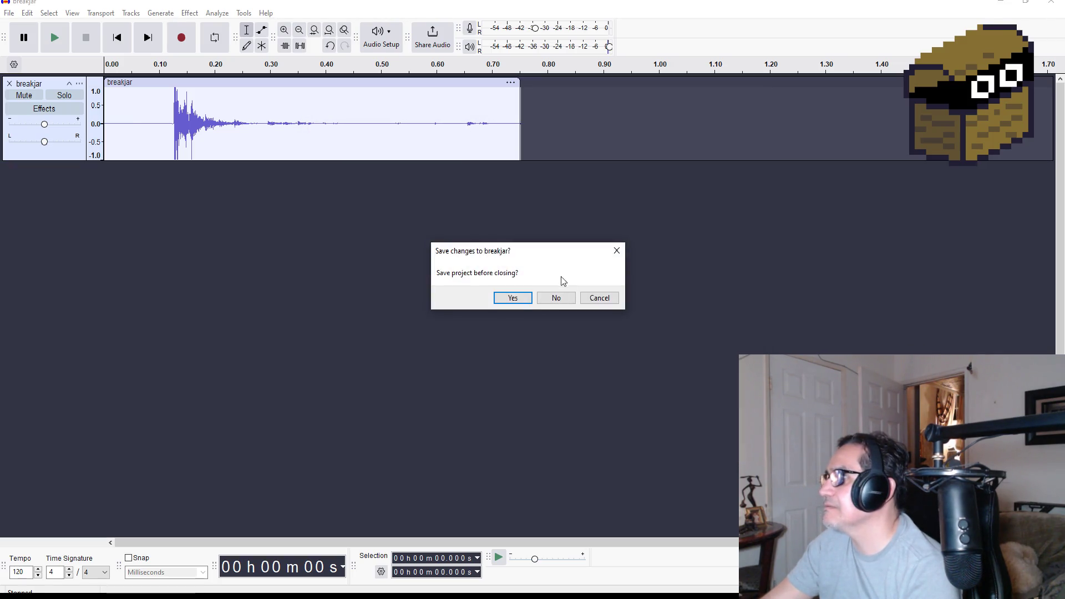
left_click(543, 305)
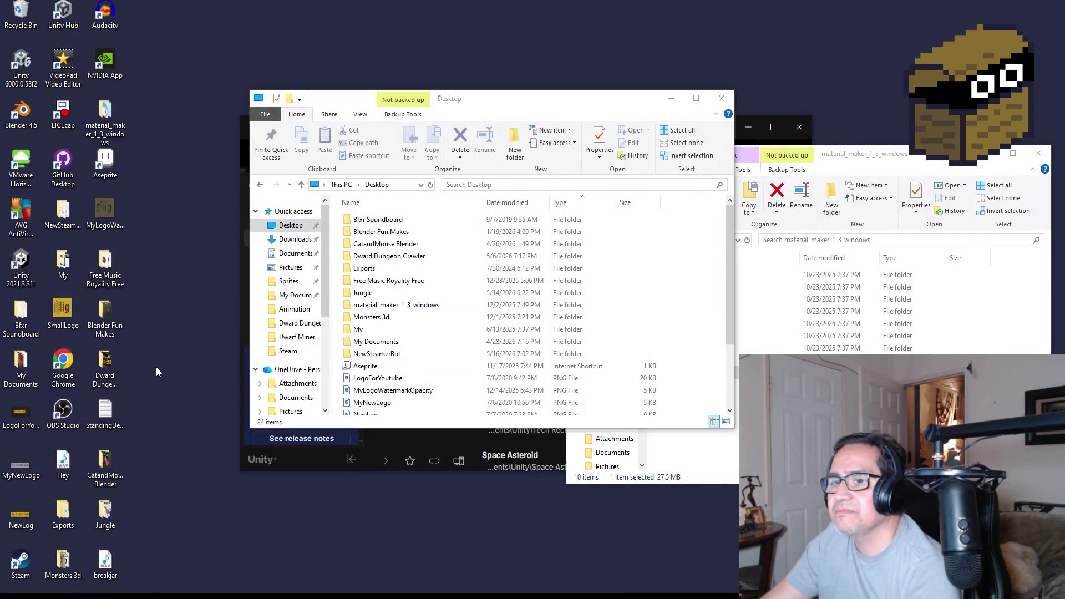
Move breakjar.wav from the desktop into the Dward Dungeon Crawler folder
mouse_move(105, 563)
left_mouse_down()
mouse_move(358, 301)
mouse_move(366, 277)
mouse_move(404, 271)
left_mouse_up()
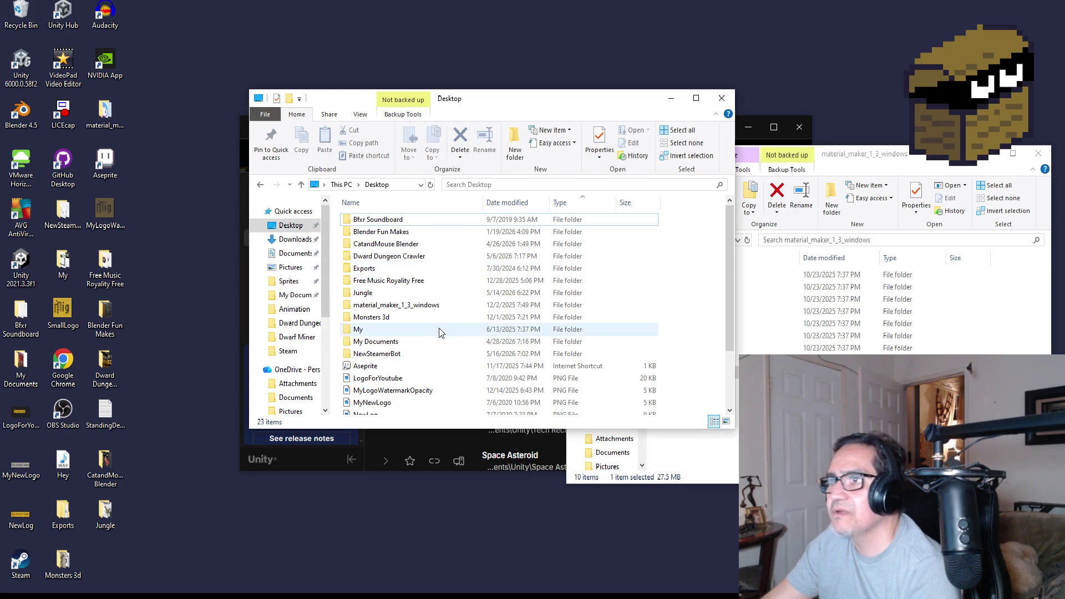
left_click(409, 266)
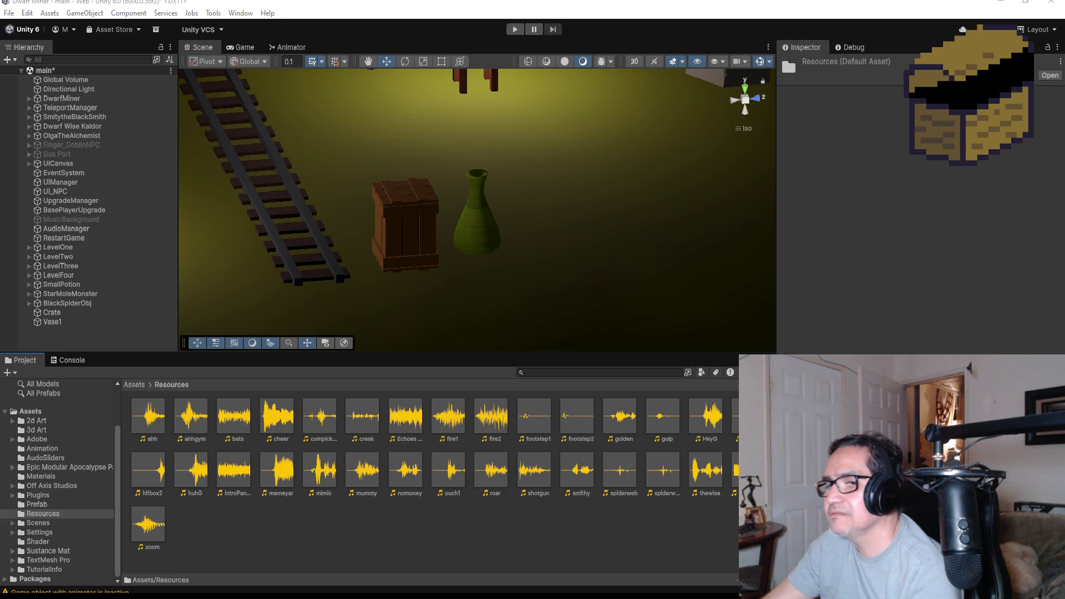
mouse_move(49, 595)
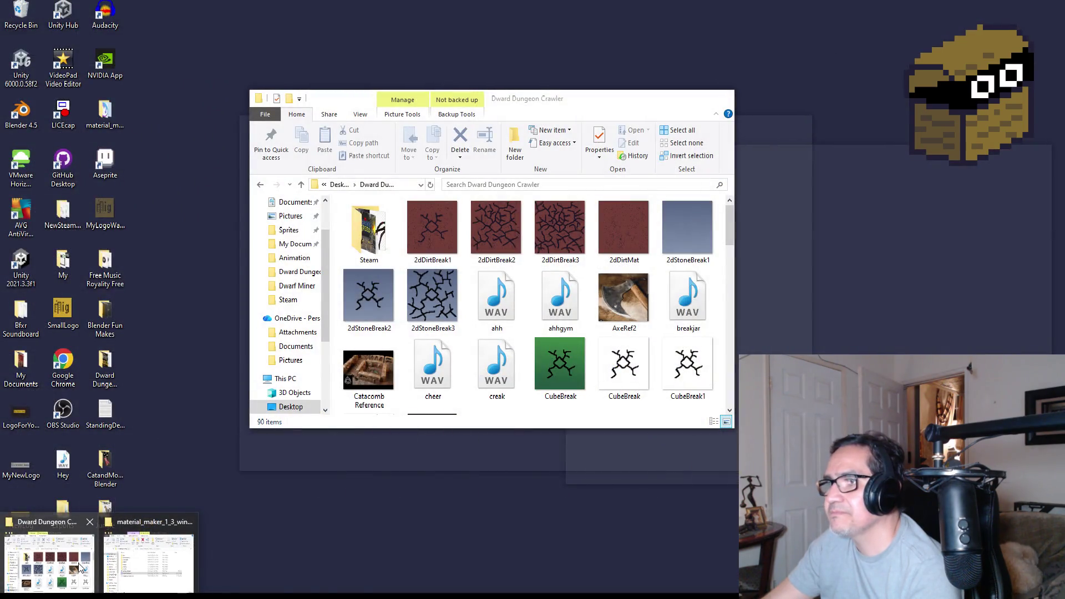
left_click(80, 567)
Import breakjar.wav into Unity's Assets/Resources folder and inspect the clip's settings
mouse_move(687, 299)
left_mouse_down()
mouse_move(625, 351)
mouse_move(277, 523)
mouse_move(288, 518)
left_mouse_up()
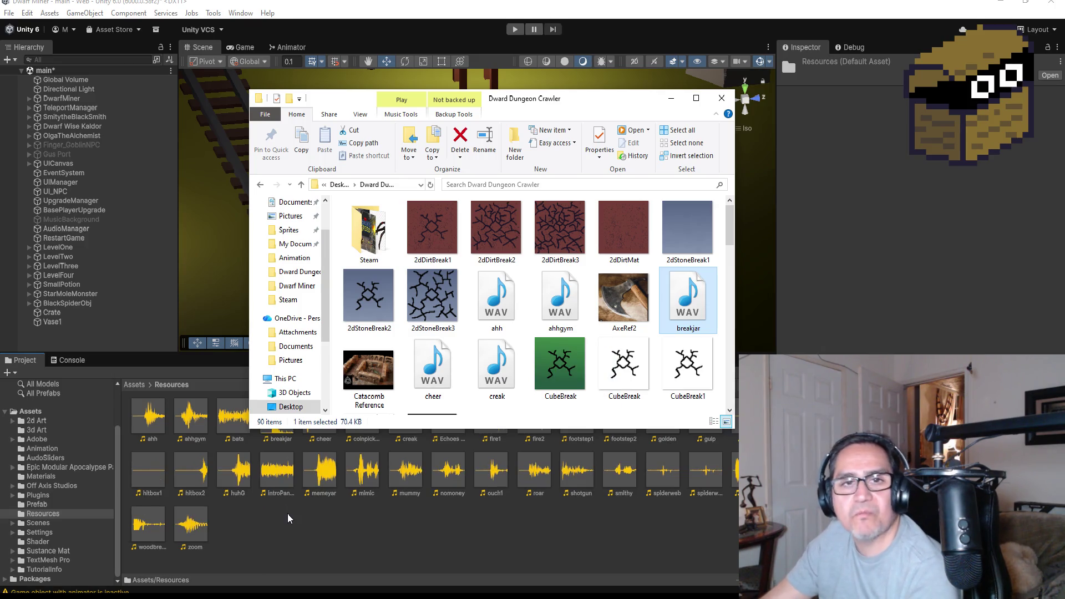
left_click(317, 528)
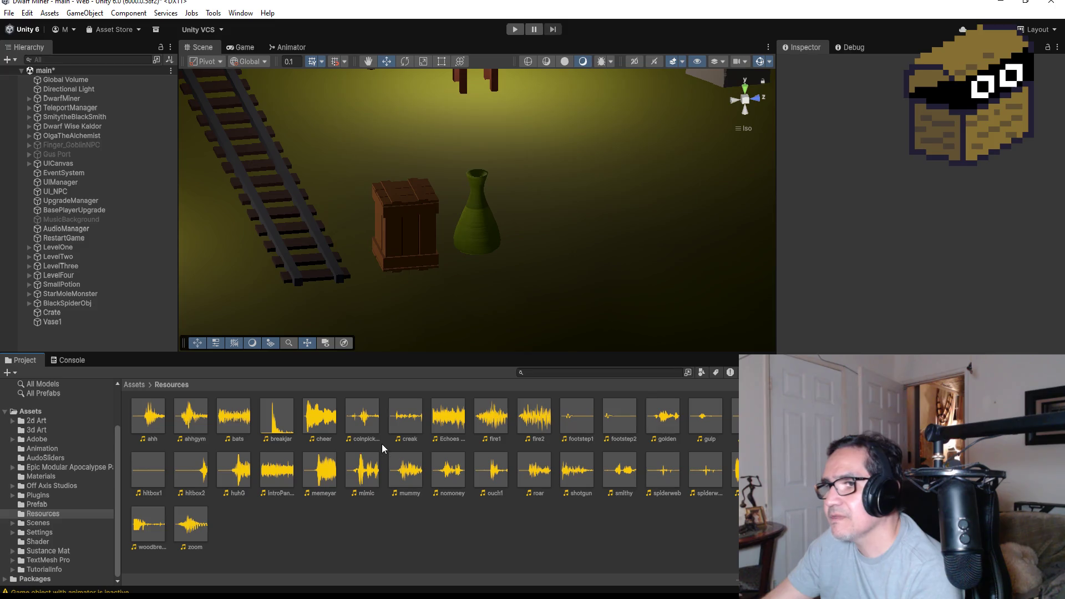
left_click(276, 418)
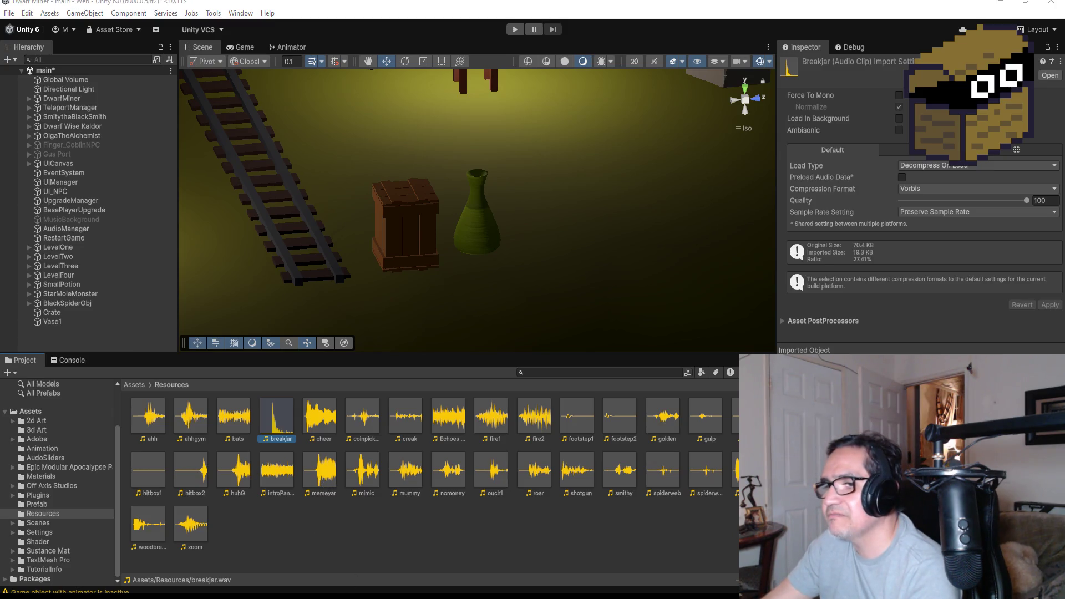
key("alt+Tab")
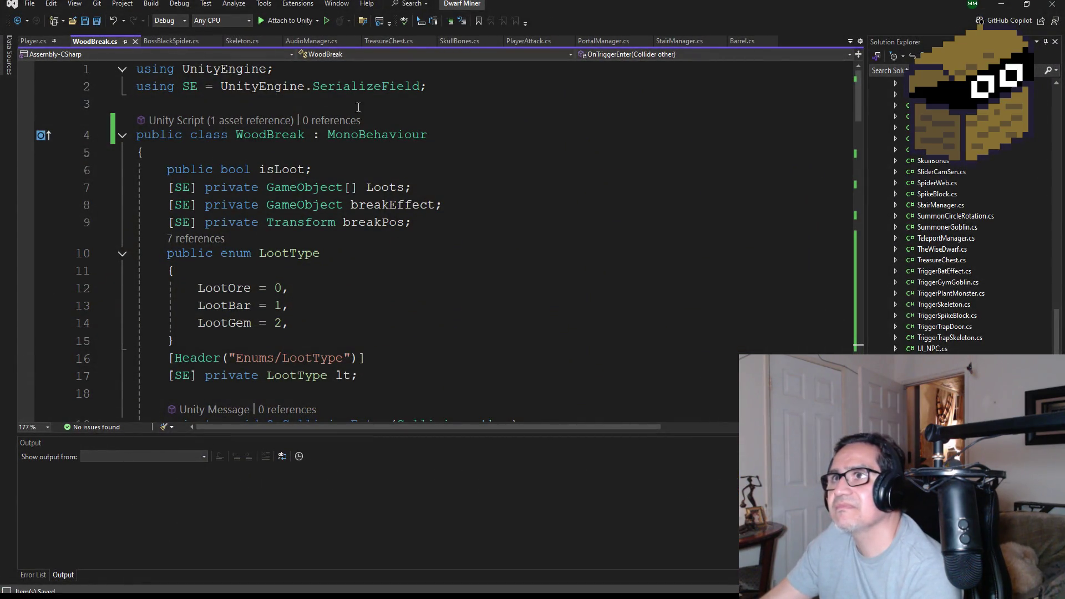
Open the AudioManager script and locate the spiderweb AudioClip declaration
scroll(943, 222, "up", 15)
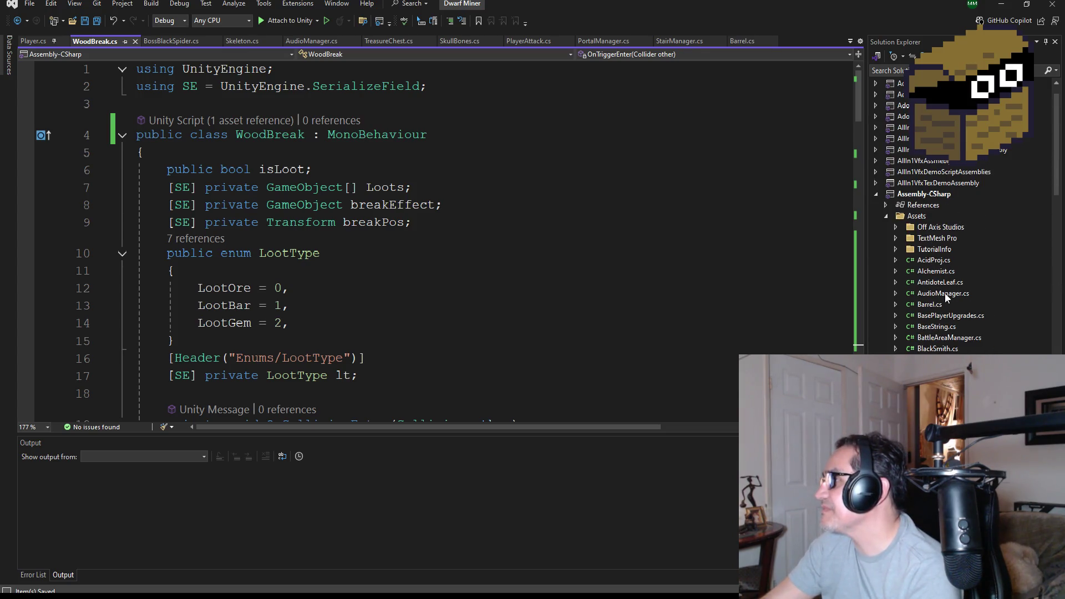
double_click(945, 295)
scroll(417, 267, "up", 5)
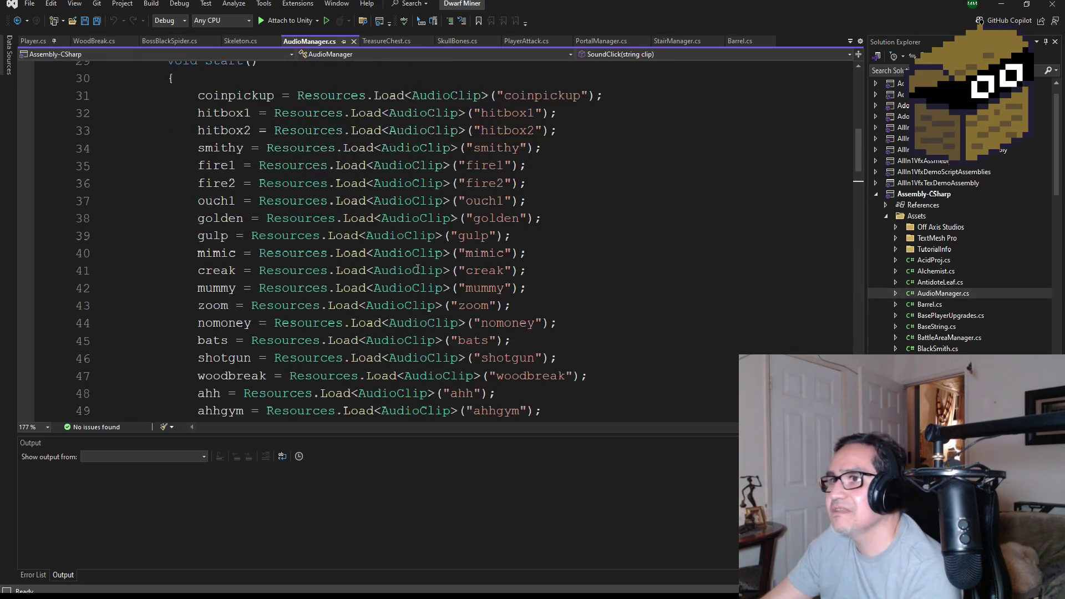
scroll(417, 268, "up", 9)
scroll(444, 215, "down", 3)
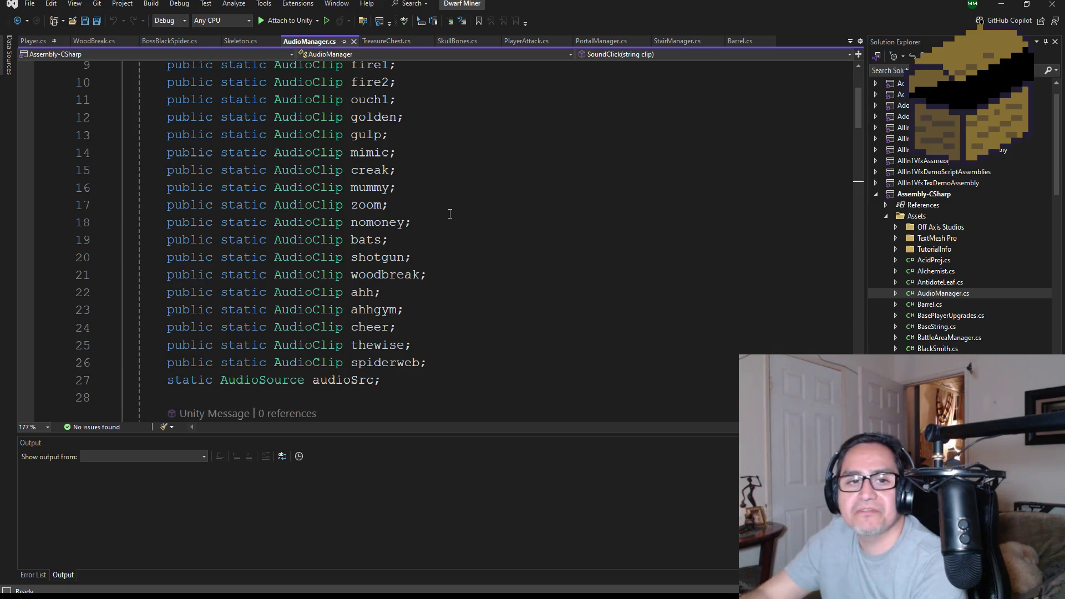
scroll(493, 225, "down", 5)
scroll(444, 205, "up", 2)
Duplicate the spiderweb declaration below it and rename the copy to breakjar
left_click(444, 205)
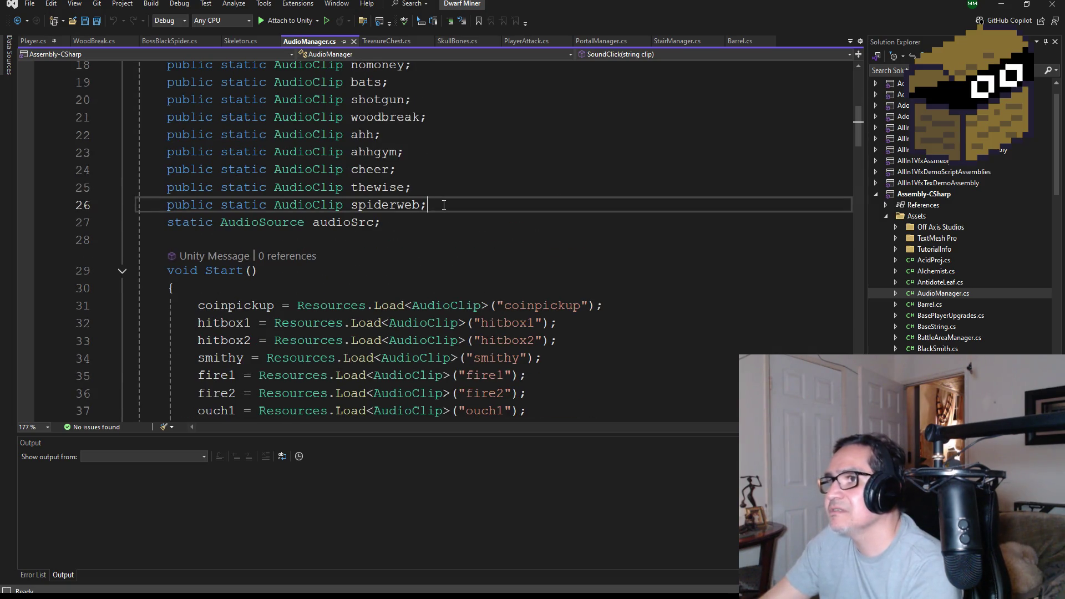
key("Return")
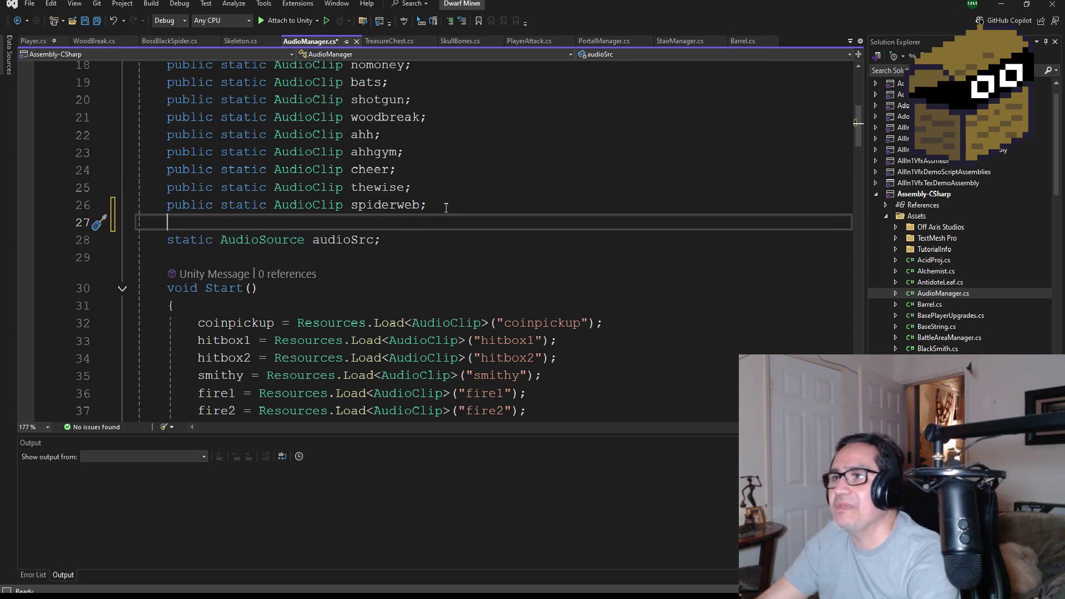
left_click_drag(446, 205, 174, 205)
key("ctrl+c")
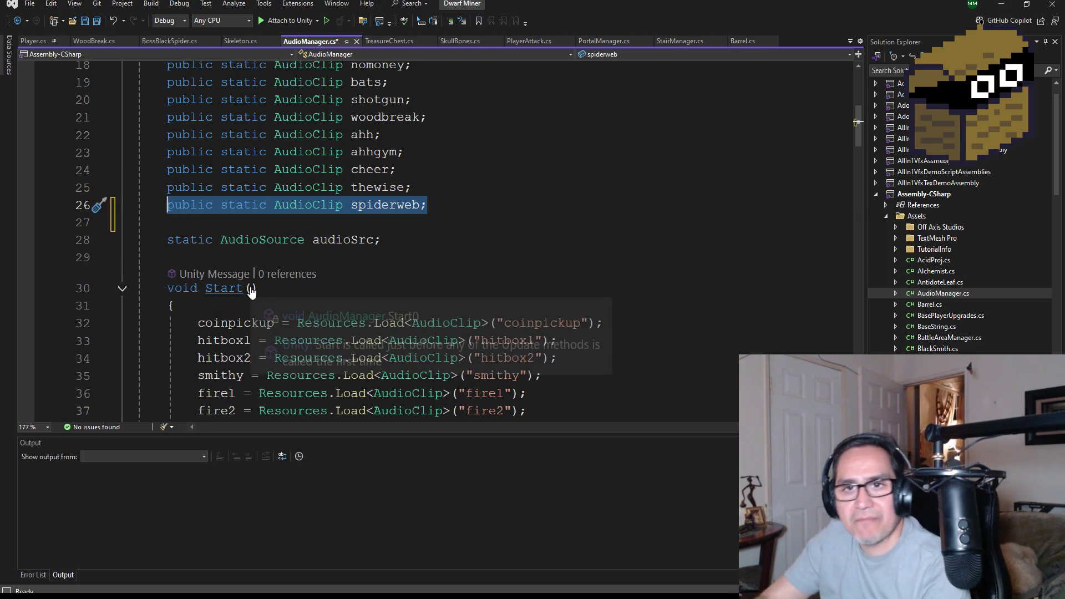
left_click(185, 224)
key("ctrl+v")
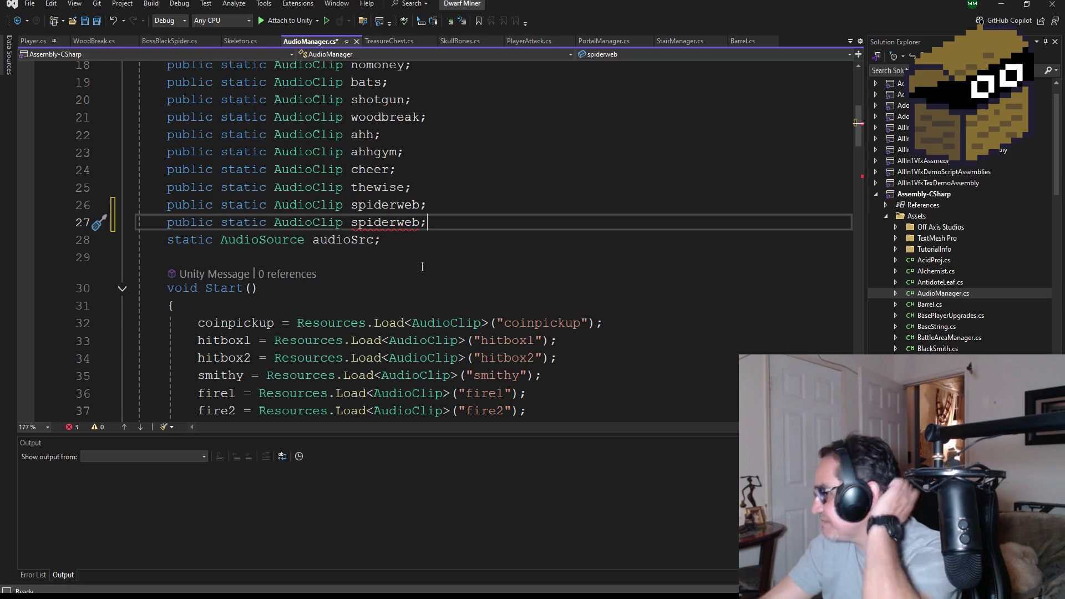
double_click(402, 224)
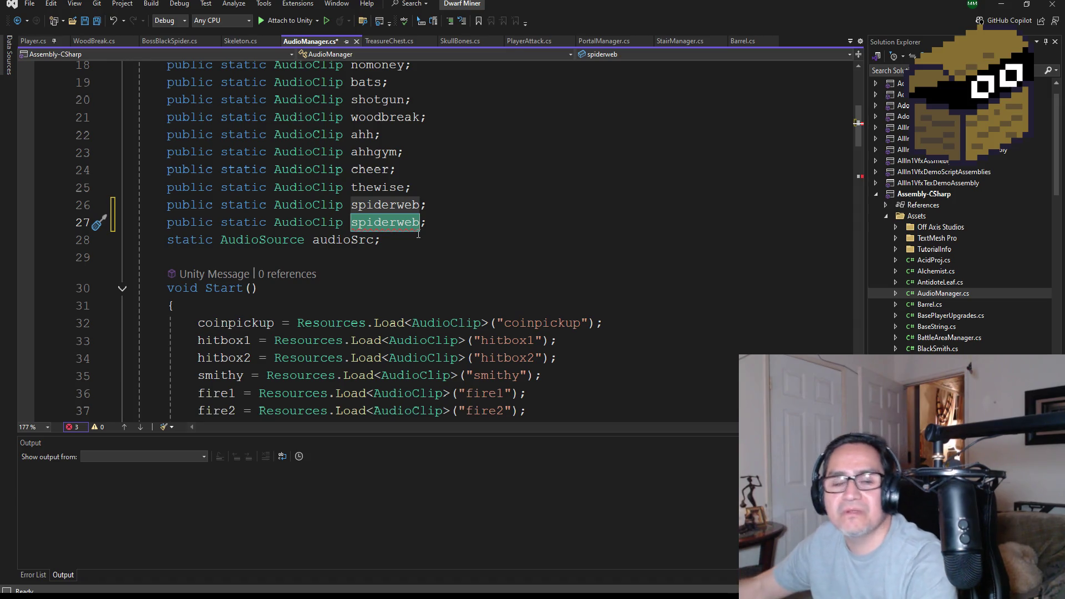
key("BackSpace")
type("au")
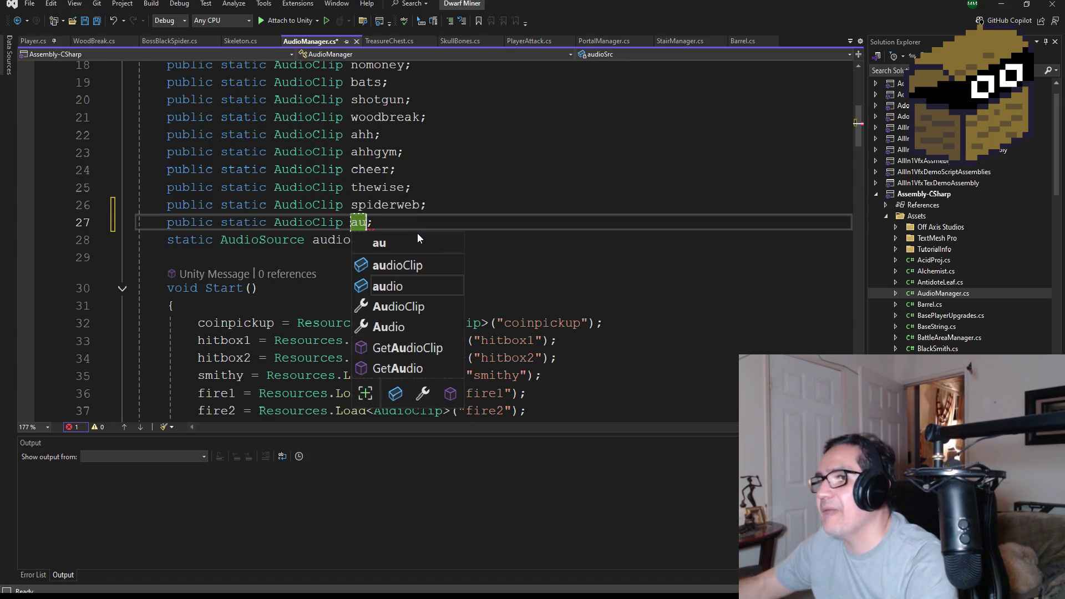
key("BackSpace")
key("BackSpace")
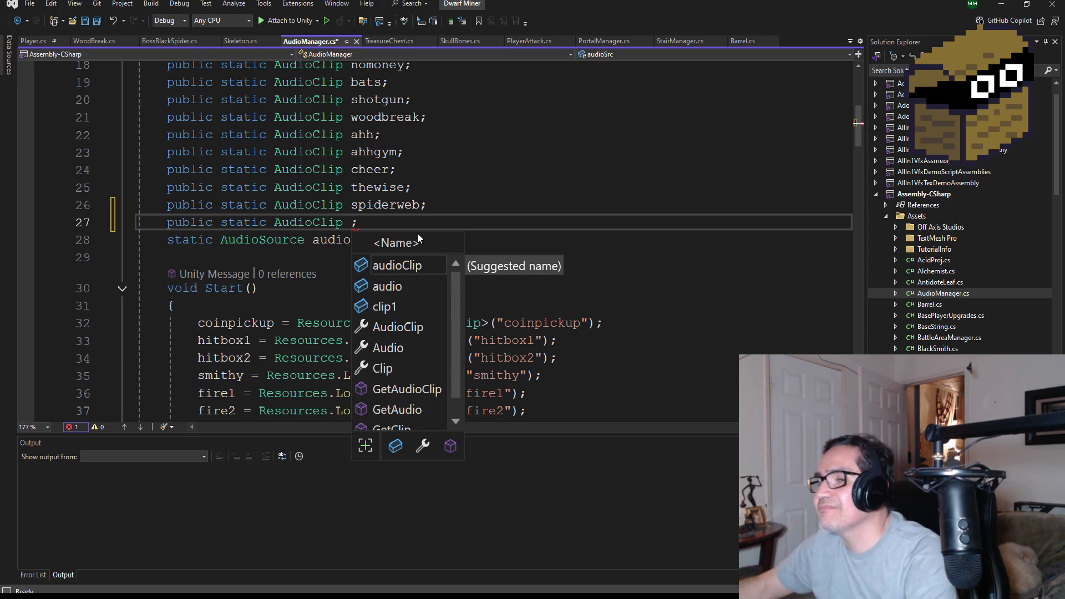
type("break")
type("jar")
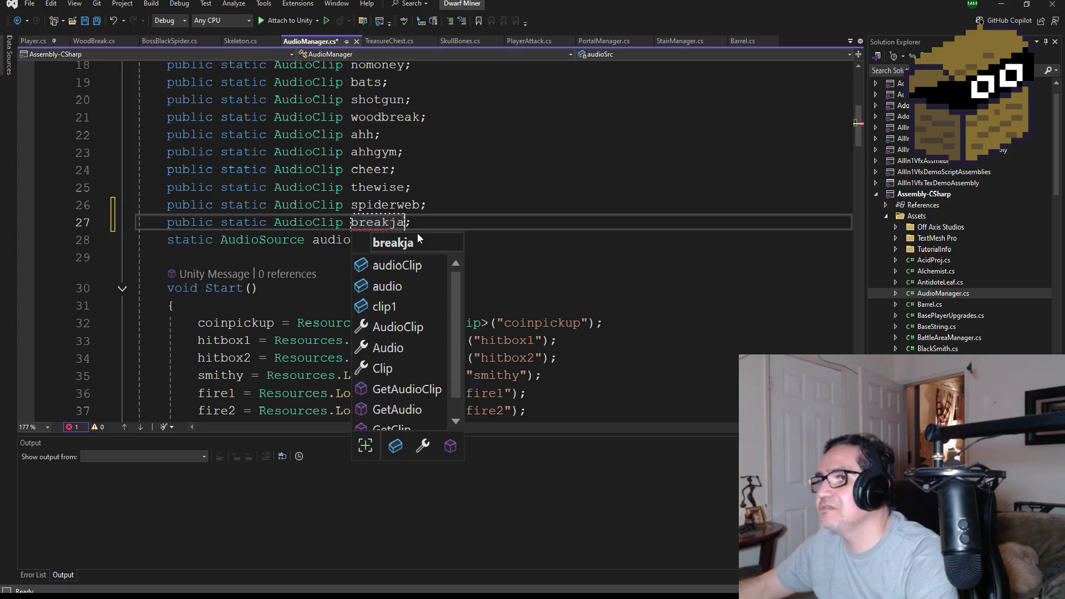
key("Escape")
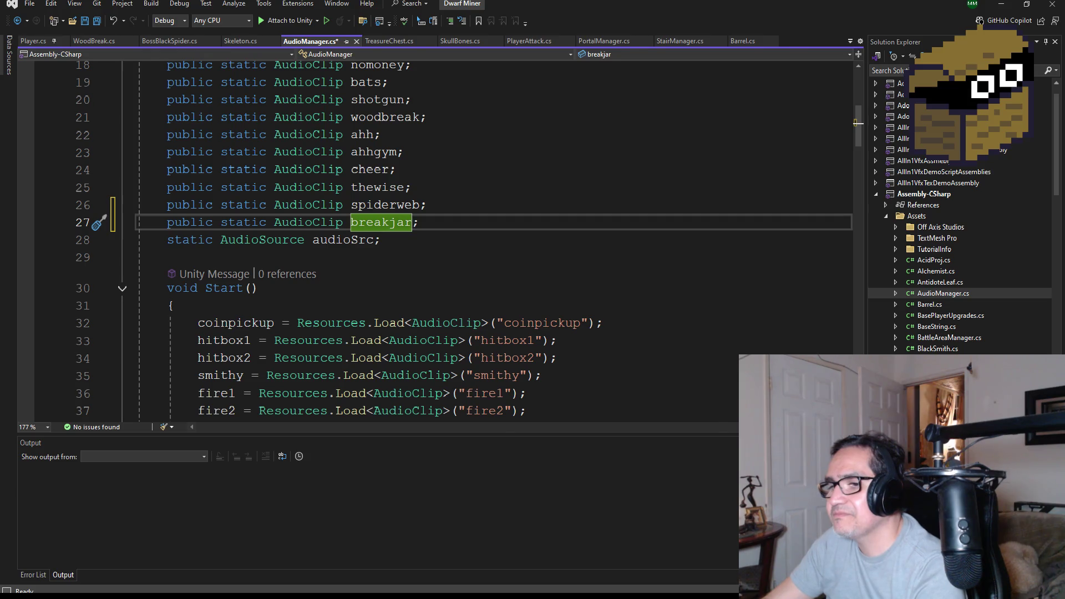
key("alt+Tab")
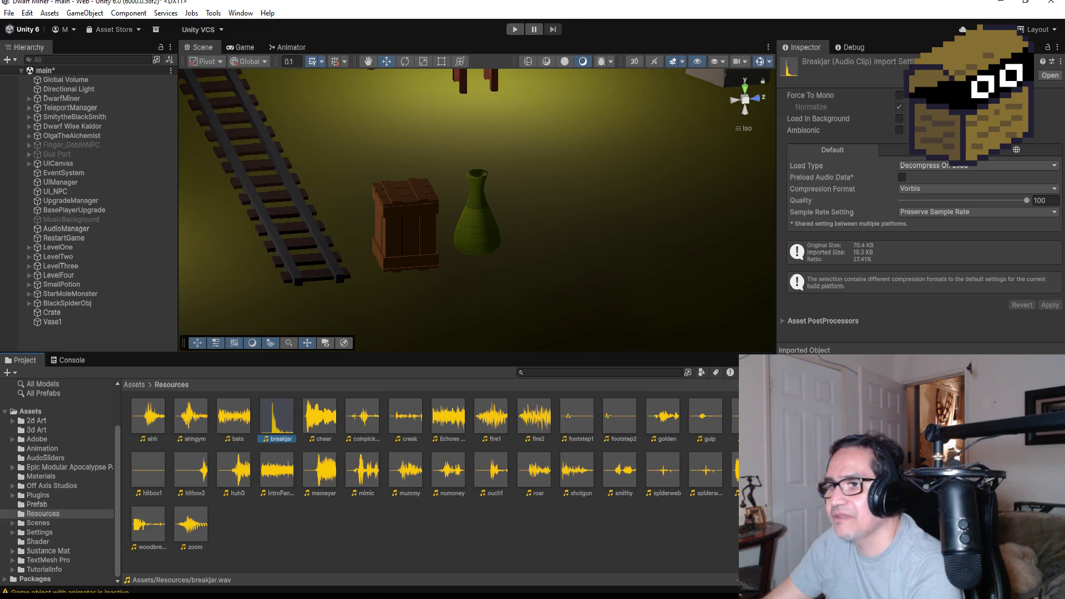
key("alt+Tab")
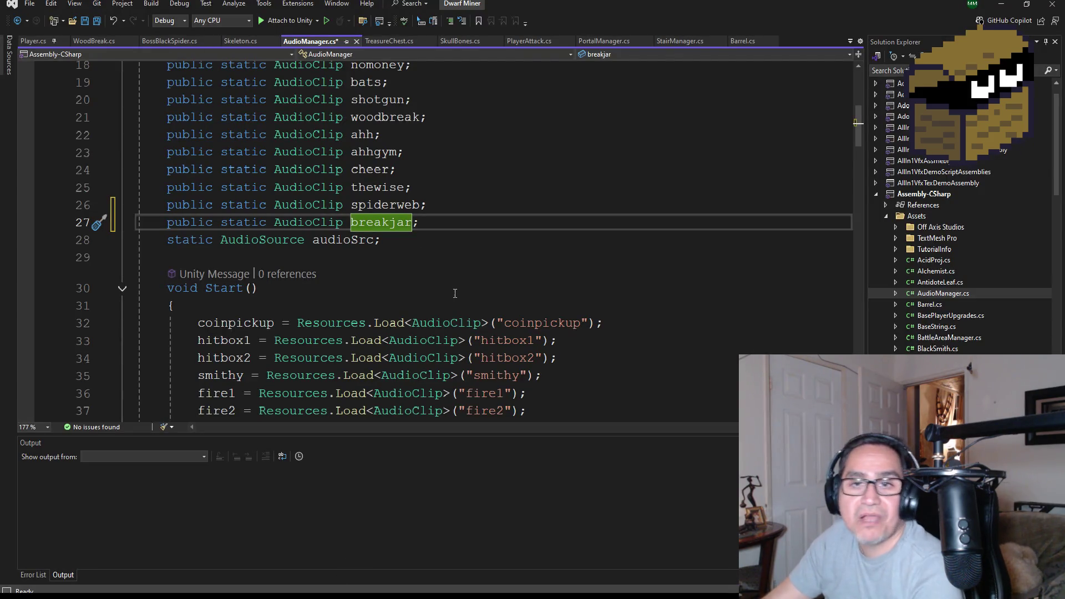
scroll(455, 292, "up", 1)
In Start, duplicate the spiderweb Resources.Load line as a breakjar load and save
scroll(472, 299, "down", 9)
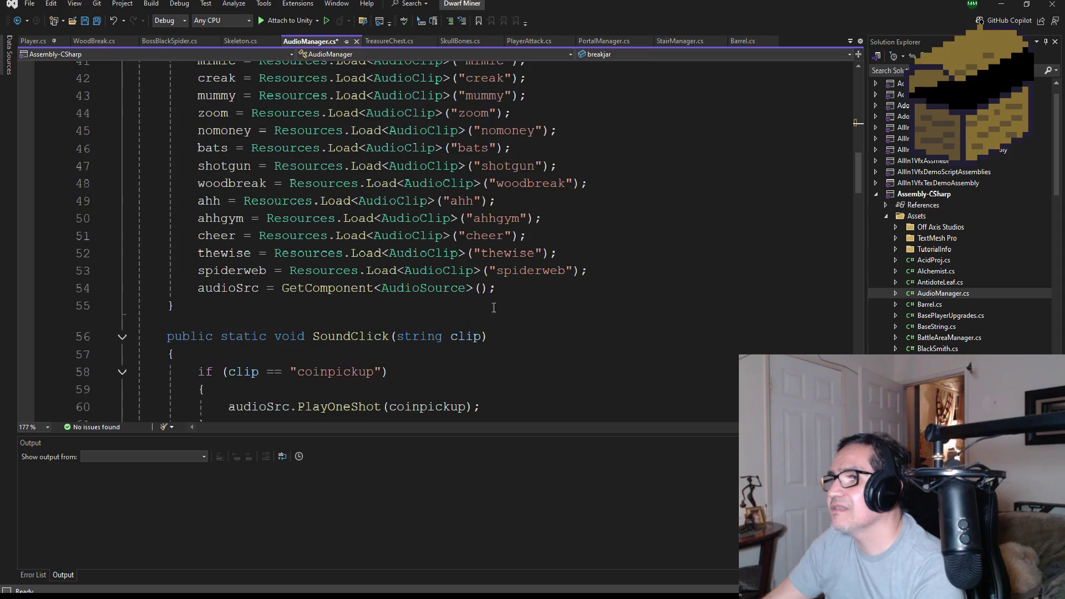
left_click_drag(589, 270, 198, 271)
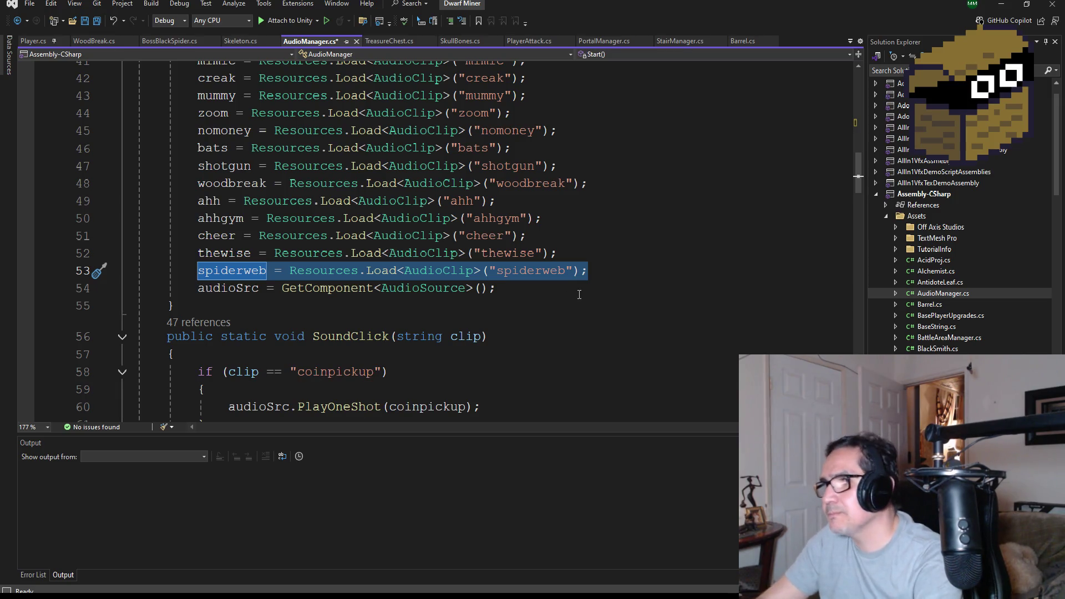
key("ctrl+c")
left_click(627, 273)
key("Return")
key("ctrl+v")
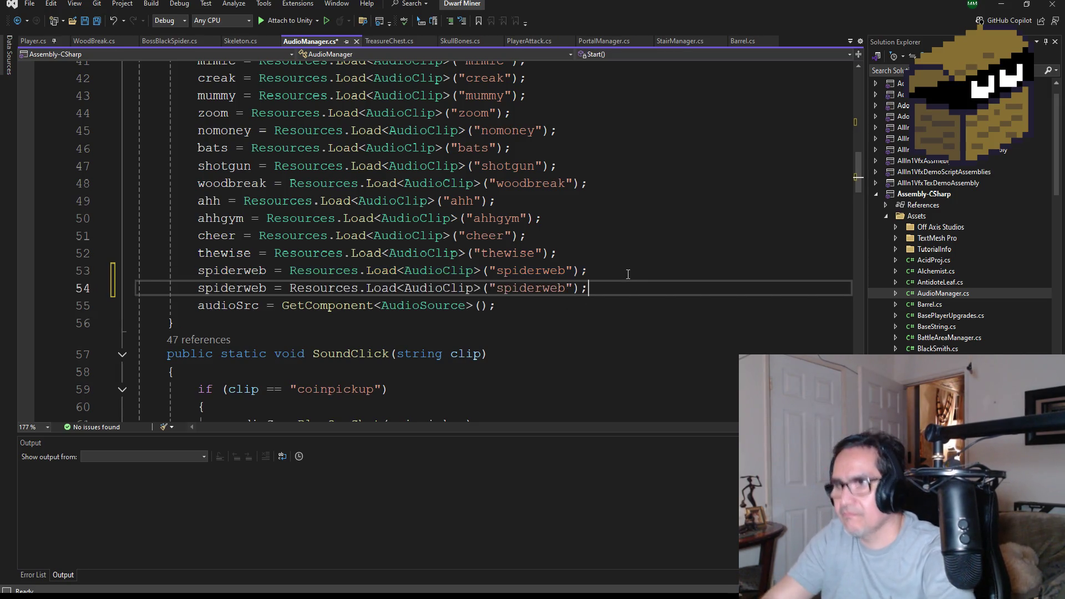
double_click(239, 288)
type("break")
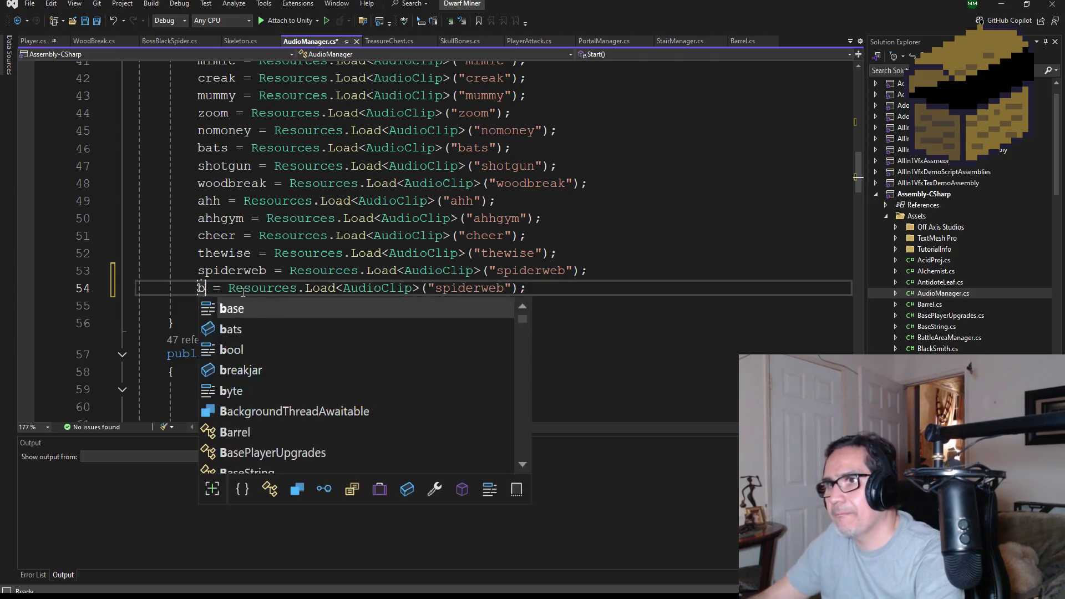
key("Tab")
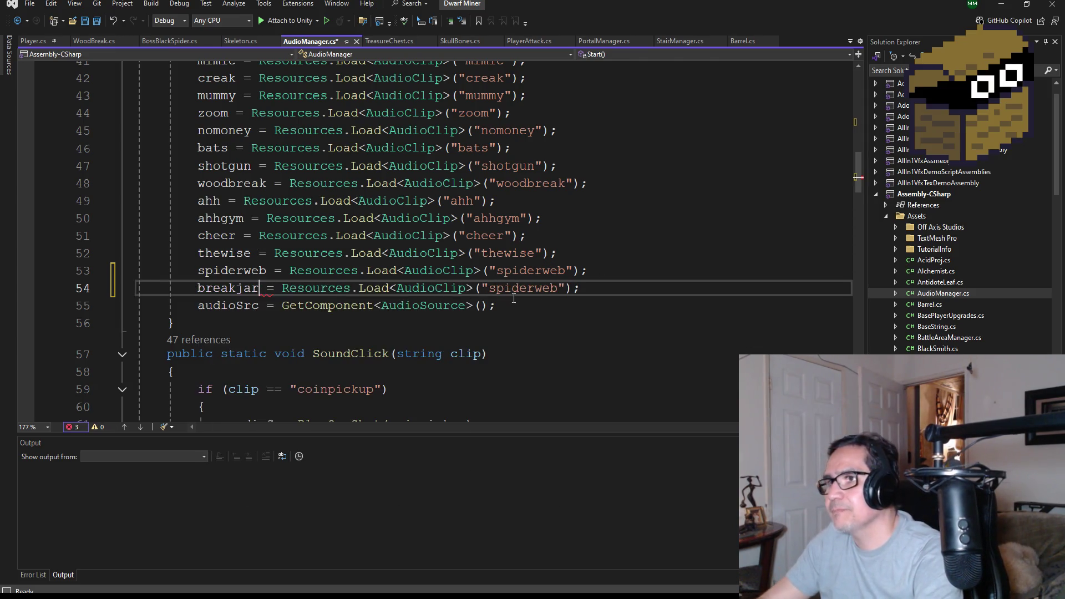
double_click(553, 288)
type("breakjar")
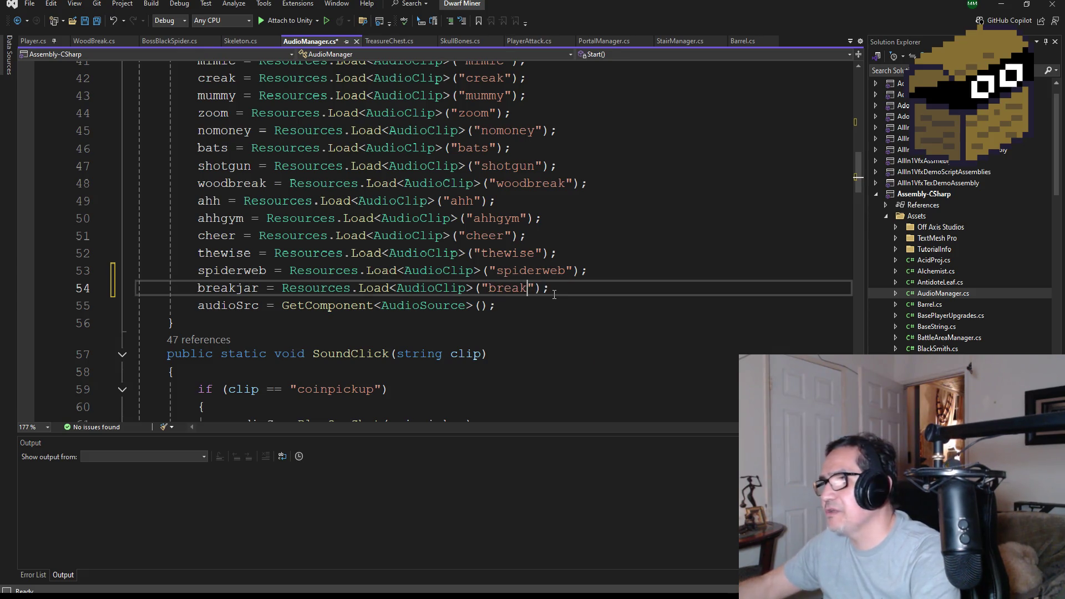
left_click(93, 24)
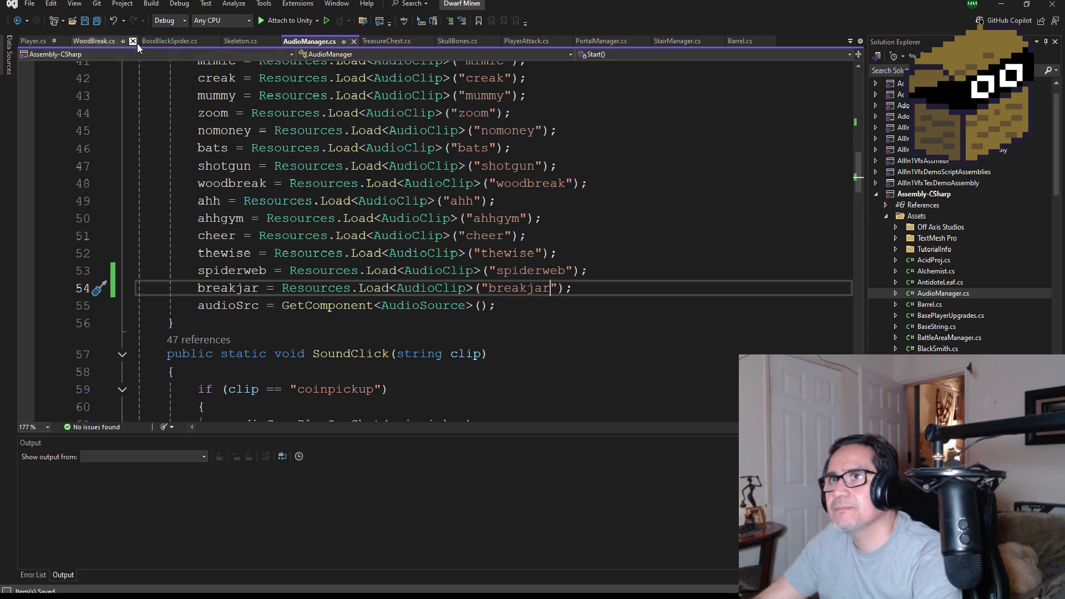
Duplicate SoundClick's spiderweb if-block with its condition changed to "breakjar"
scroll(422, 291, "down", 15)
scroll(422, 291, "down", 18)
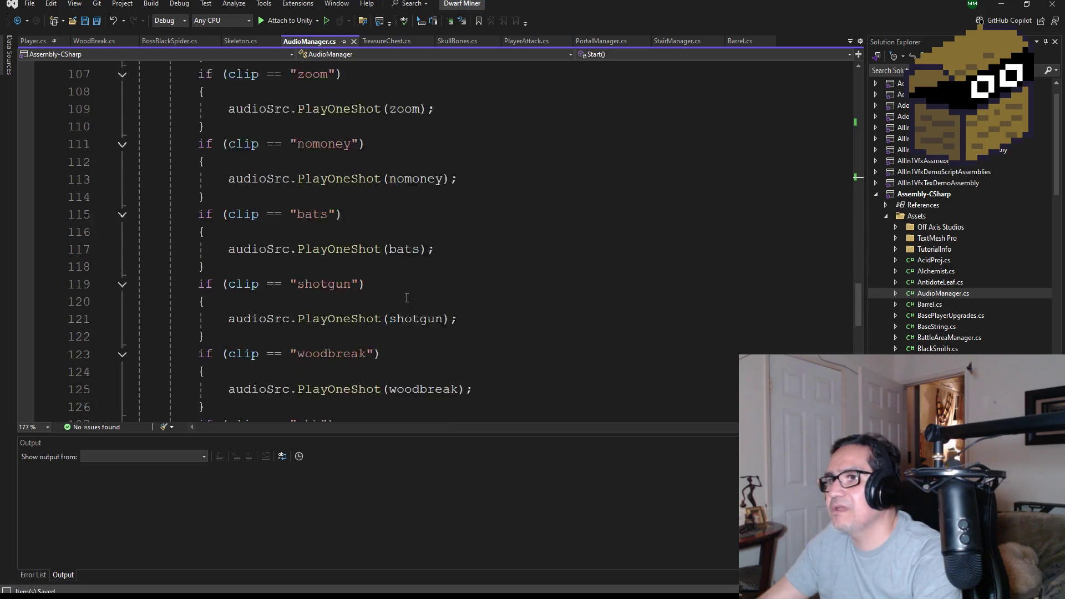
scroll(246, 281, "up", 2)
left_click_drag(246, 281, 116, 238)
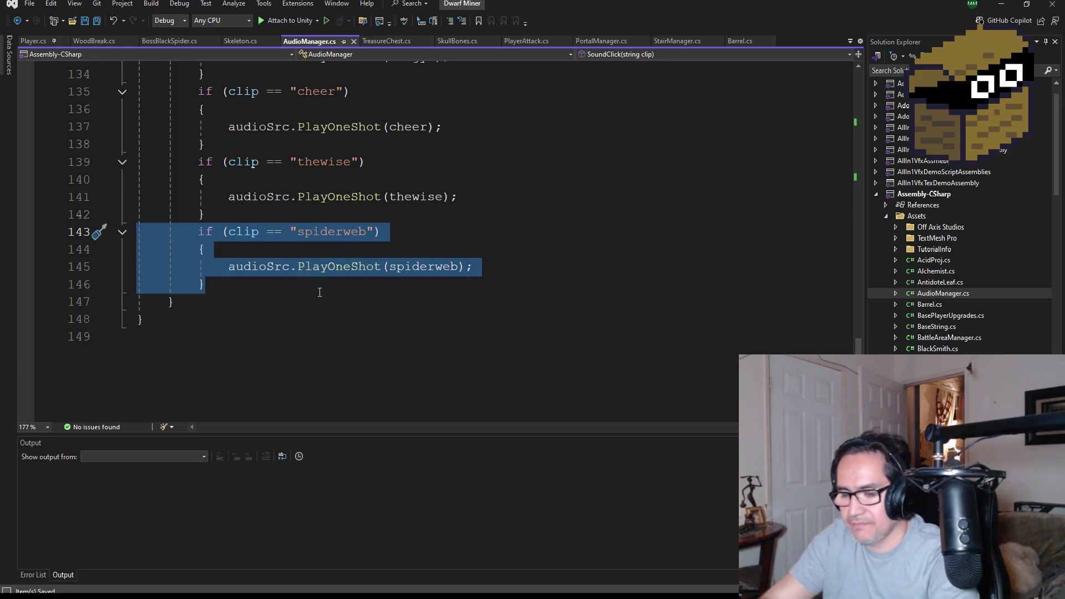
left_click(268, 292)
key("Return")
key("ctrl+v")
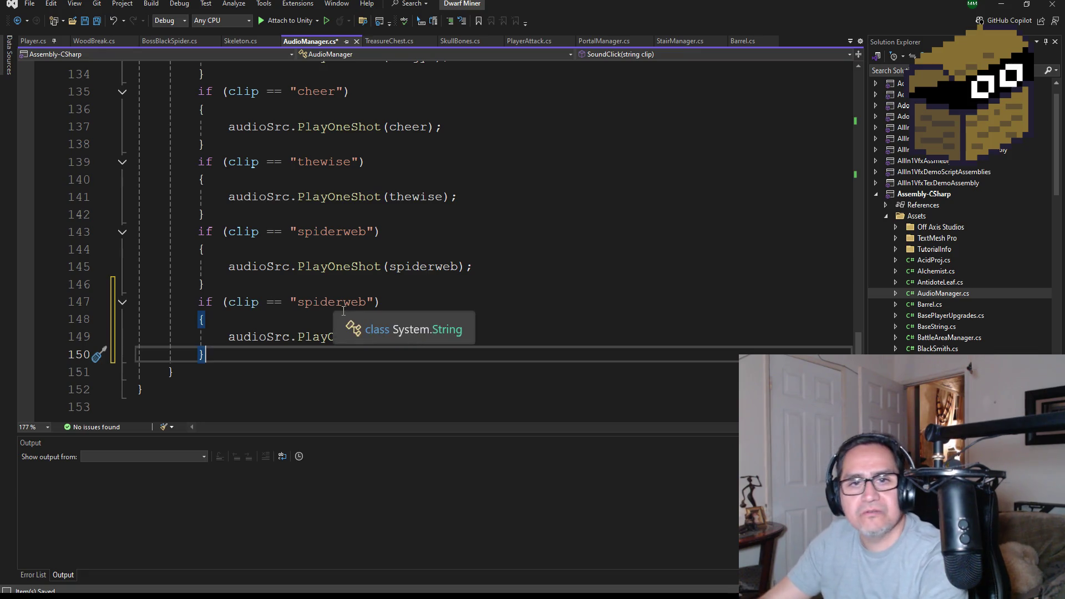
double_click(340, 306)
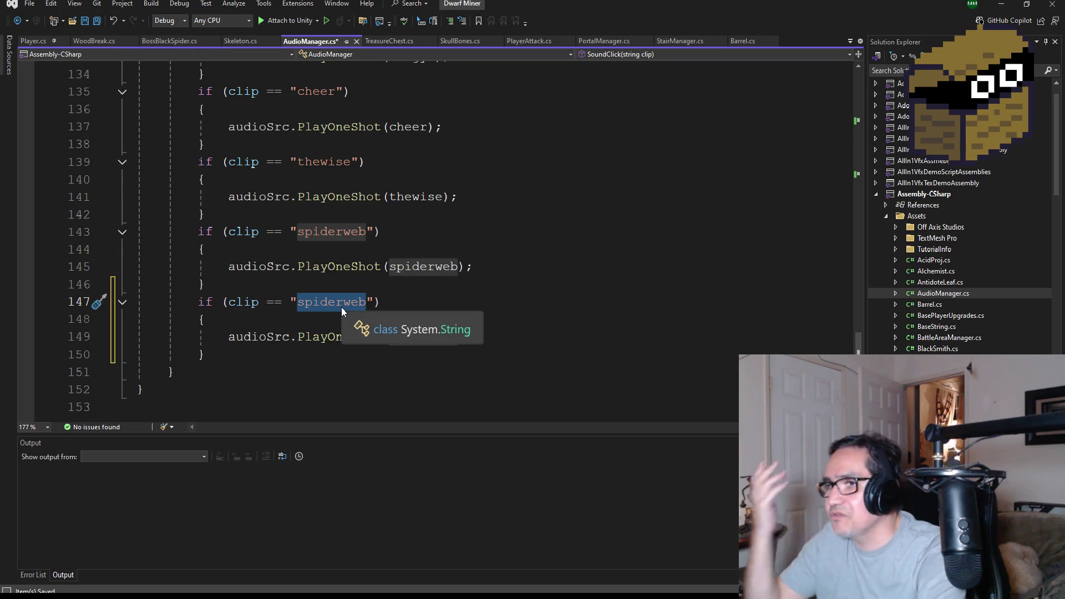
type("breakfa")
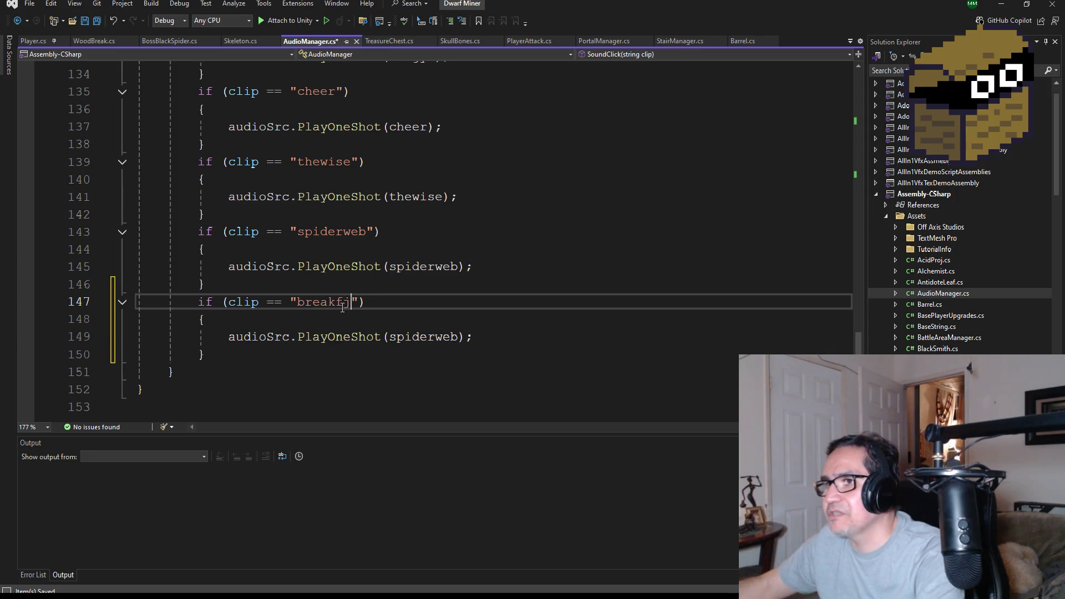
key("BackSpace")
type("jar")
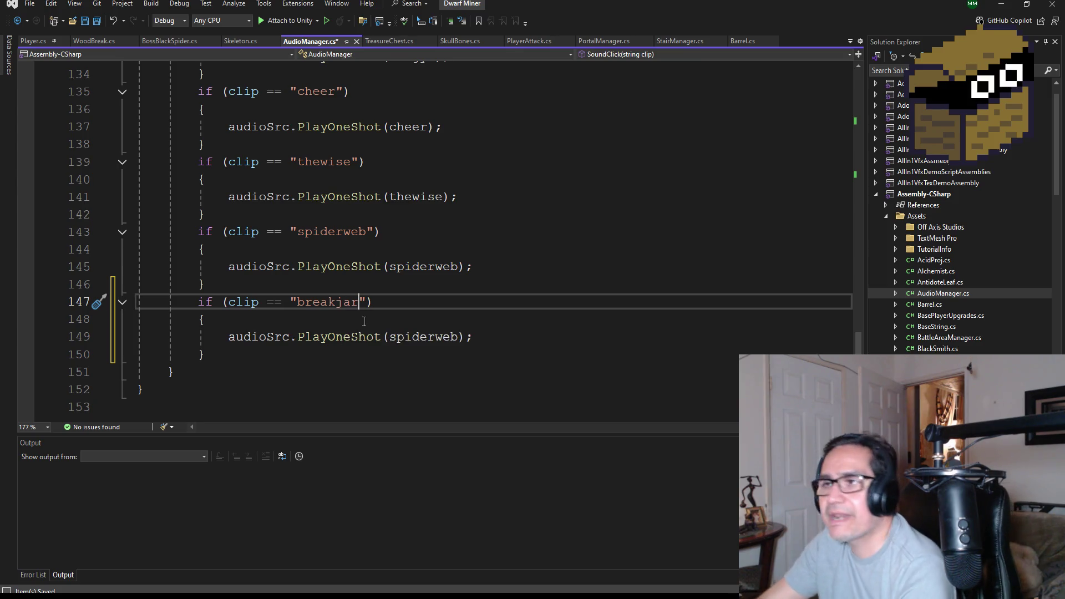
left_click(97, 22)
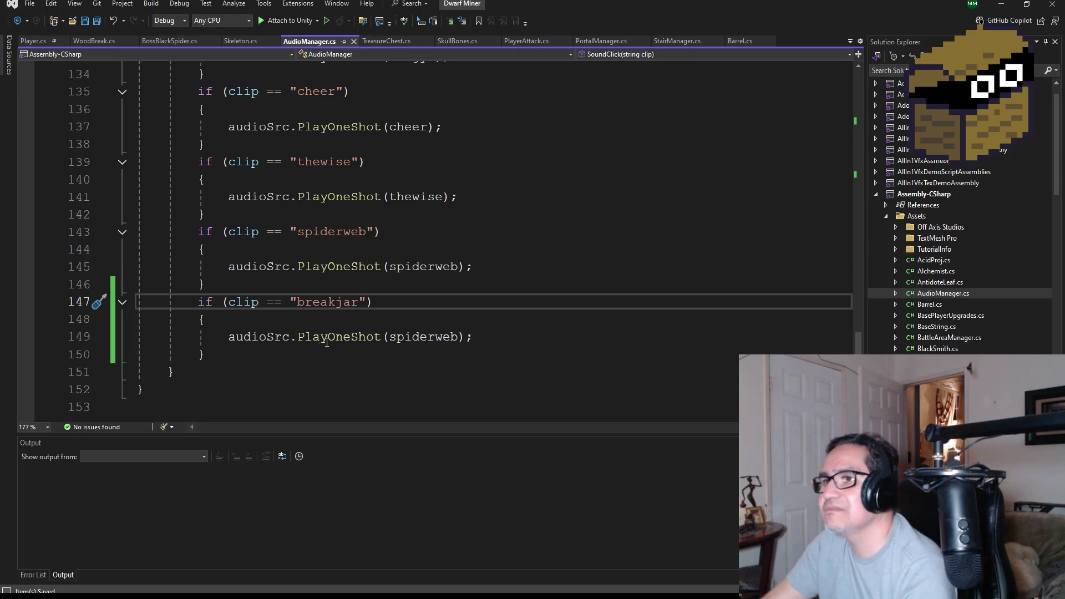
Make the copied block play the breakjar clip and save AudioManager.cs
double_click(427, 338)
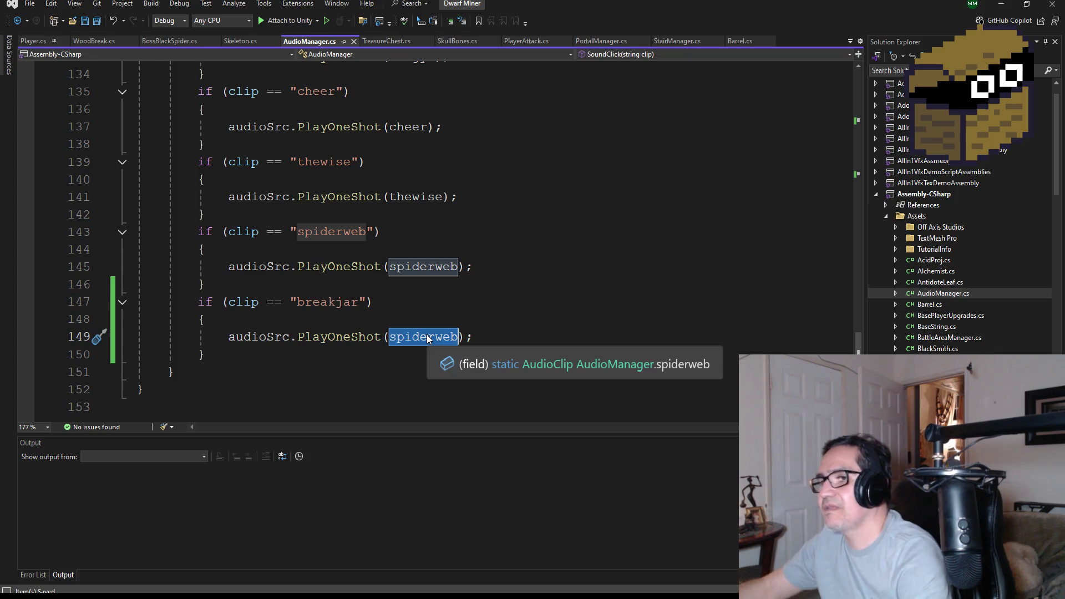
type("break")
key("Tab")
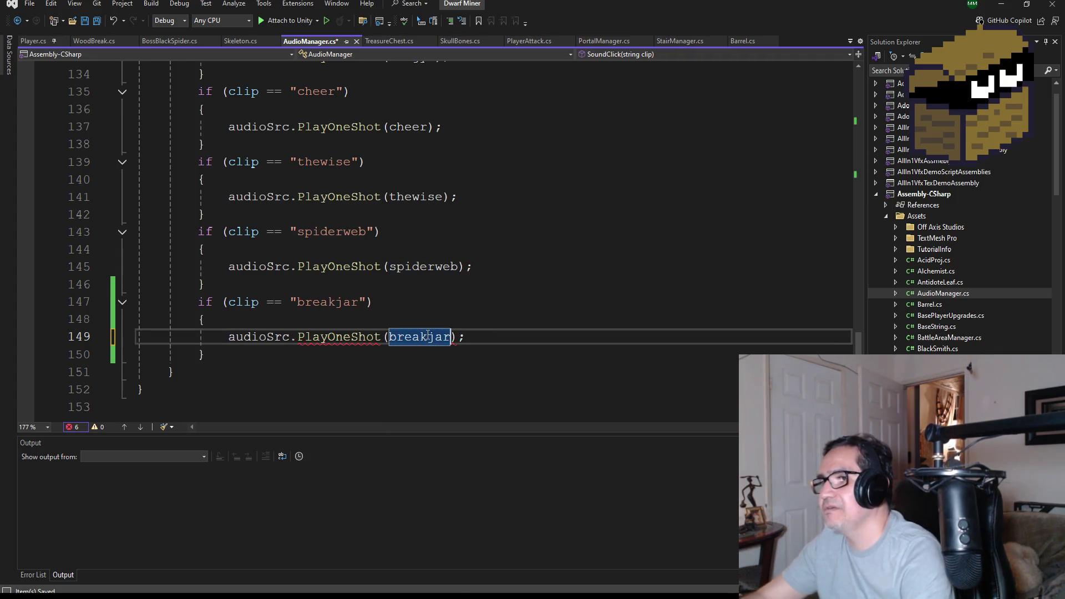
left_click(97, 20)
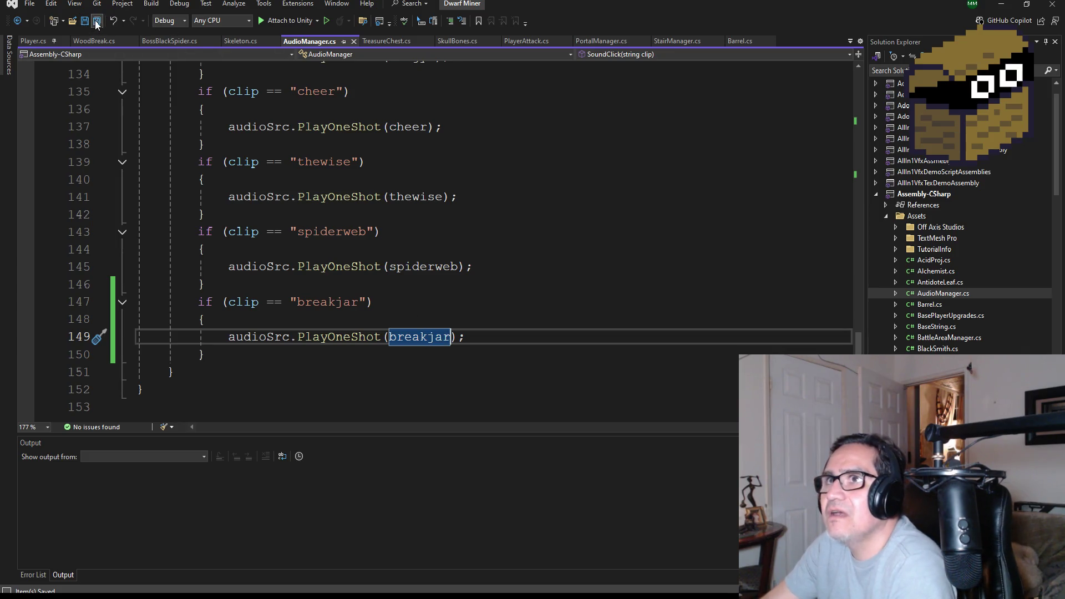
key("alt+Tab")
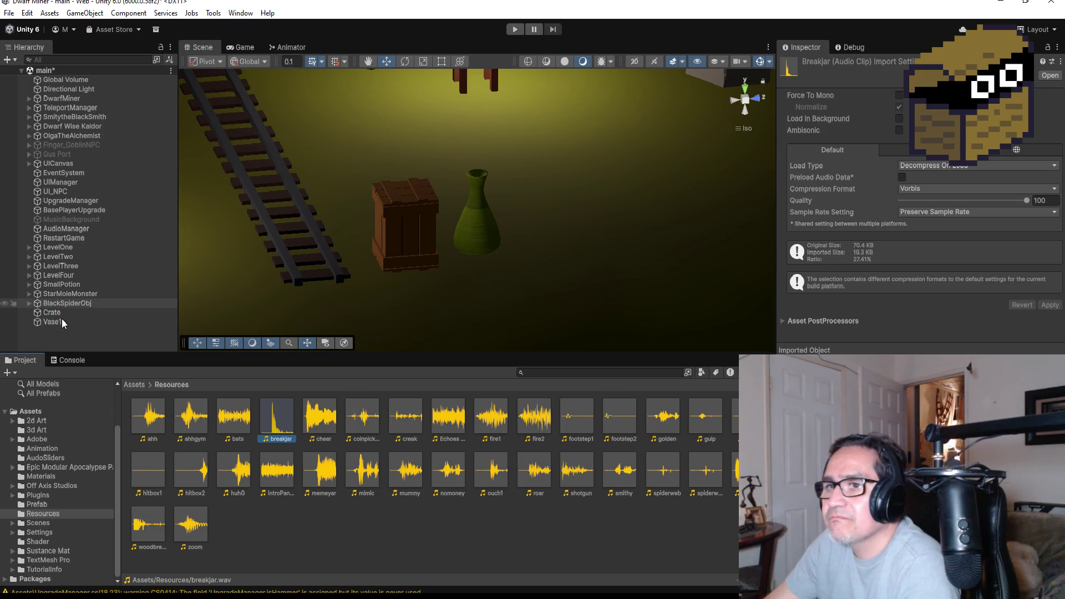
Select Crate and Vase1 in the Hierarchy, then bring up WoodBreak.cs in Visual Studio
left_click(62, 318)
left_click(59, 322)
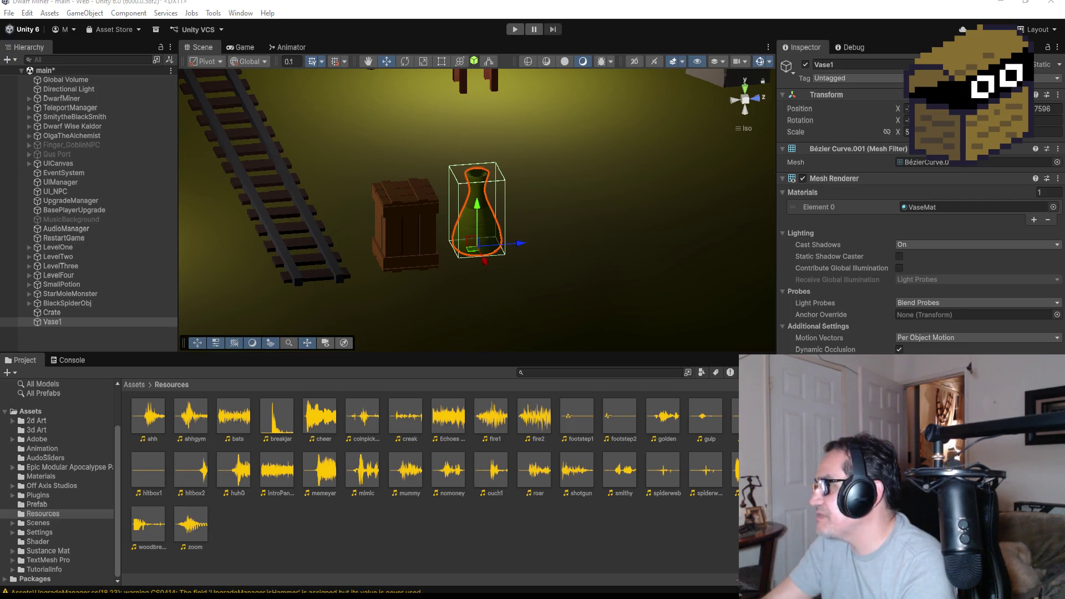
key("alt+Tab")
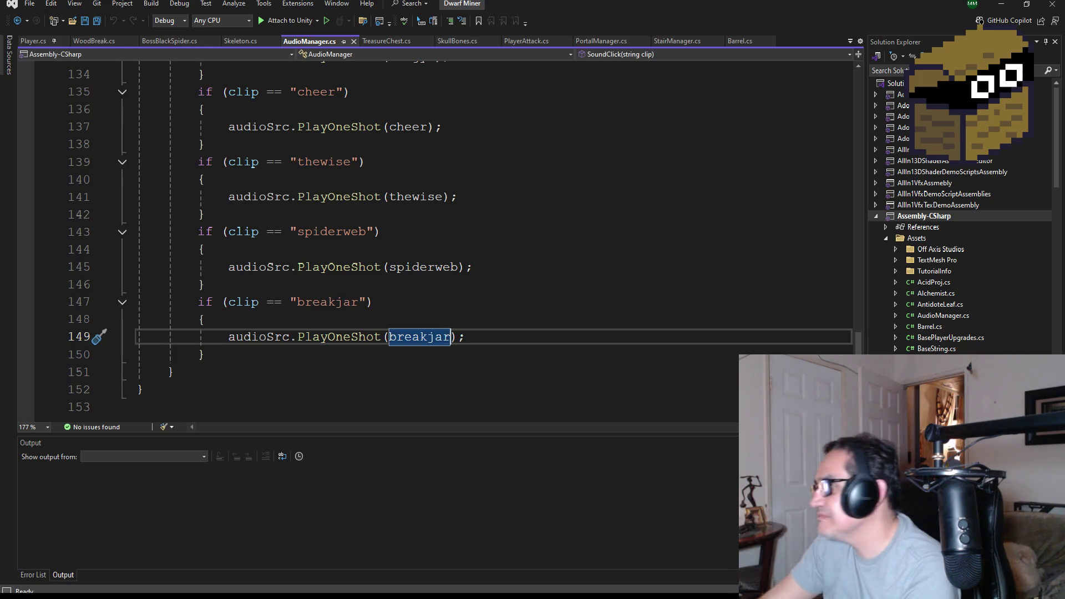
scroll(960, 257, "down", 2)
scroll(961, 277, "down", 10)
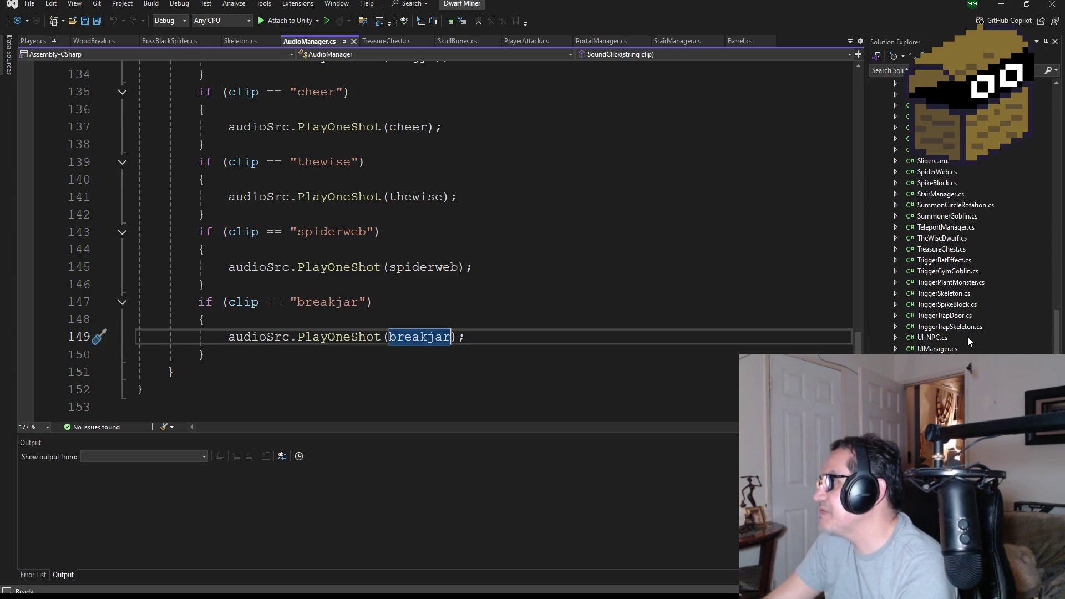
key("ctrl+Tab")
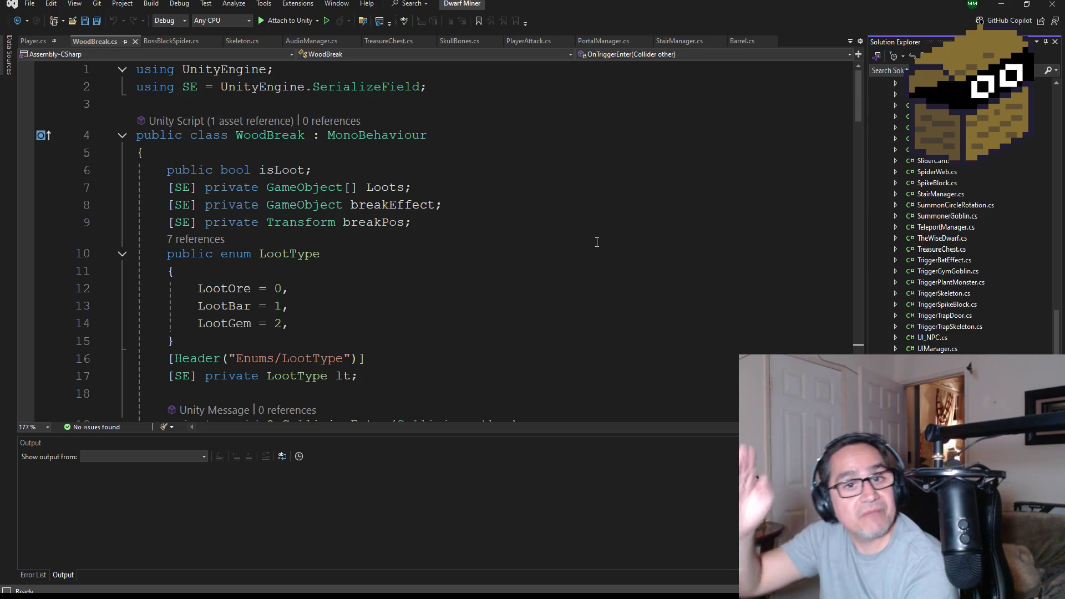
Review WoodBreak's OnTriggerEnter break logic and select its body from isLoot onward
scroll(346, 246, "down", 6)
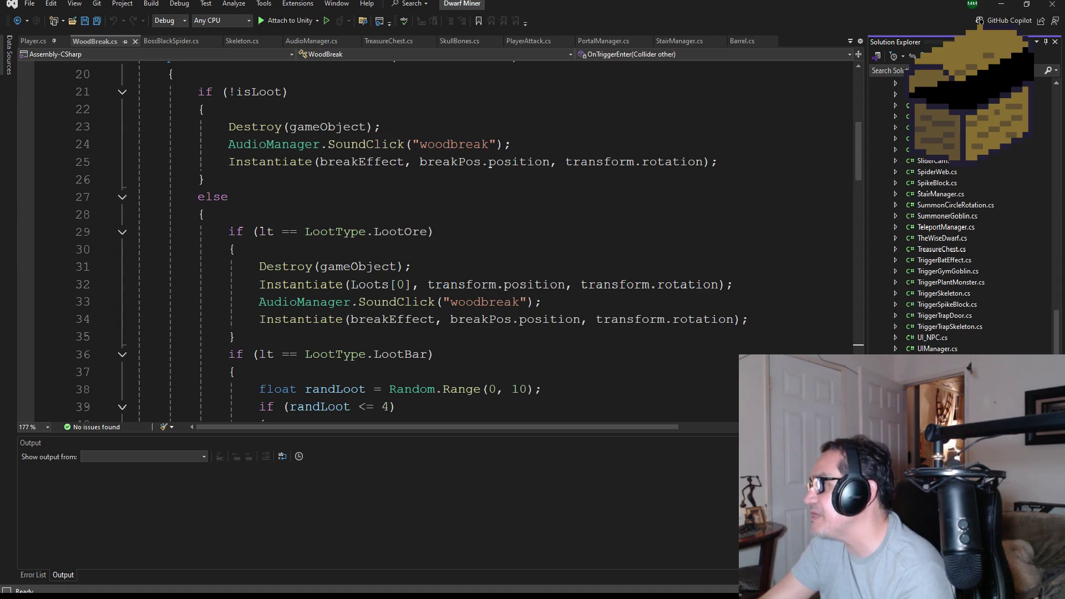
scroll(456, 295, "down", 12)
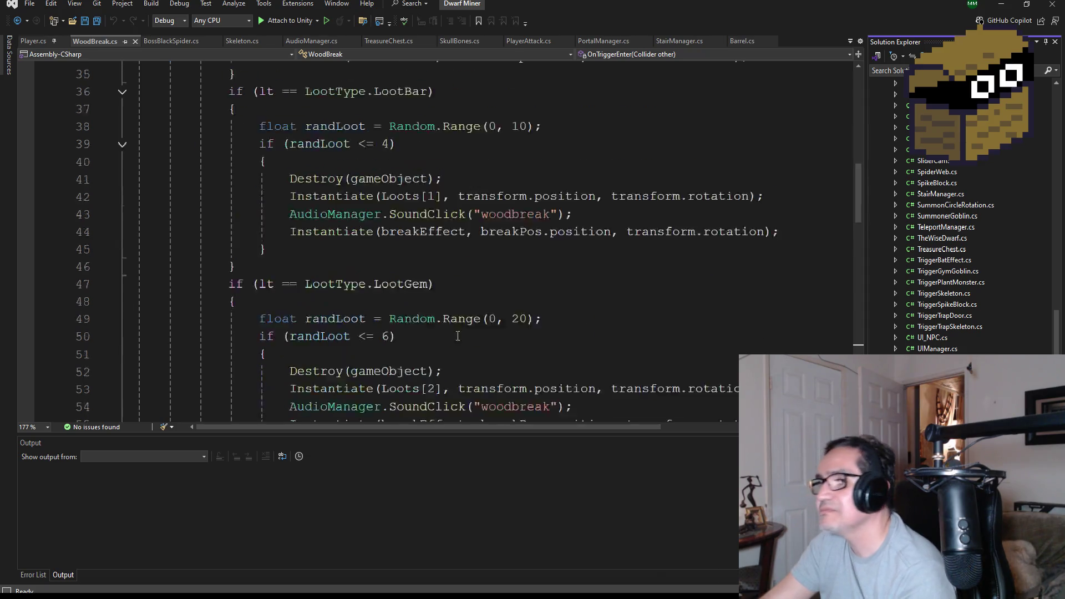
scroll(456, 295, "down", 13)
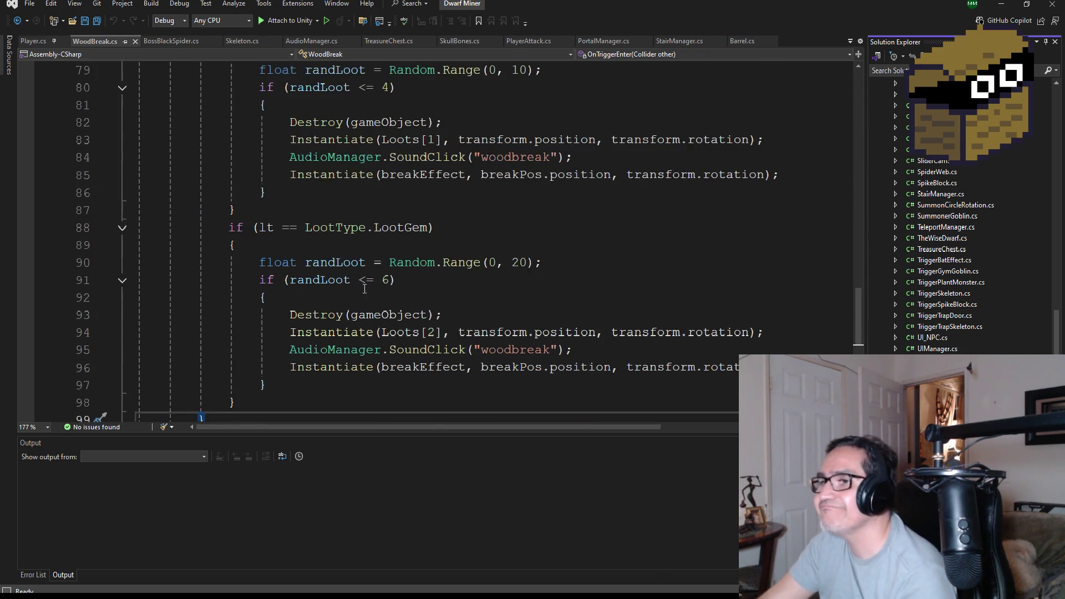
scroll(281, 159, "up", 1)
left_click_drag(252, 210, 200, 193)
scroll(195, 229, "up", 20)
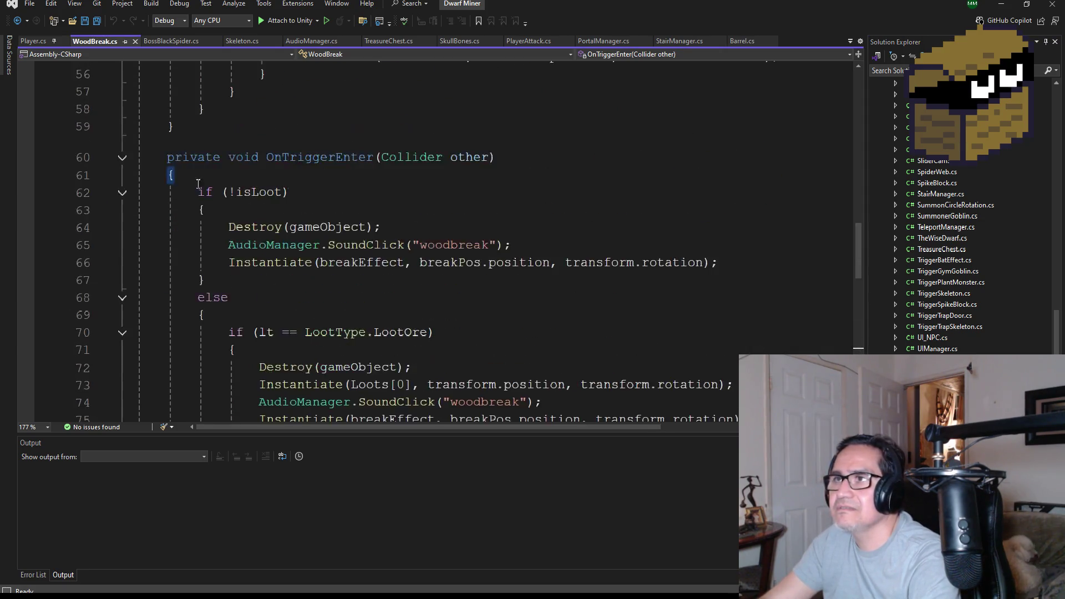
scroll(197, 180, "up", 2)
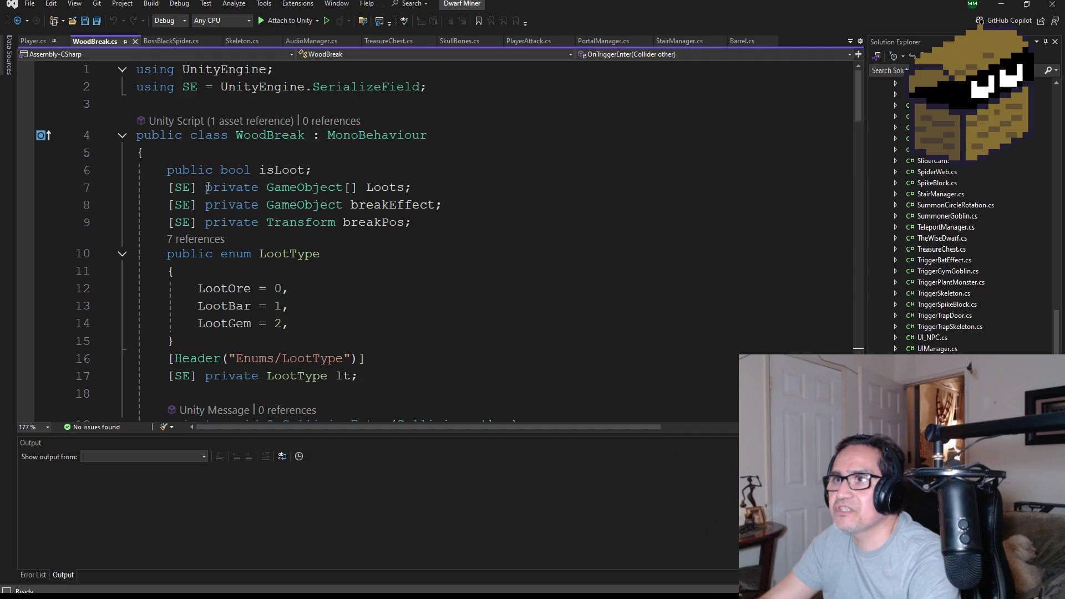
left_click(166, 169, "shift")
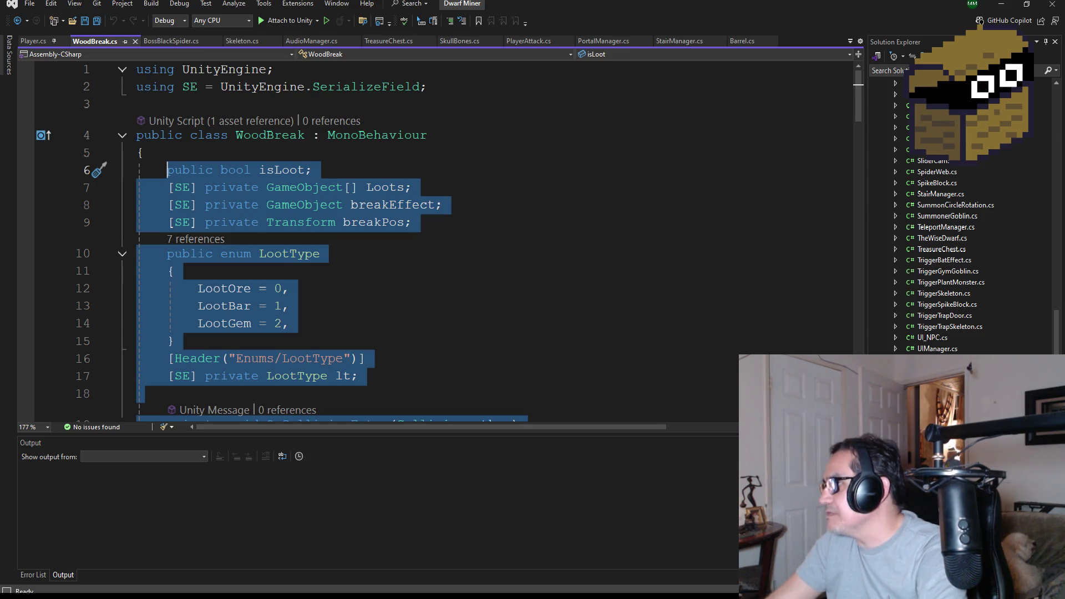
Replace VaseBreak's template Start and Update methods with the pasted WoodBreak loot code
left_click_drag(216, 350, 63, 178)
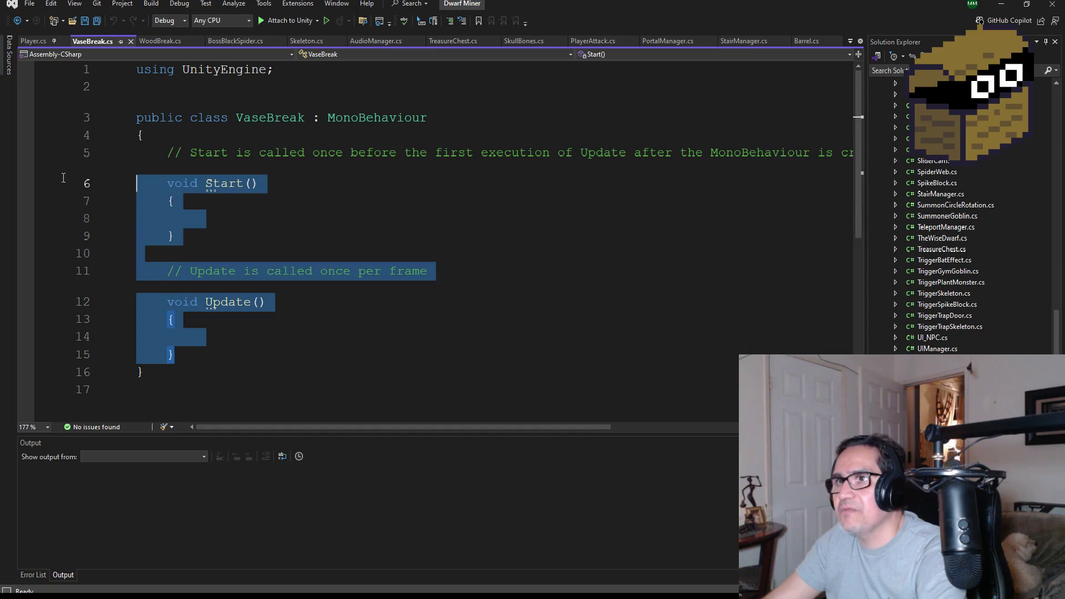
key("shift+Up")
key("Delete")
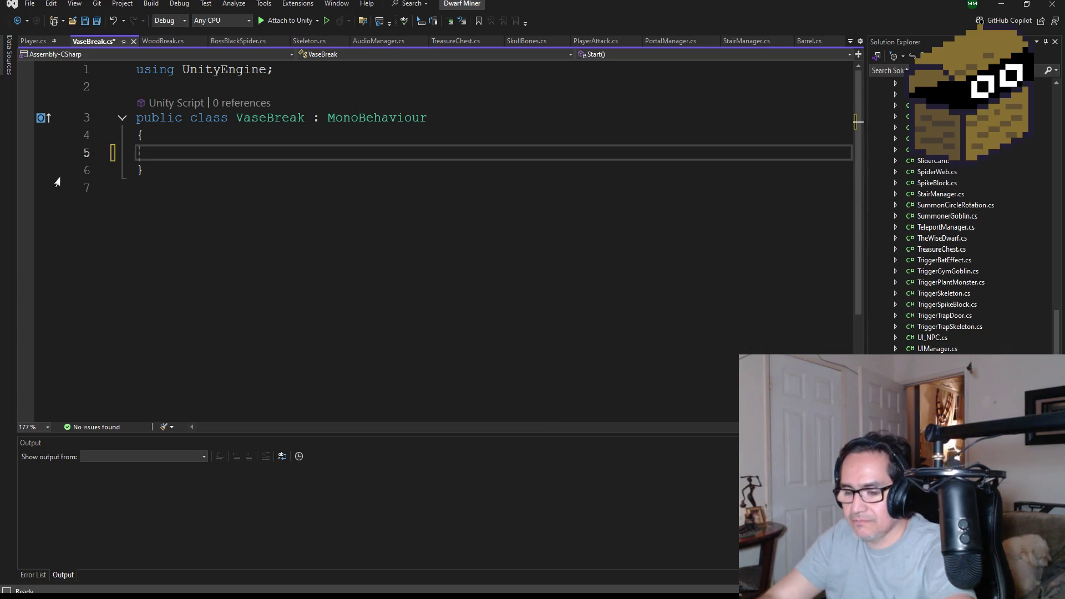
key("ctrl+v")
Delete the unused InteropServices using line and its leftover blank line
scroll(325, 93, "up", 15)
scroll(325, 93, "up", 12)
left_click(317, 83)
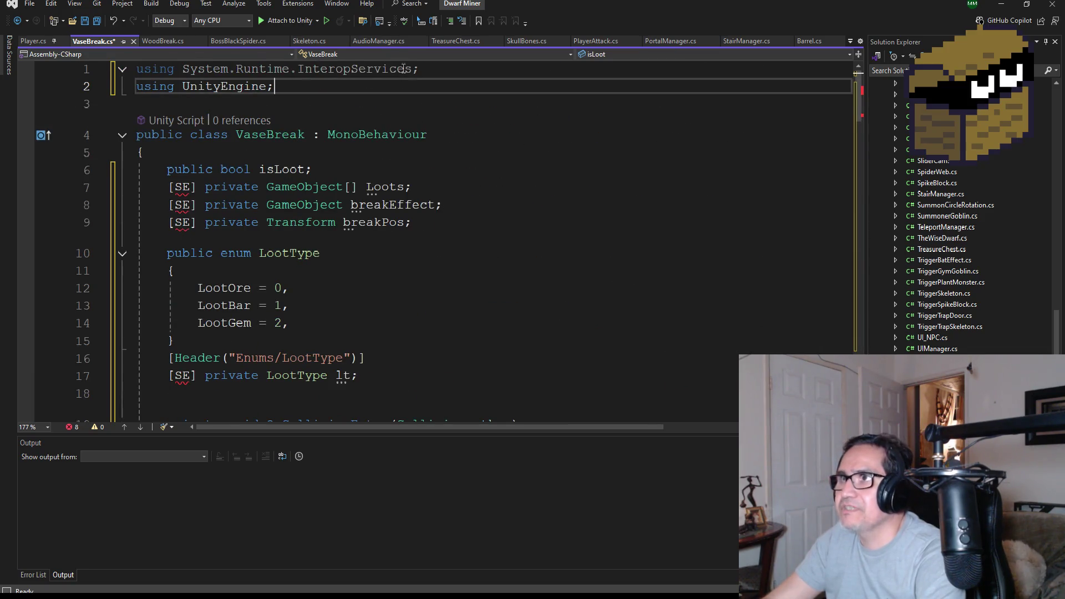
left_click_drag(420, 69, 108, 68)
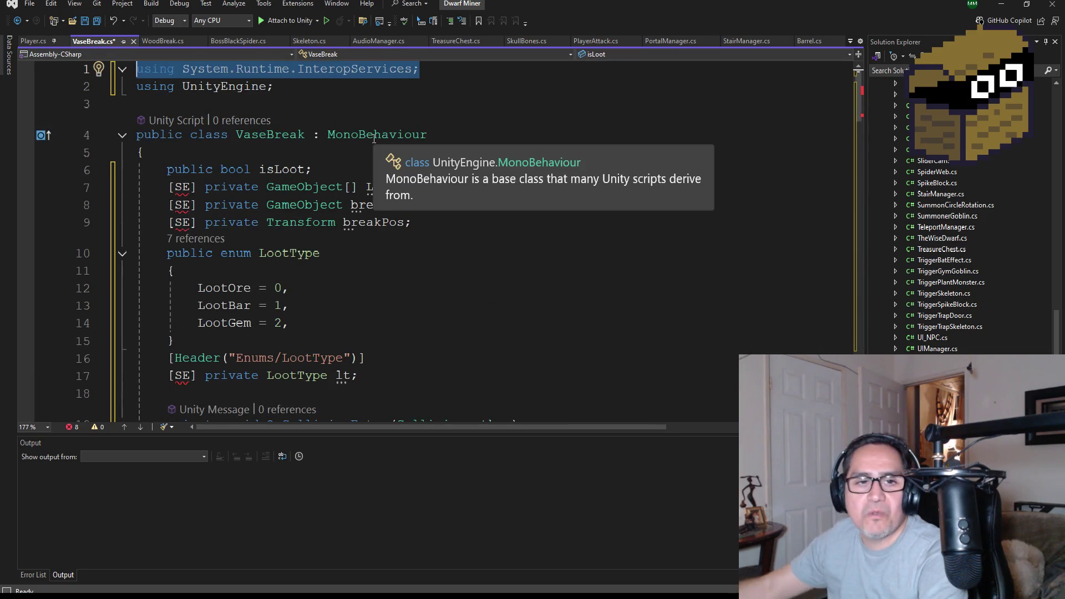
key("BackSpace")
key("Down")
key("BackSpace")
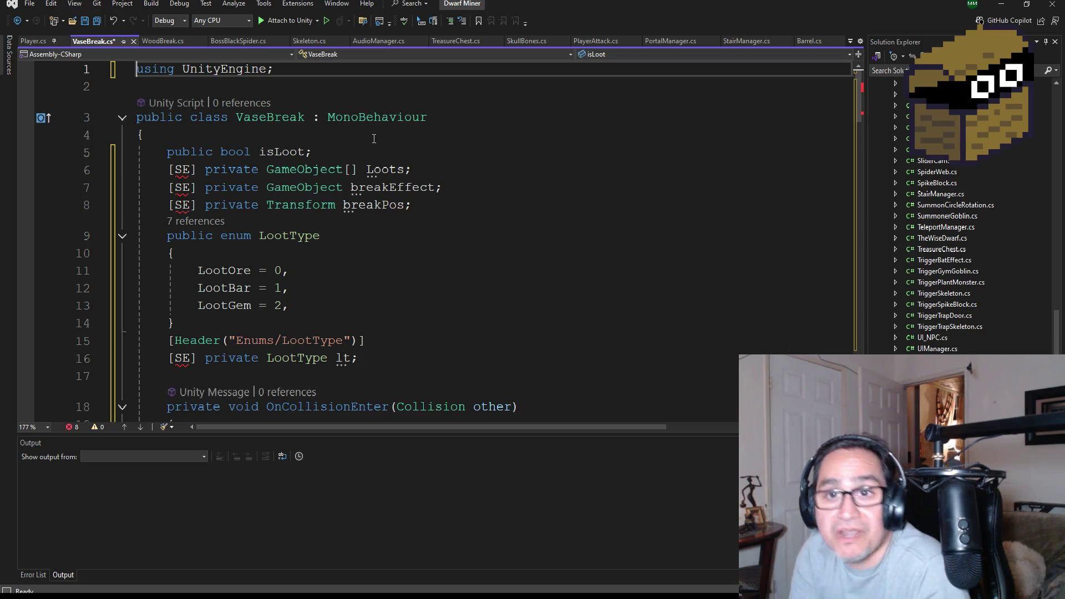
Add WoodBreak's 'using SE = UnityEngine.SerializeField;' alias to VaseBreak.cs and save
left_click(277, 65)
key("ctrl+s")
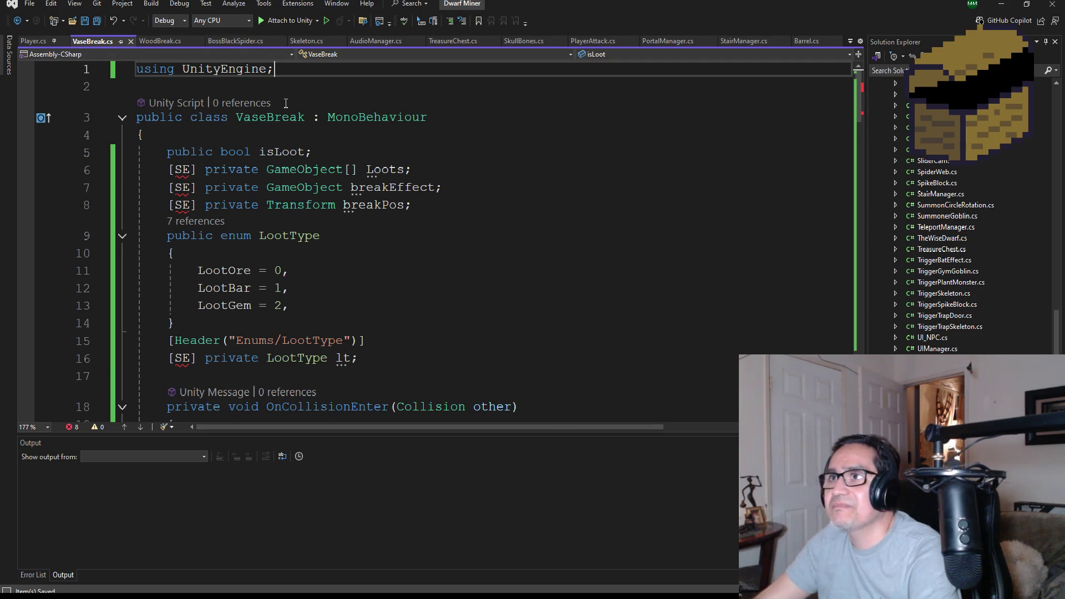
key("Return")
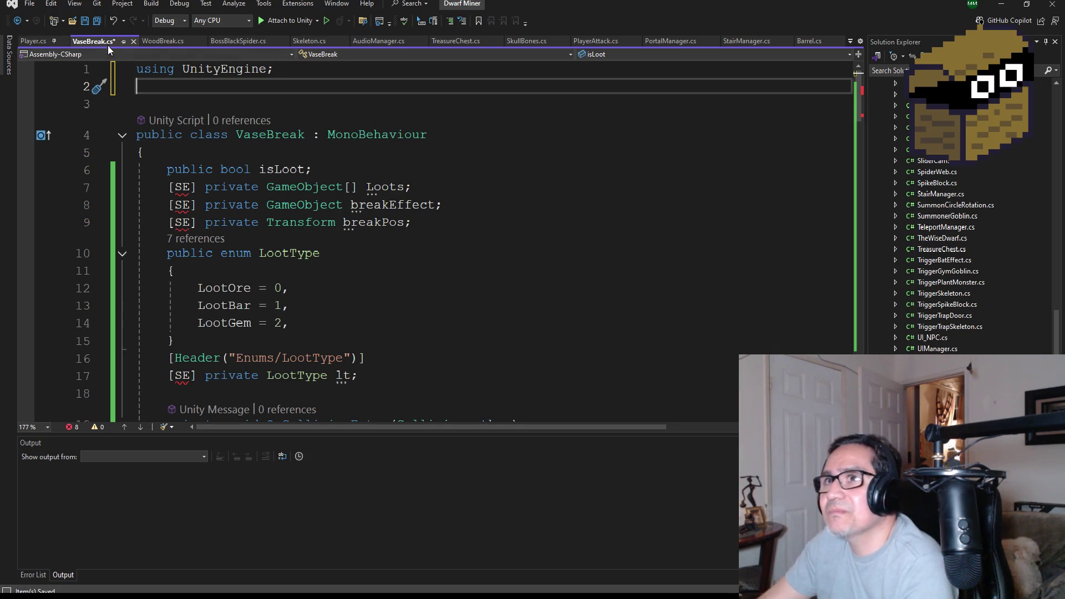
left_click(155, 39)
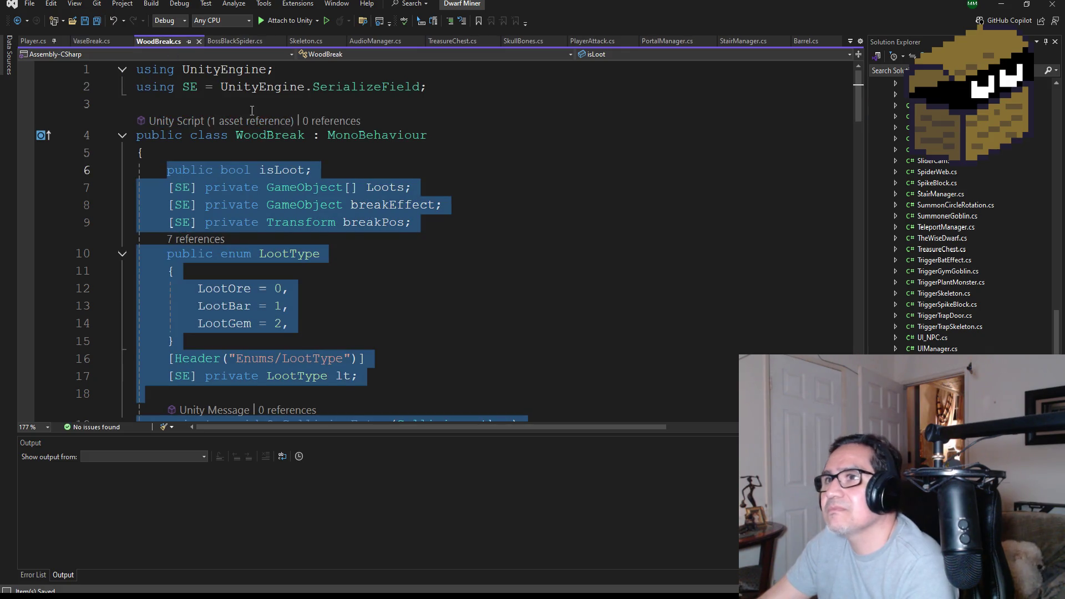
left_click_drag(459, 86, 95, 88)
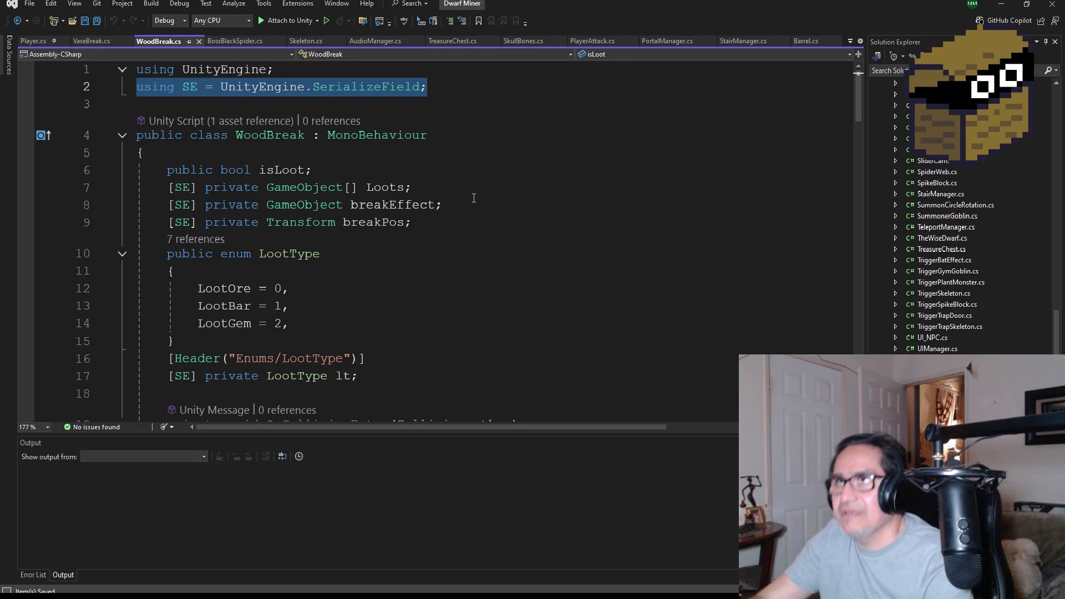
left_click(93, 42)
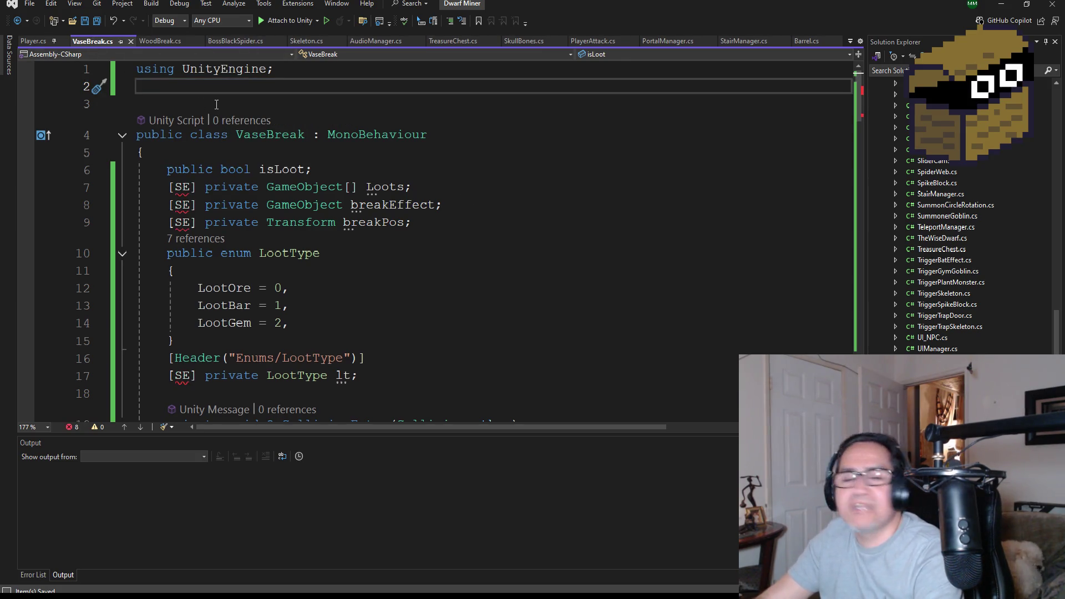
type("using SE = UnityEngine.SerializeField;")
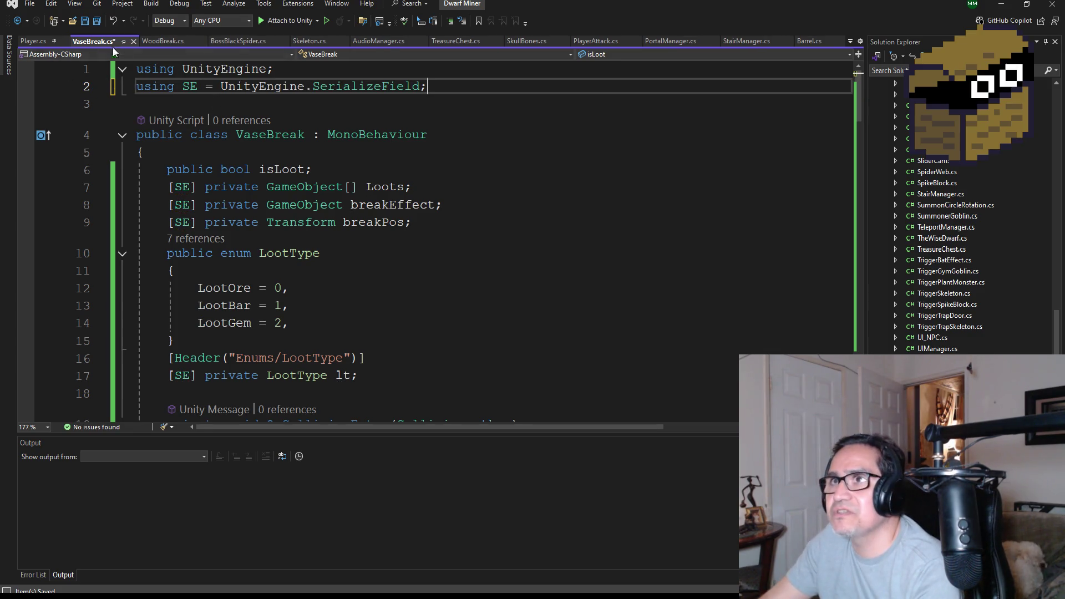
left_click(96, 21)
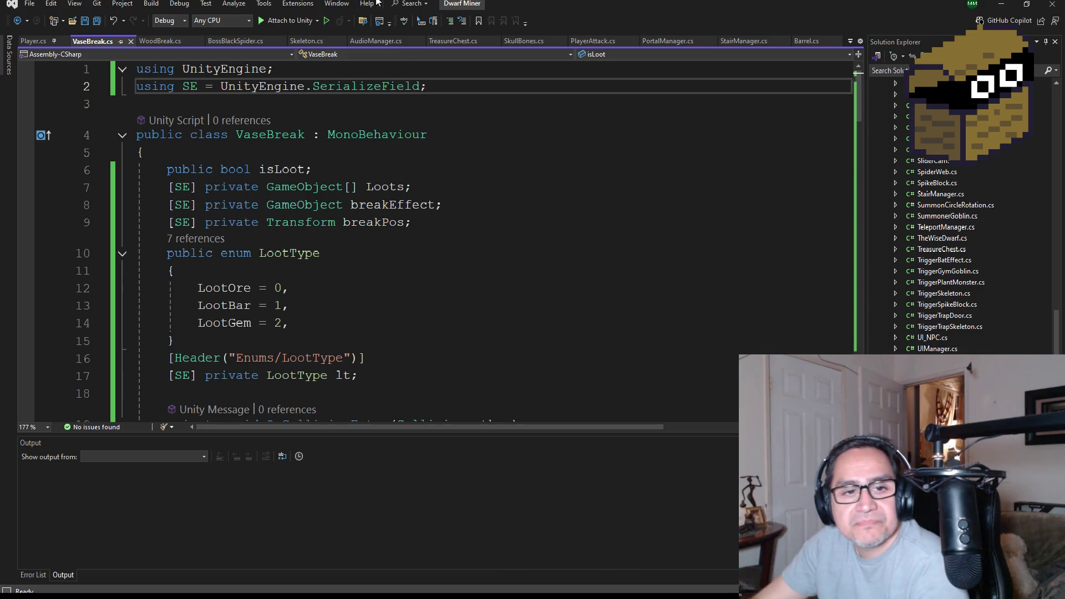
left_click(103, 25)
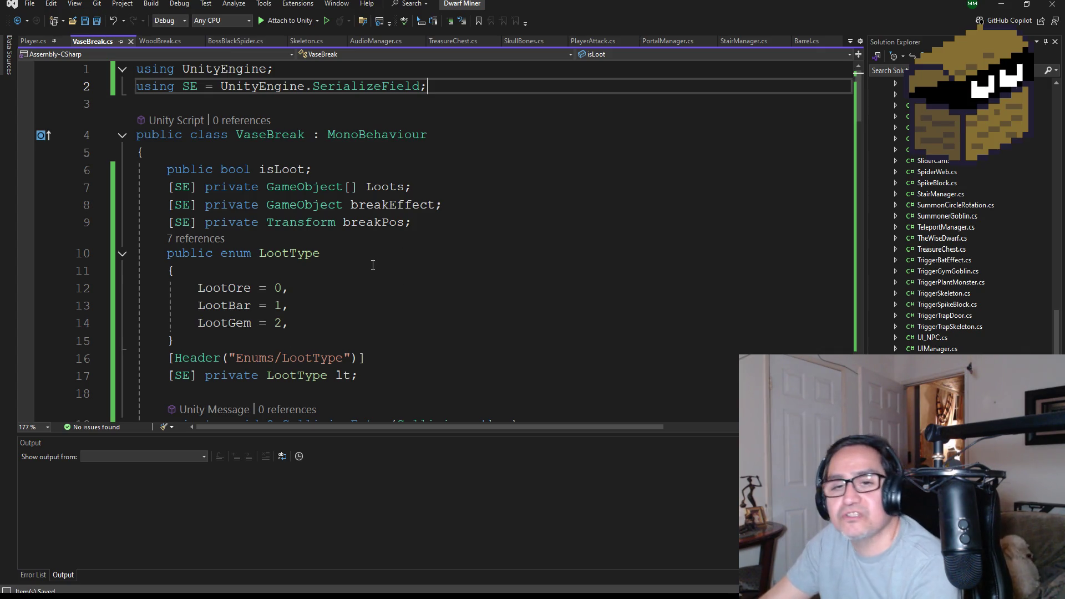
scroll(361, 276, "down", 1)
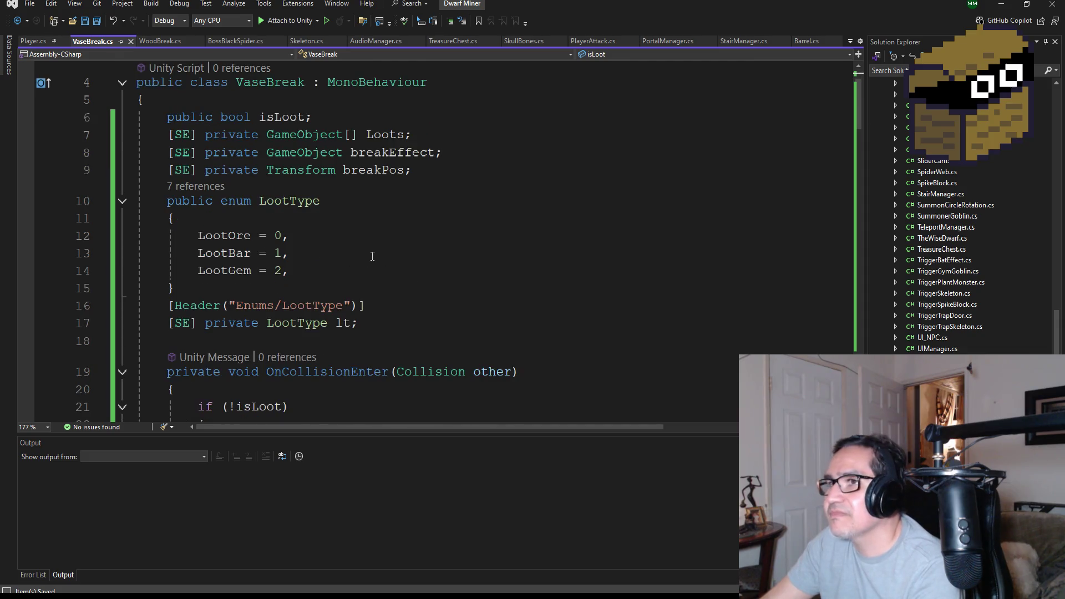
Change line 24's woodbreak sound to breakjar, save VaseBreak.cs, and open AudioManager.cs
scroll(373, 256, "up", 1)
scroll(388, 261, "down", 3)
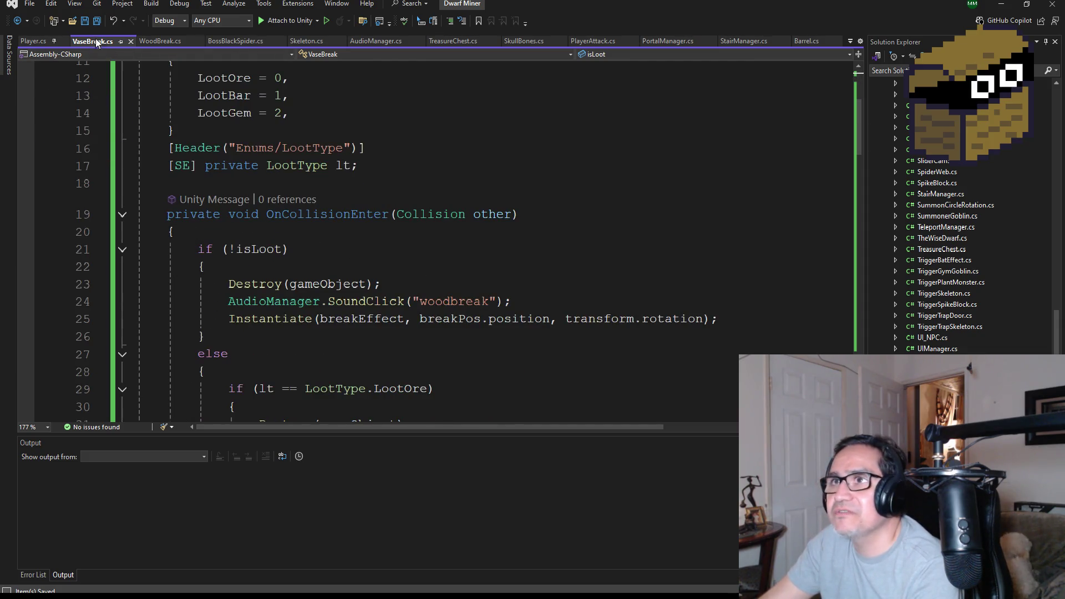
scroll(480, 259, "down", 4)
scroll(479, 259, "up", 2)
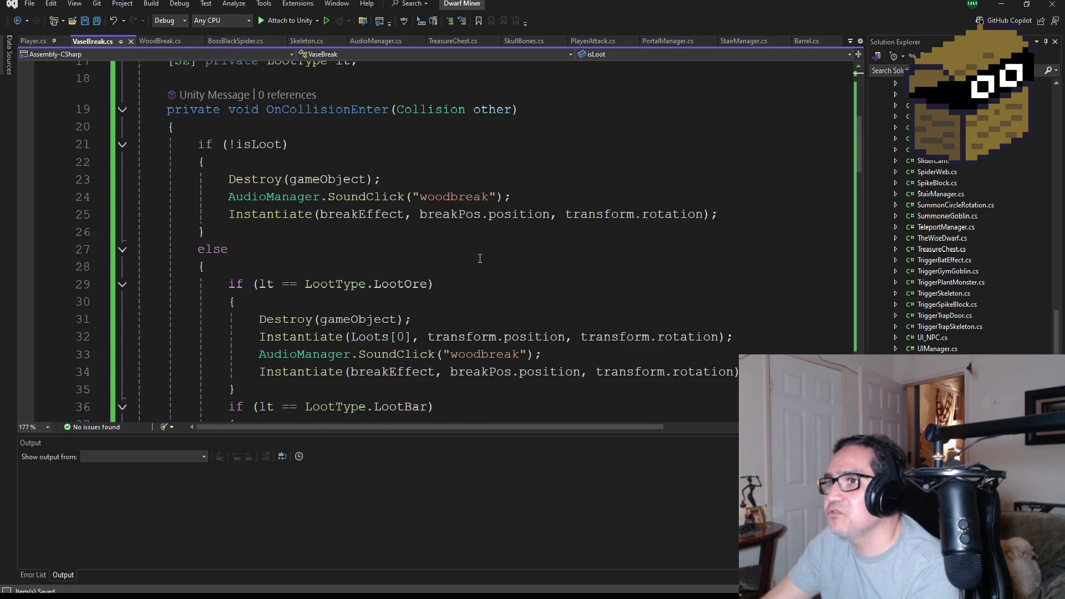
scroll(480, 259, "up", 1)
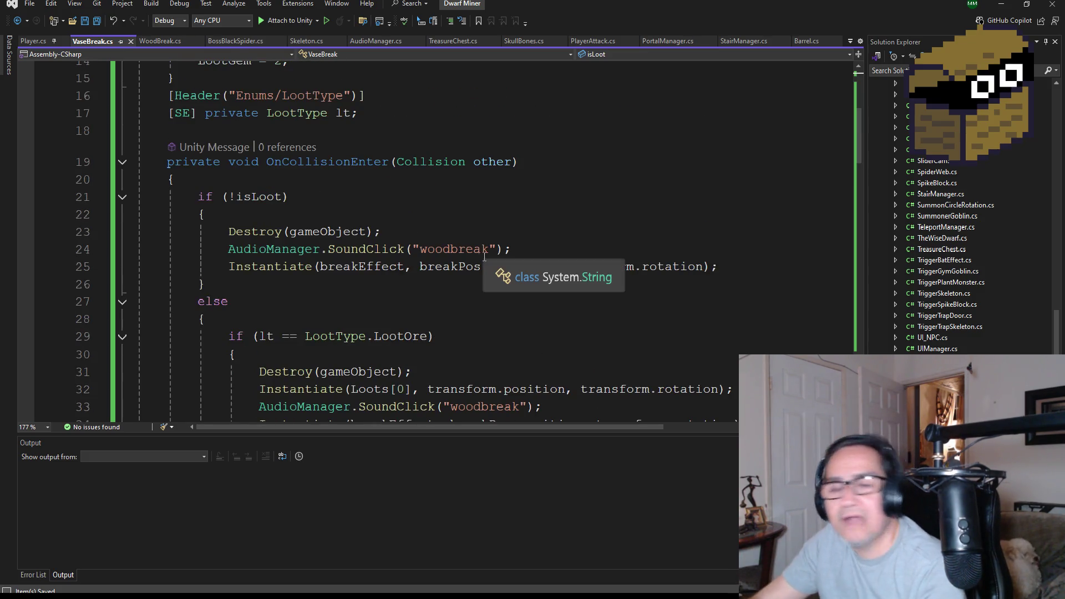
double_click(464, 249)
type("break")
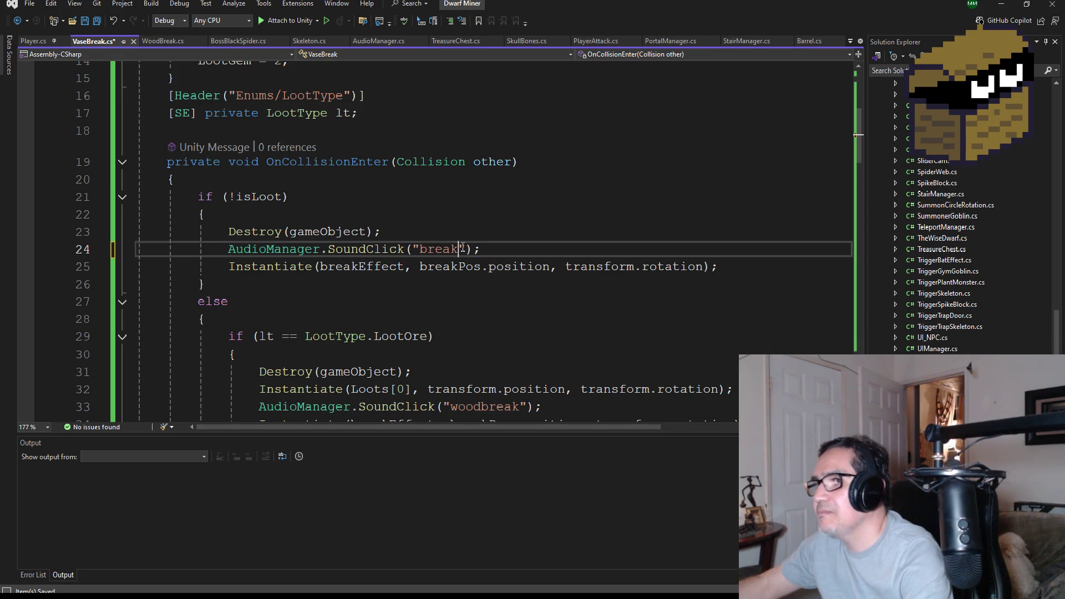
type("jar")
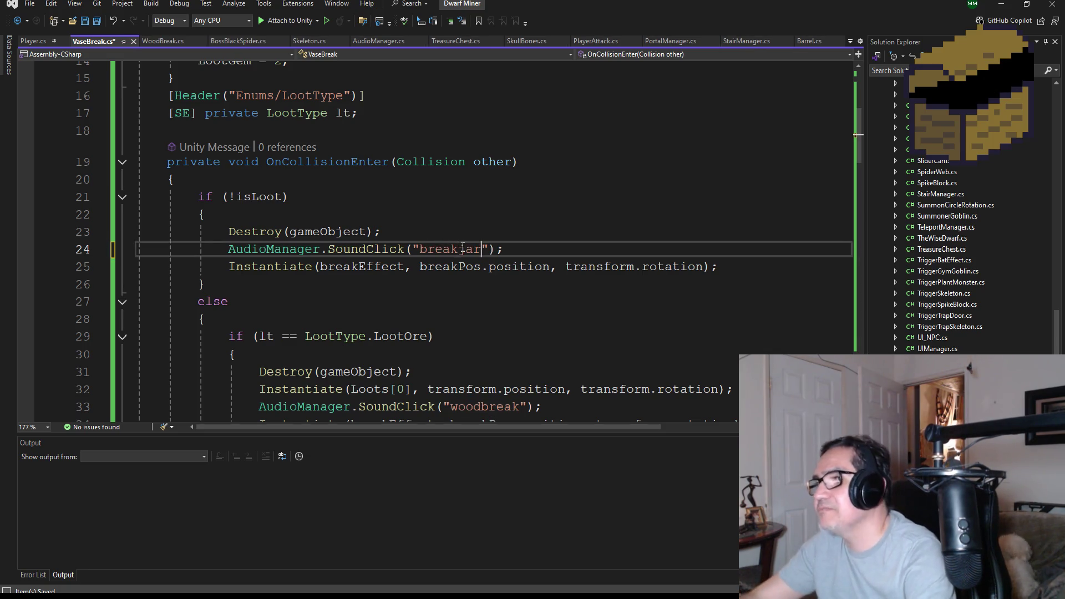
key("ctrl+s")
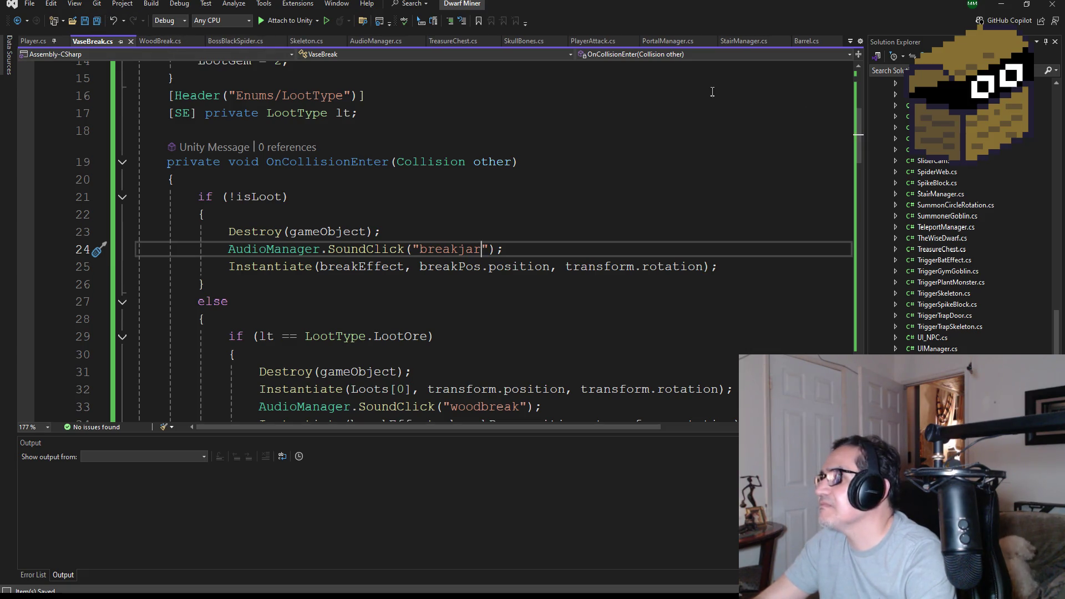
scroll(943, 238, "up", 20)
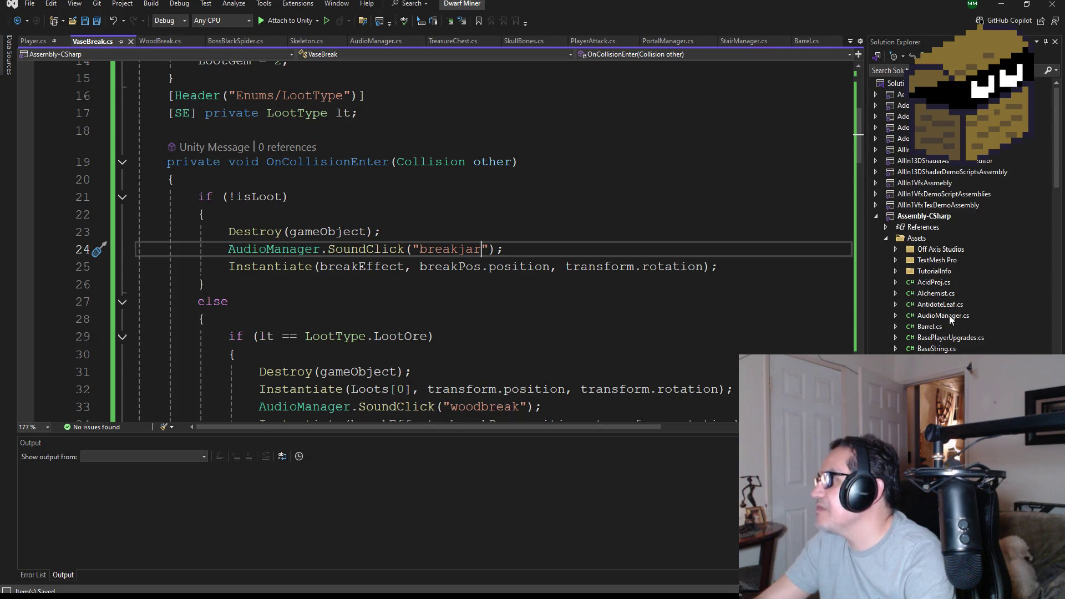
double_click(949, 312)
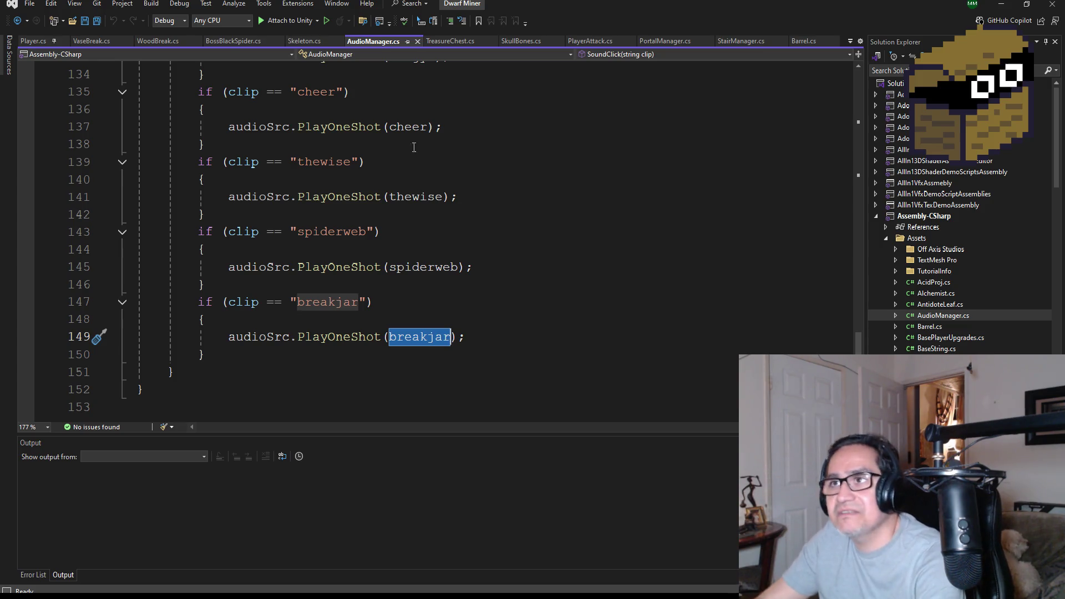
Save all open files once AudioManager's SoundClick breakjar case is confirmed
left_click(103, 24)
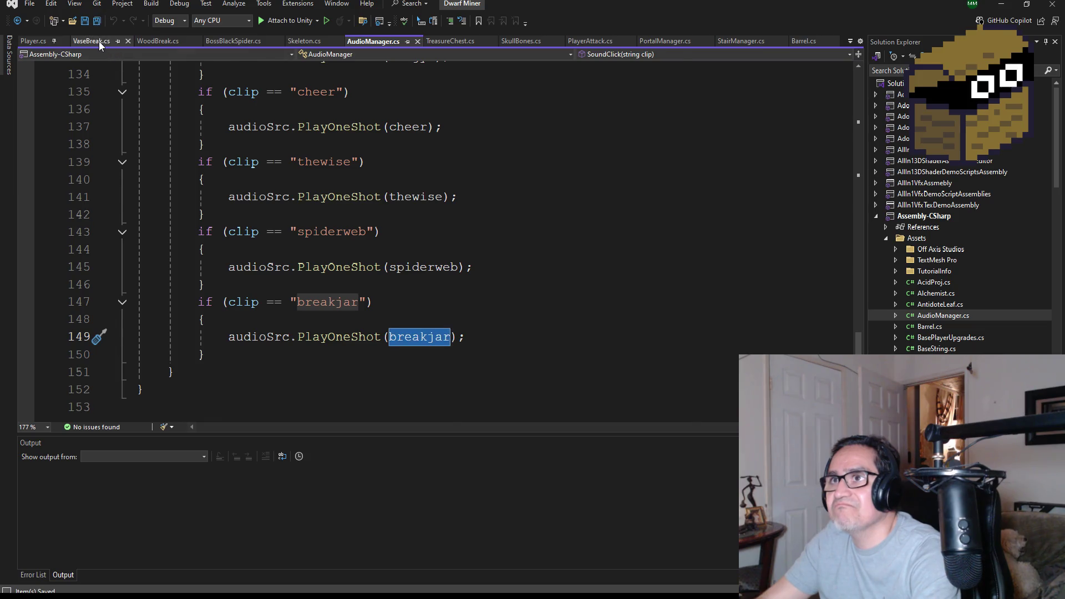
In VaseBreak.cs, replace woodbreak with breakjar on lines 33, 43, 54 and 65
left_click(98, 41)
scroll(483, 282, "down", 3)
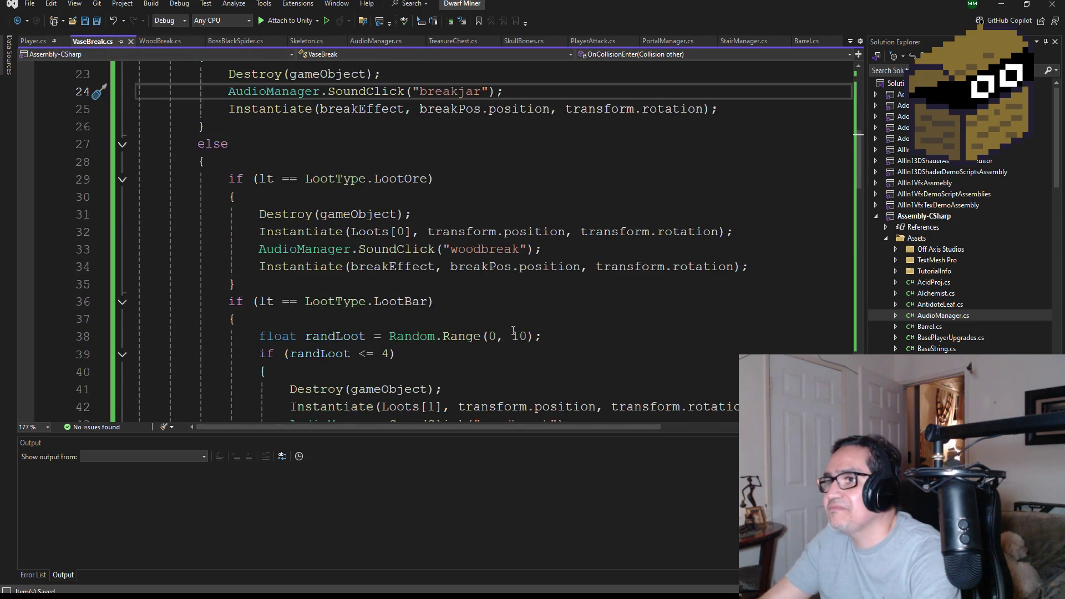
double_click(491, 249)
type("breakjar")
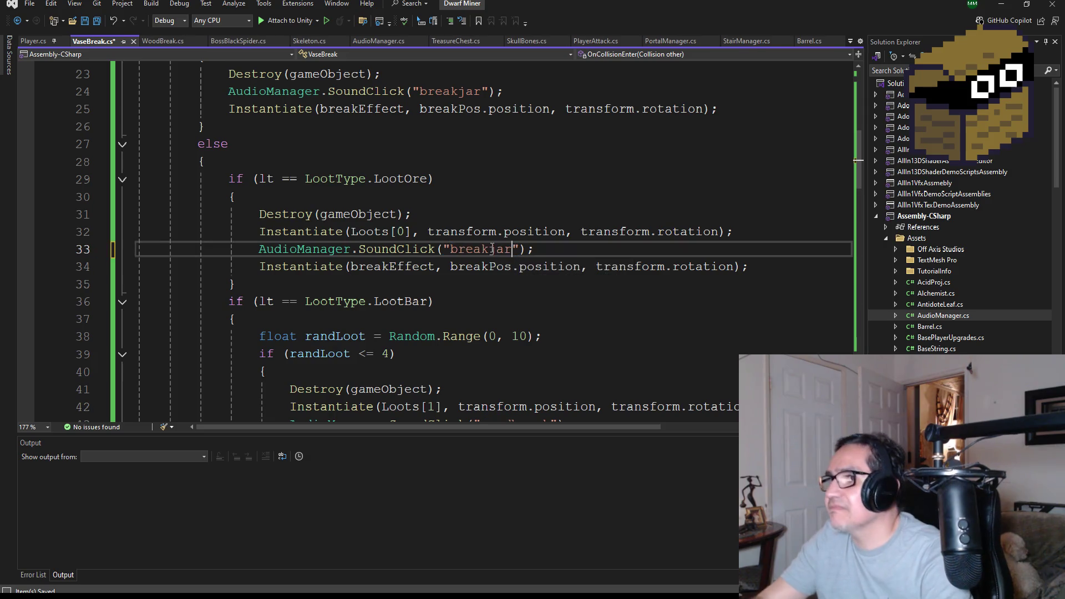
scroll(485, 271, "down", 4)
double_click(499, 214)
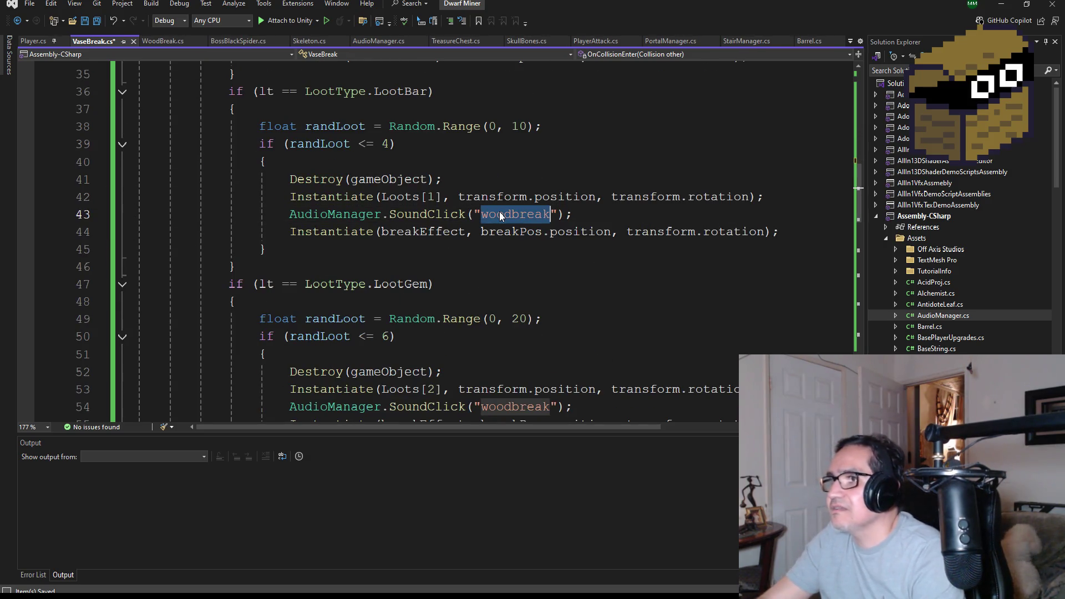
type("breakjar")
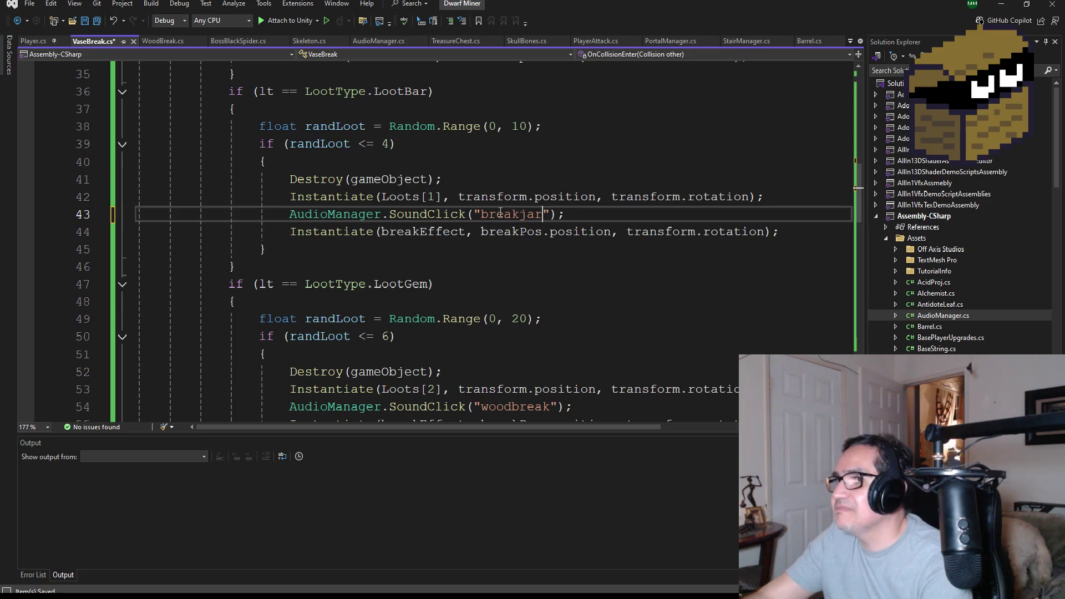
scroll(523, 244, "down", 3)
double_click(523, 249)
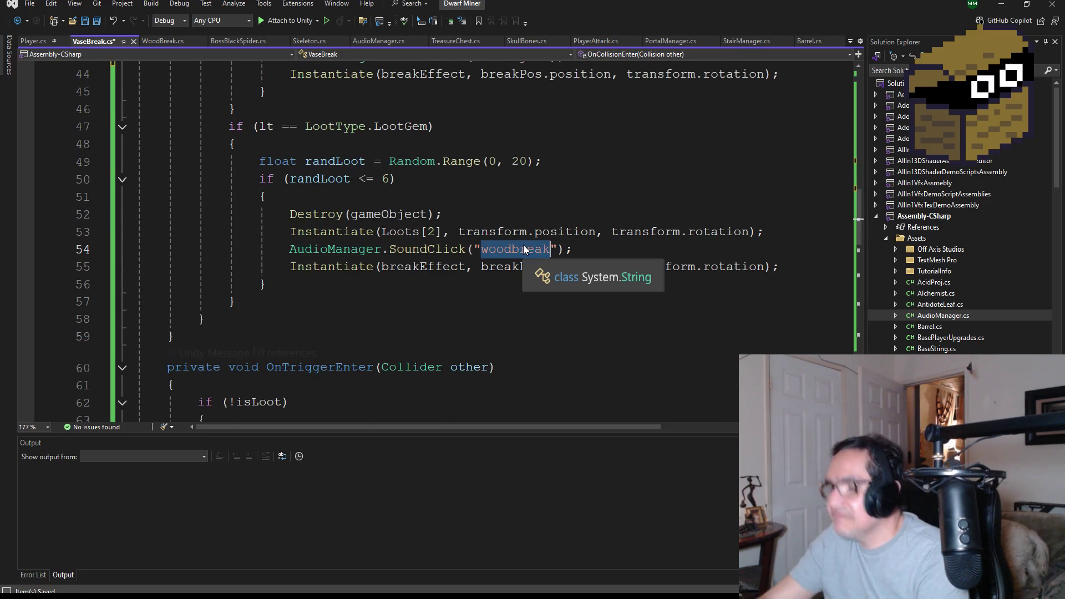
type("breakjar")
scroll(517, 247, "down", 7)
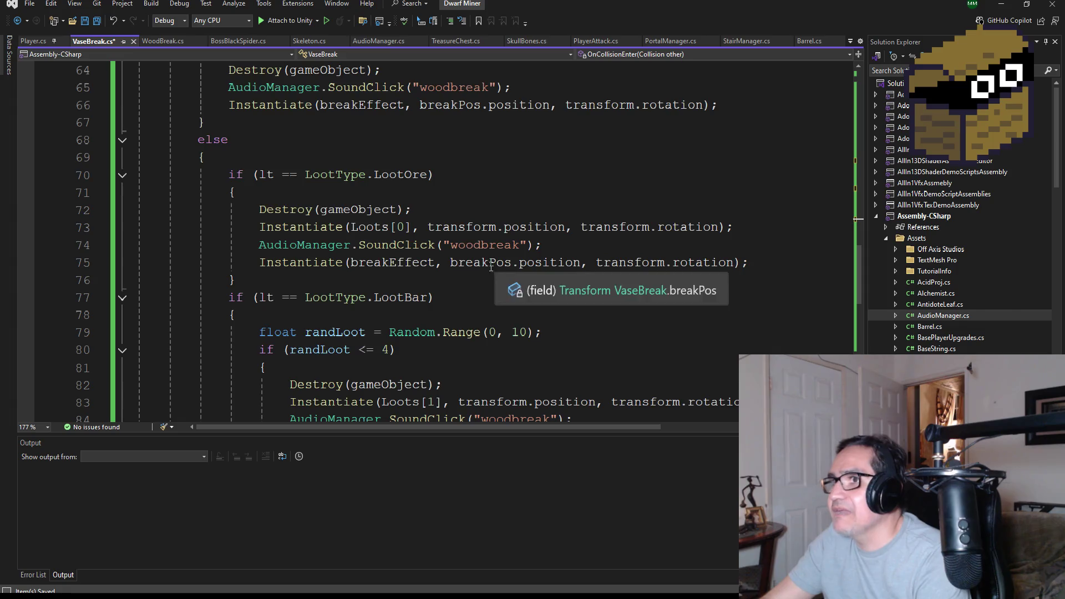
scroll(499, 266, "up", 2)
left_click(459, 192)
double_click(459, 189)
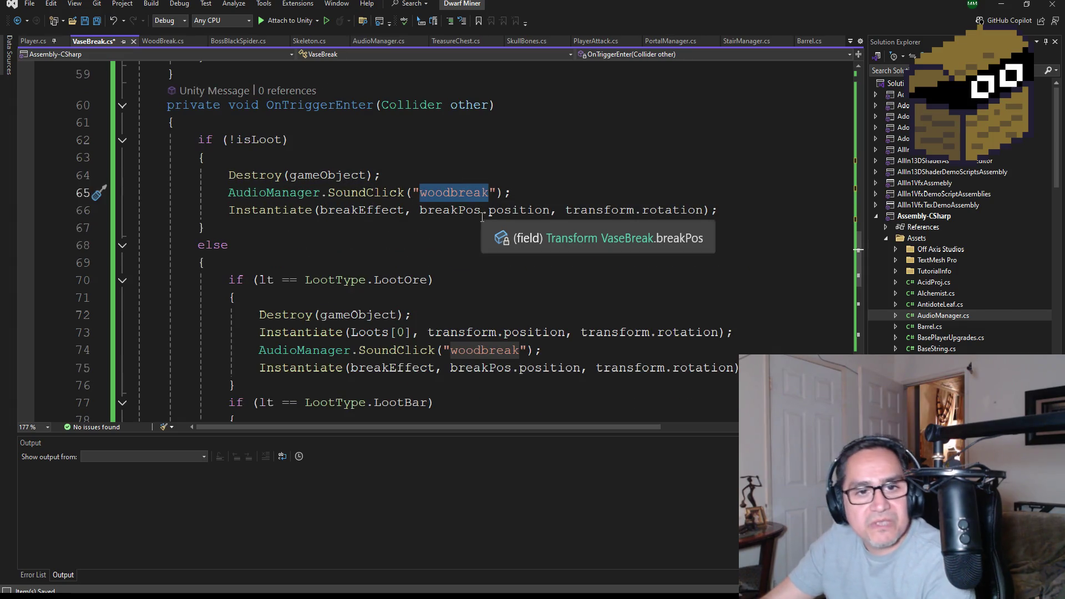
type("breakjar")
Replace woodbreak with breakjar on lines 74, 84 and 95, then save VaseBreak.cs
scroll(467, 239, "down", 3)
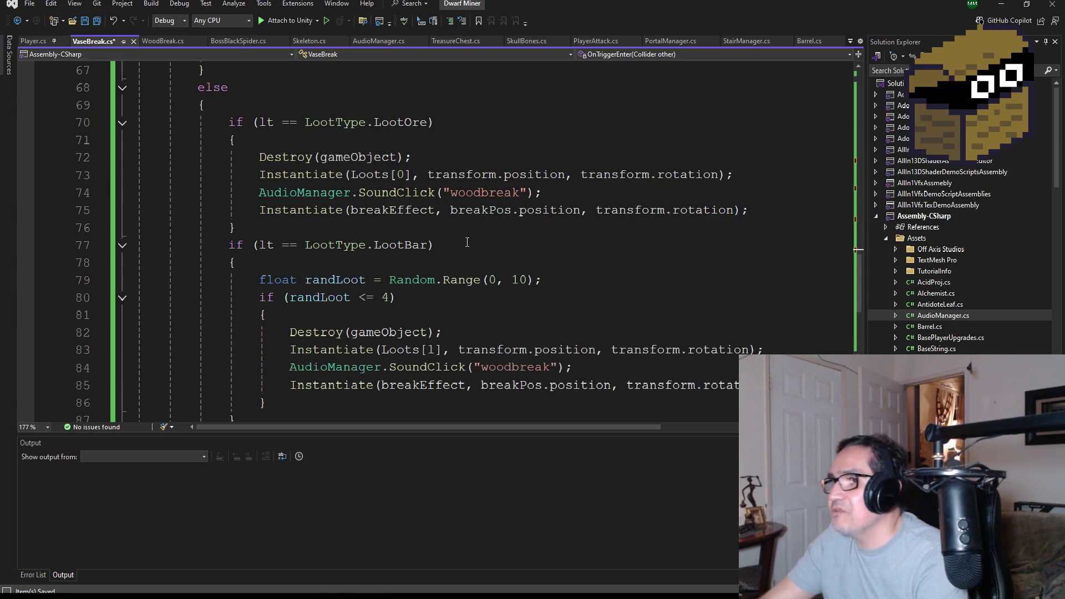
double_click(480, 195)
type("breakjar")
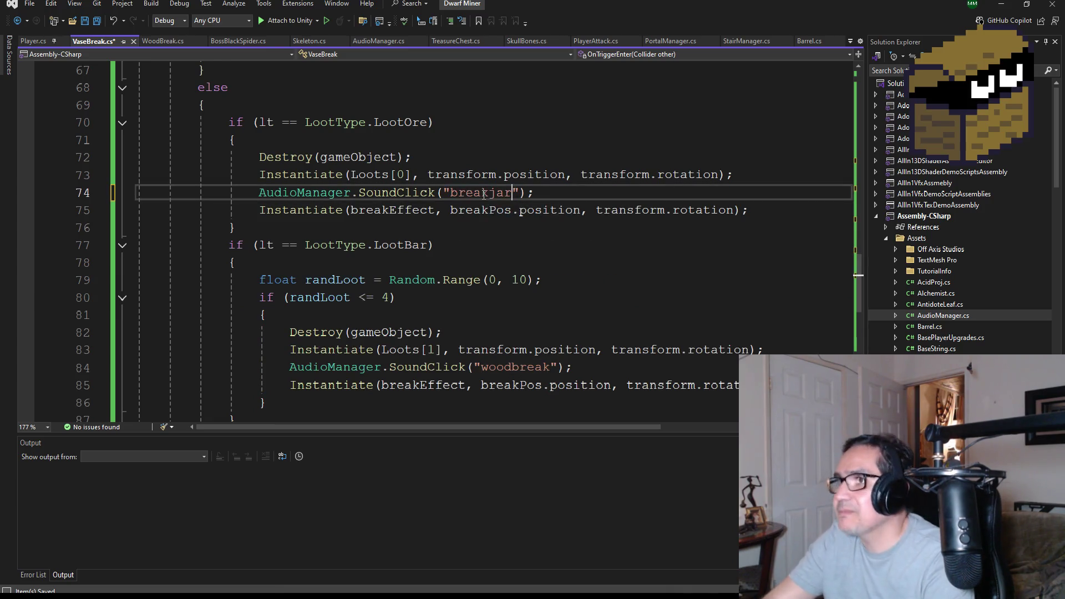
scroll(483, 215, "down", 2)
left_click(506, 263)
double_click(506, 263)
type("breakjar")
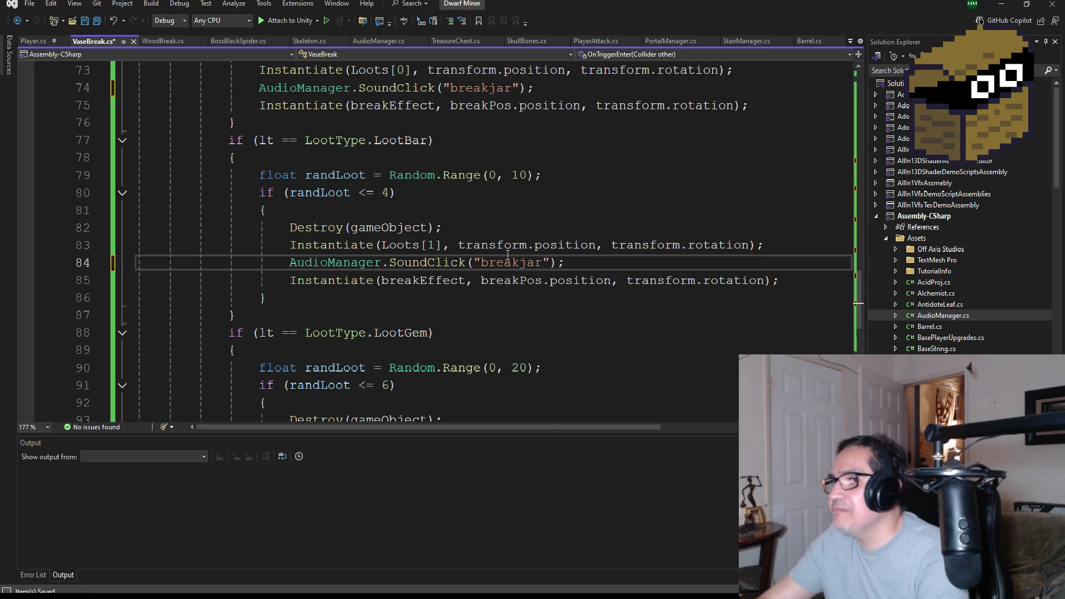
scroll(499, 261, "down", 5)
scroll(523, 182, "up", 4)
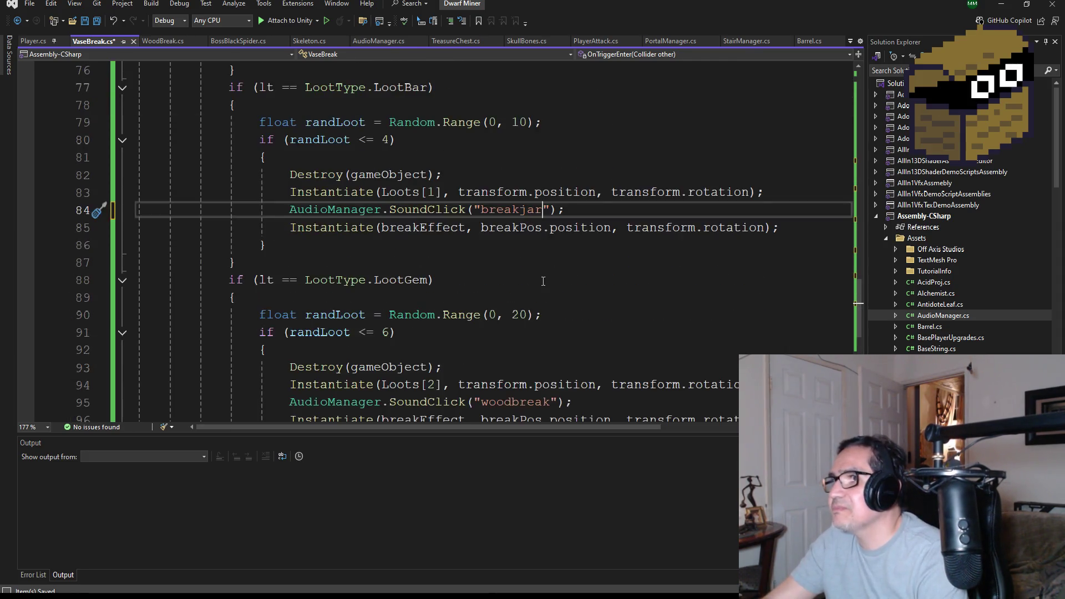
scroll(516, 244, "down", 3)
left_click(515, 245)
double_click(514, 246)
type("breakjar")
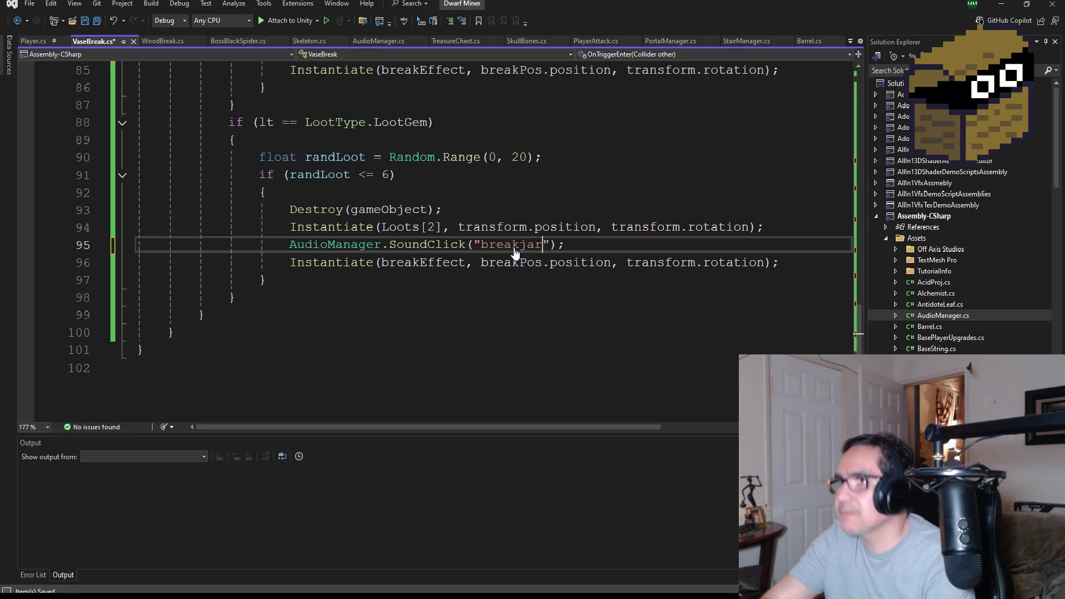
scroll(510, 226, "up", 20)
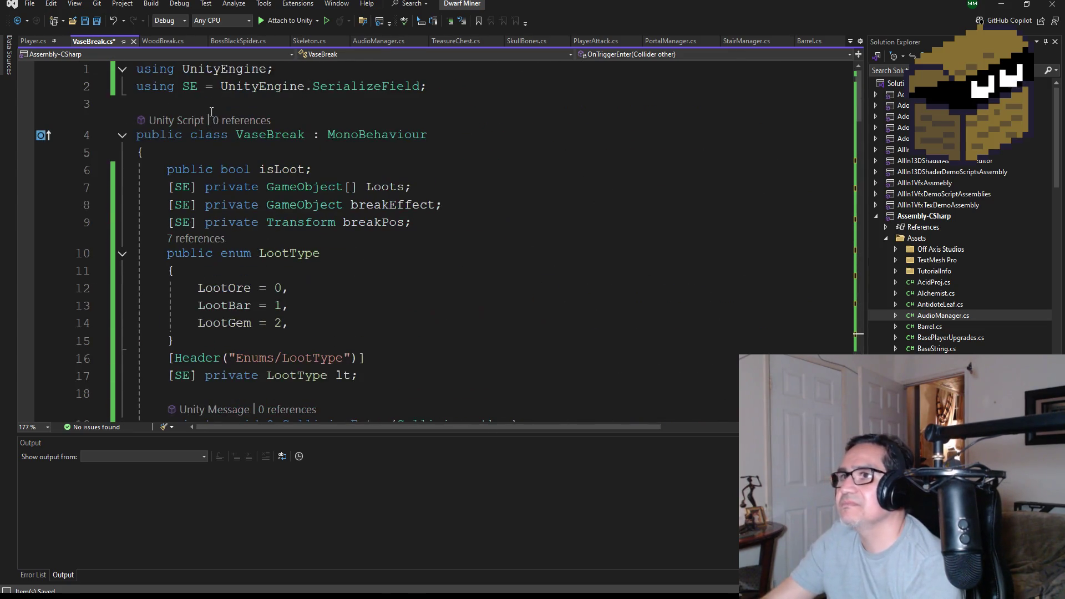
left_click(97, 21)
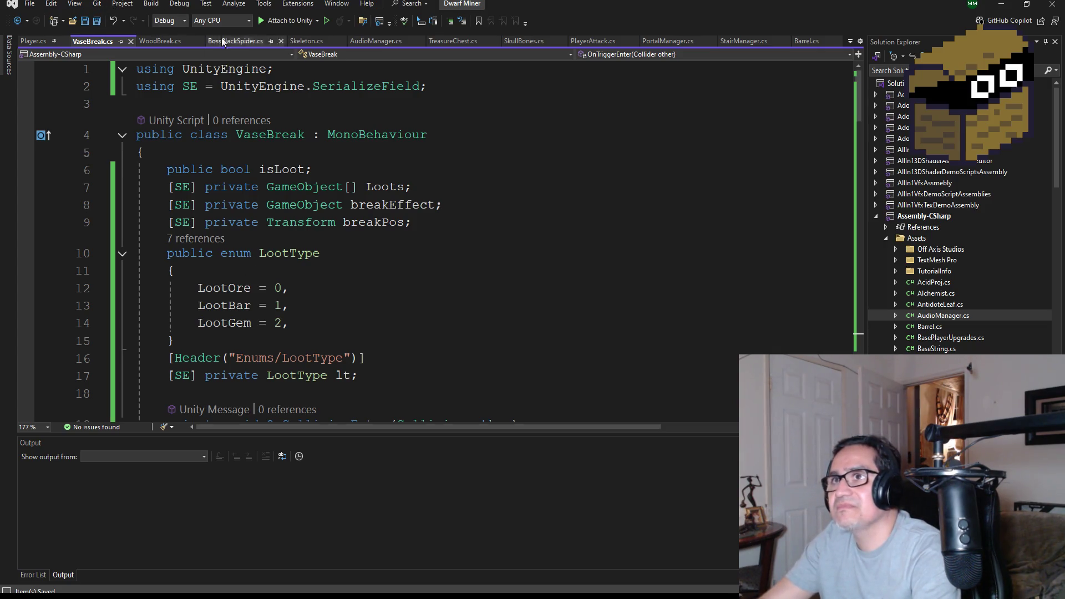
Back in Unity, scroll the Inspector to Vase1's Box Collider and go up to the Assets folder
key("alt+Tab")
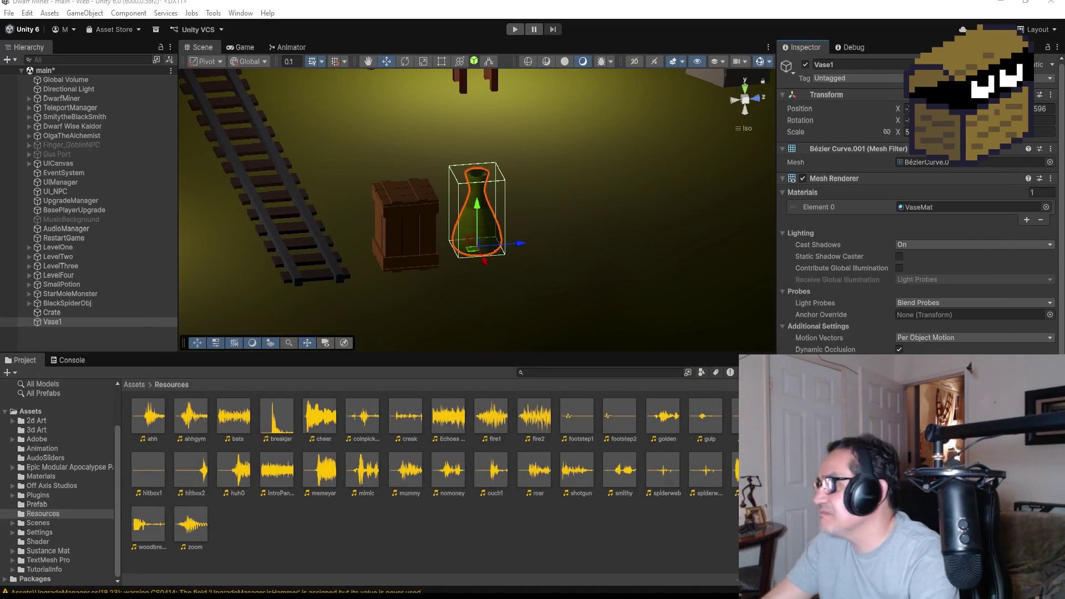
scroll(915, 233, "down", 3)
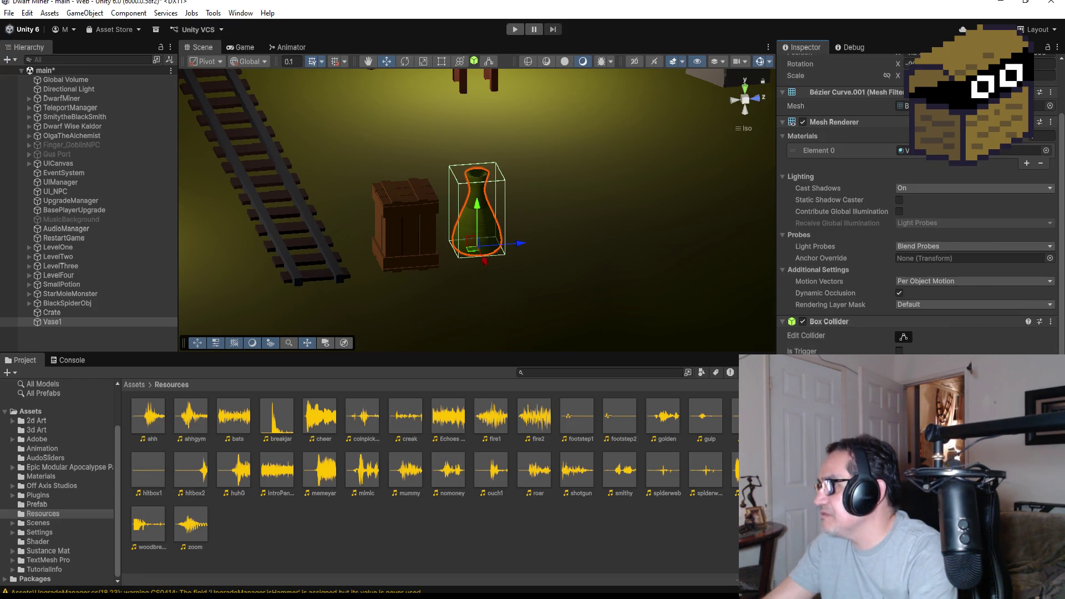
scroll(916, 221, "down", 2)
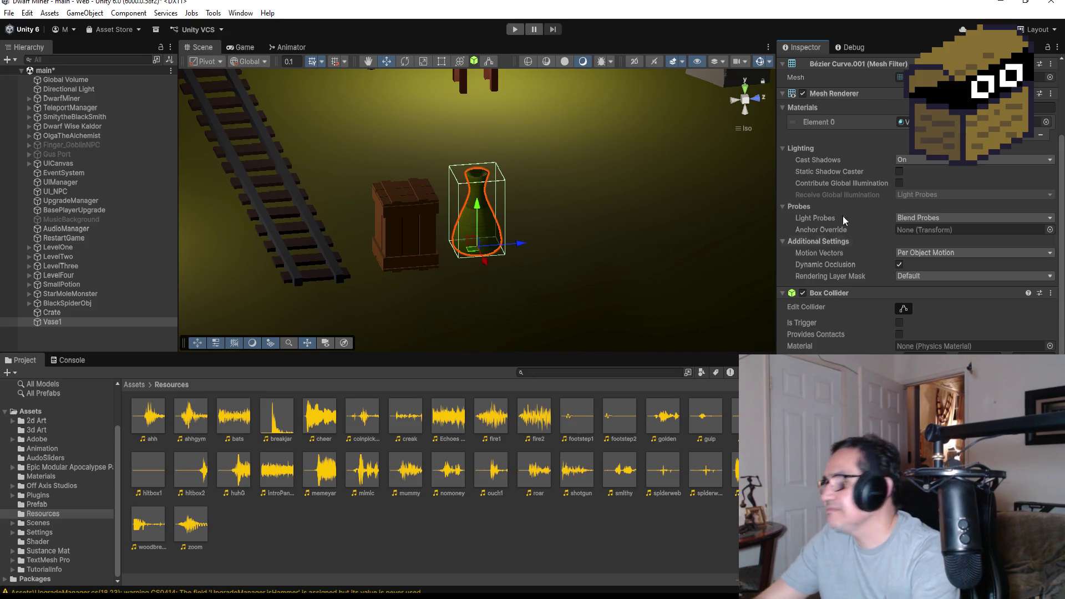
left_click(134, 385)
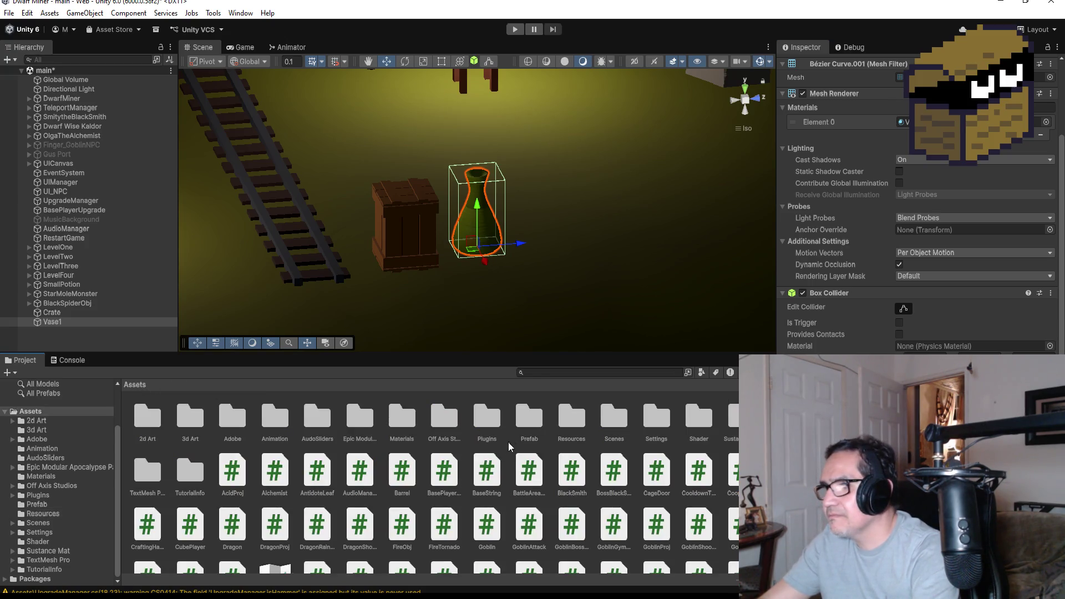
Open the Prefab folder, drag Vase1 into it as a prefab, then enter Play mode
double_click(529, 421)
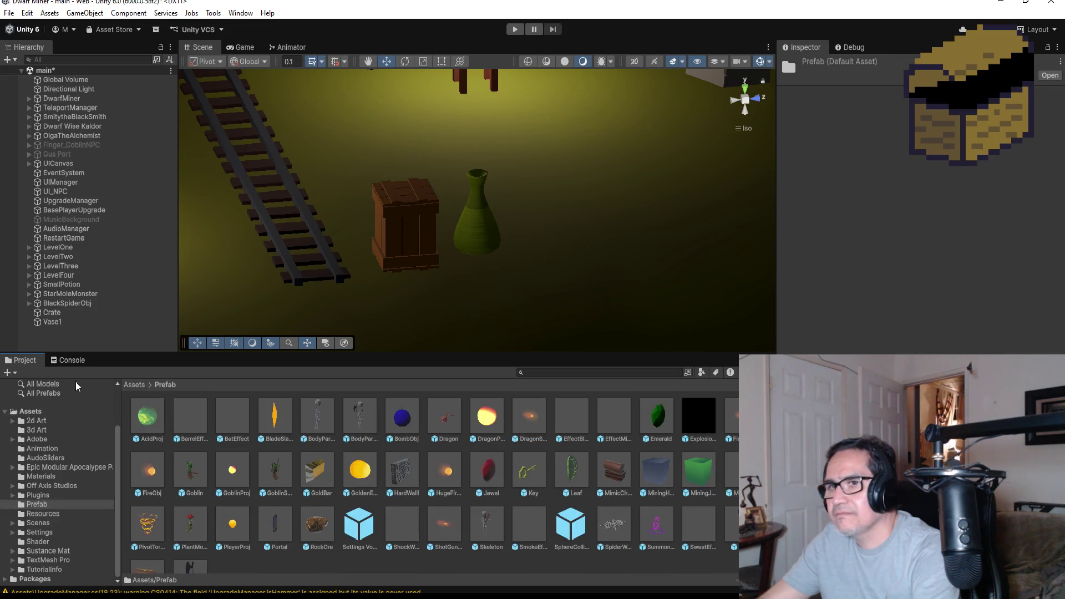
left_click(52, 321)
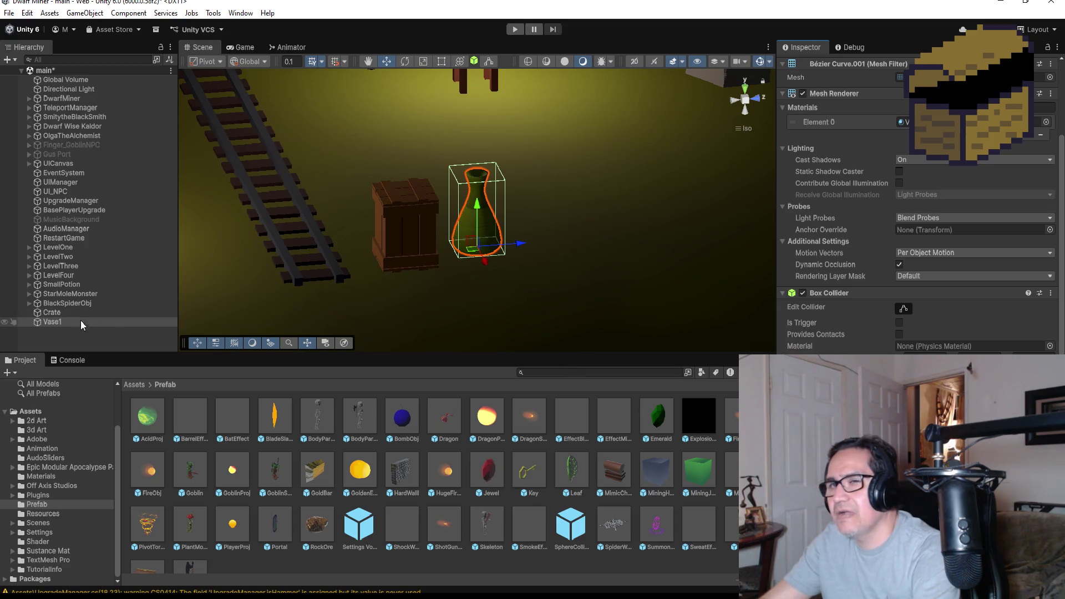
left_click_drag(53, 323, 725, 425)
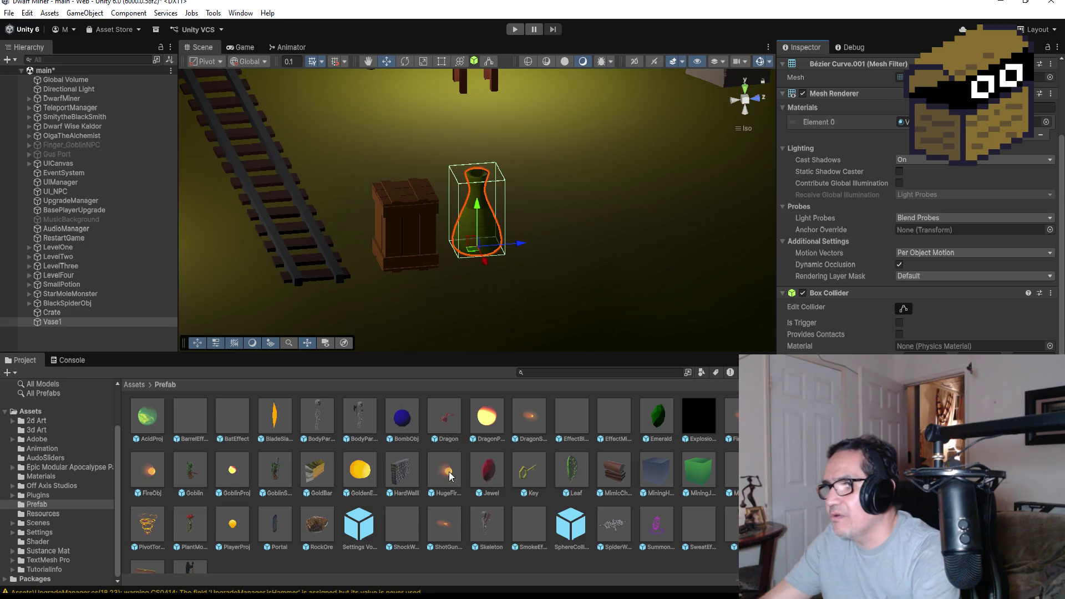
scroll(448, 471, "down", 1)
scroll(449, 505, "up", 1)
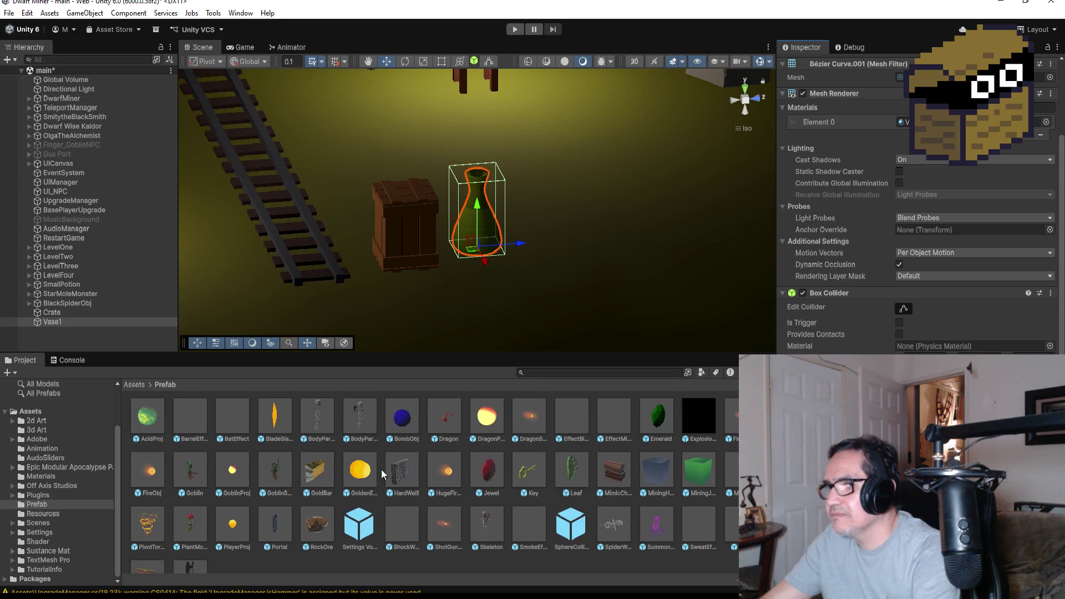
scroll(432, 480, "down", 1)
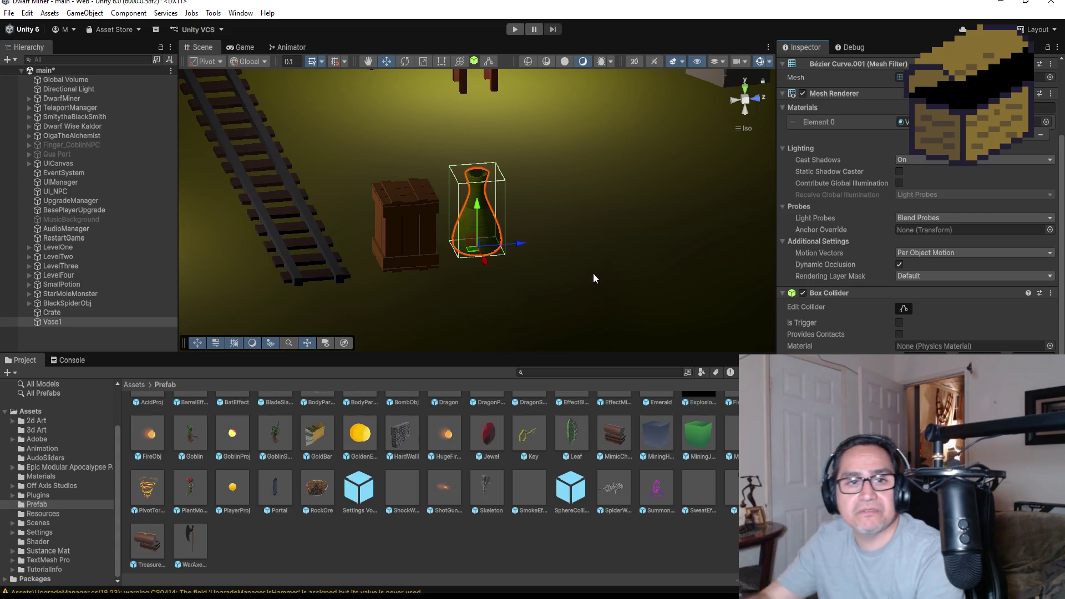
left_click(511, 32)
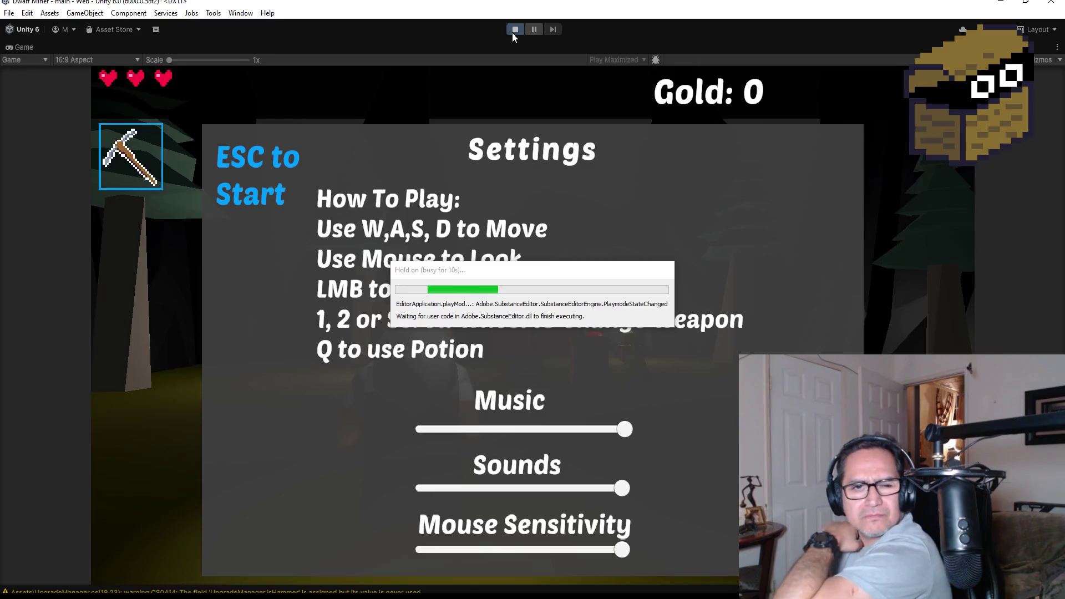
Walk to the vase and strike it so it breaks for 2 Gold, then stop Play mode
key("Escape")
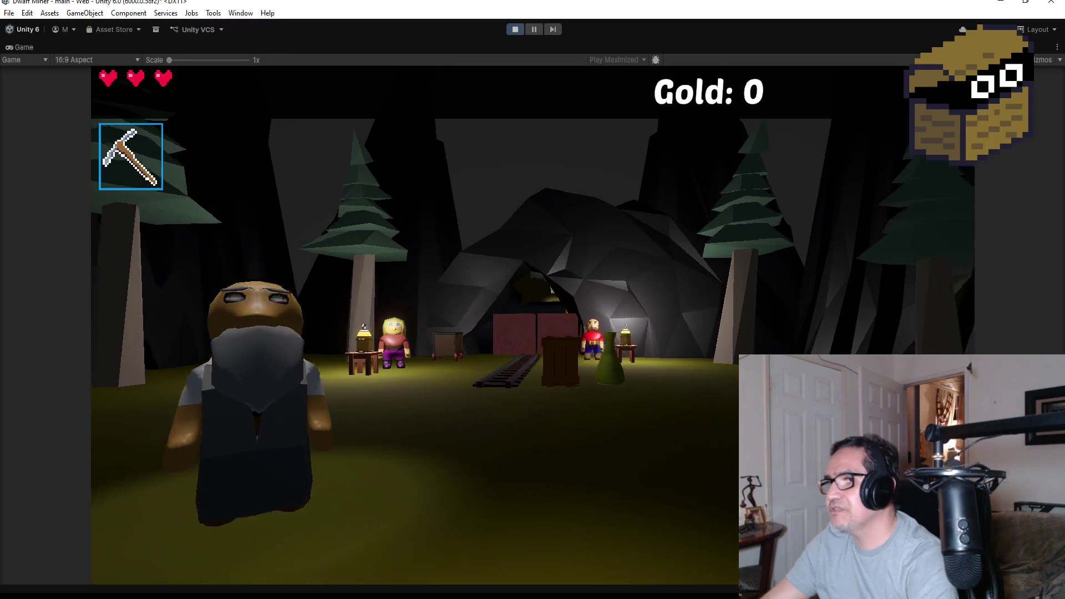
scroll(415, 325, "down", 1)
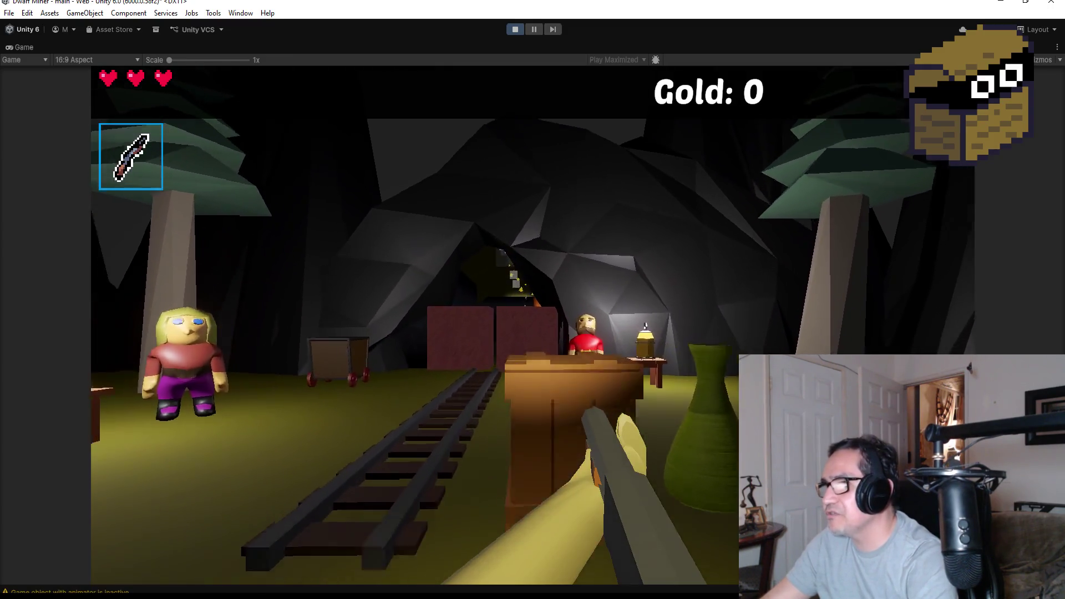
left_click(551, 325)
key("w")
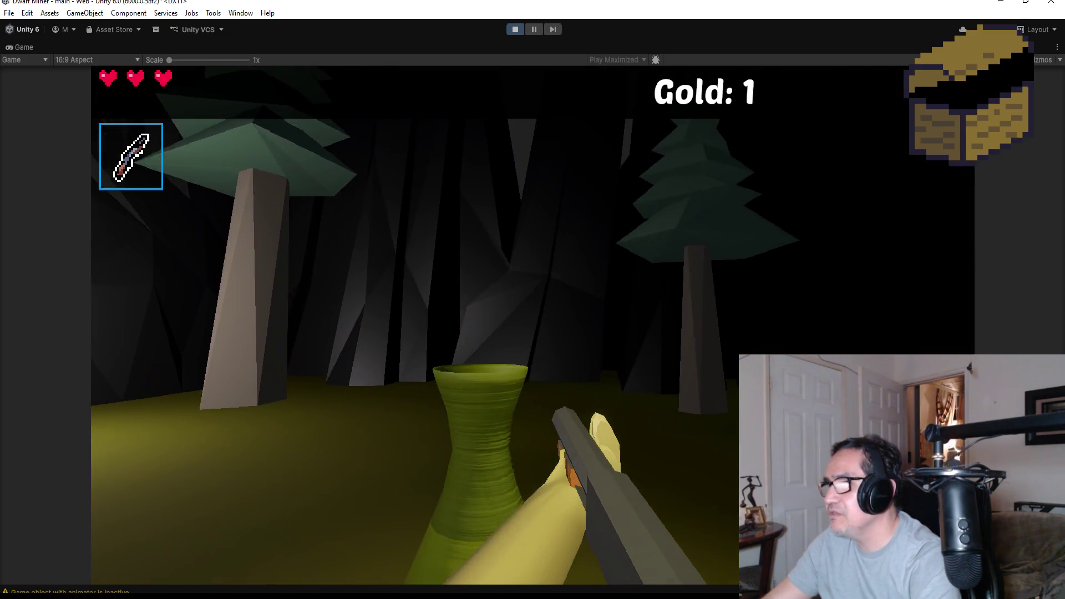
left_click(533, 325)
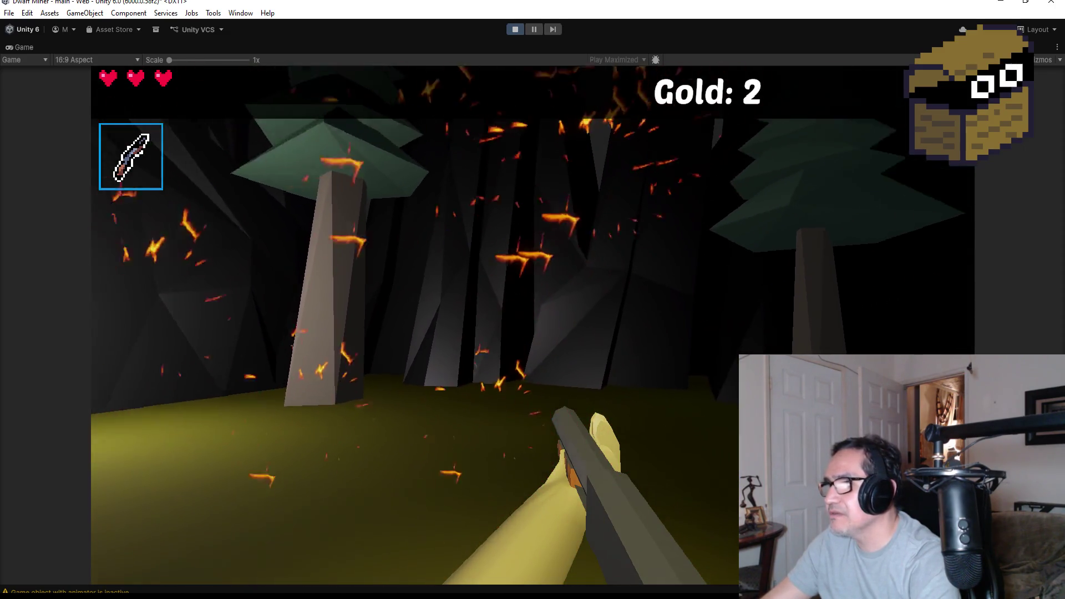
key("w")
key("w")
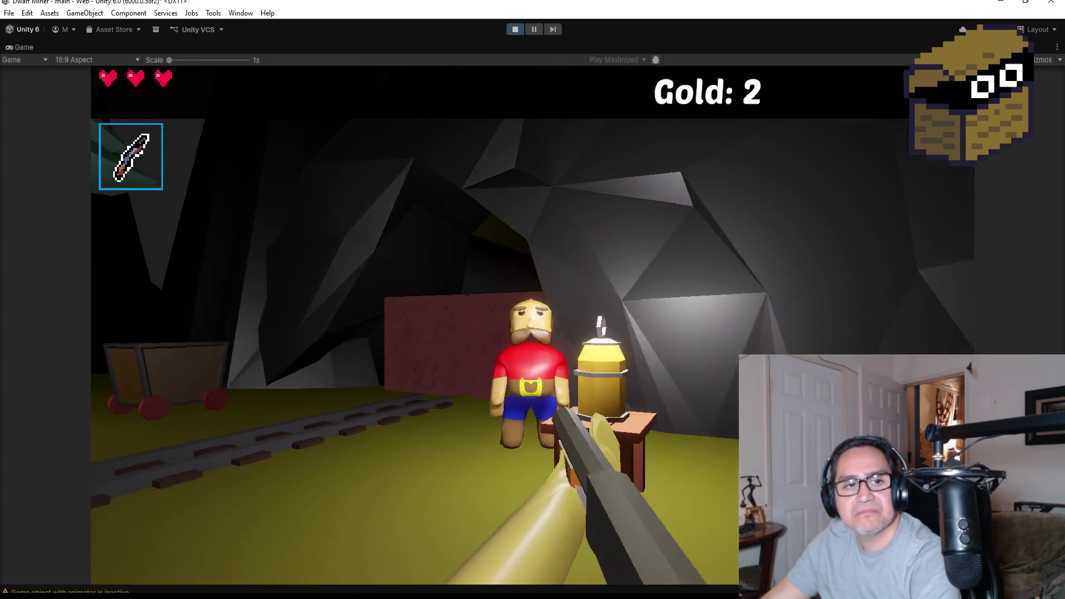
key("s")
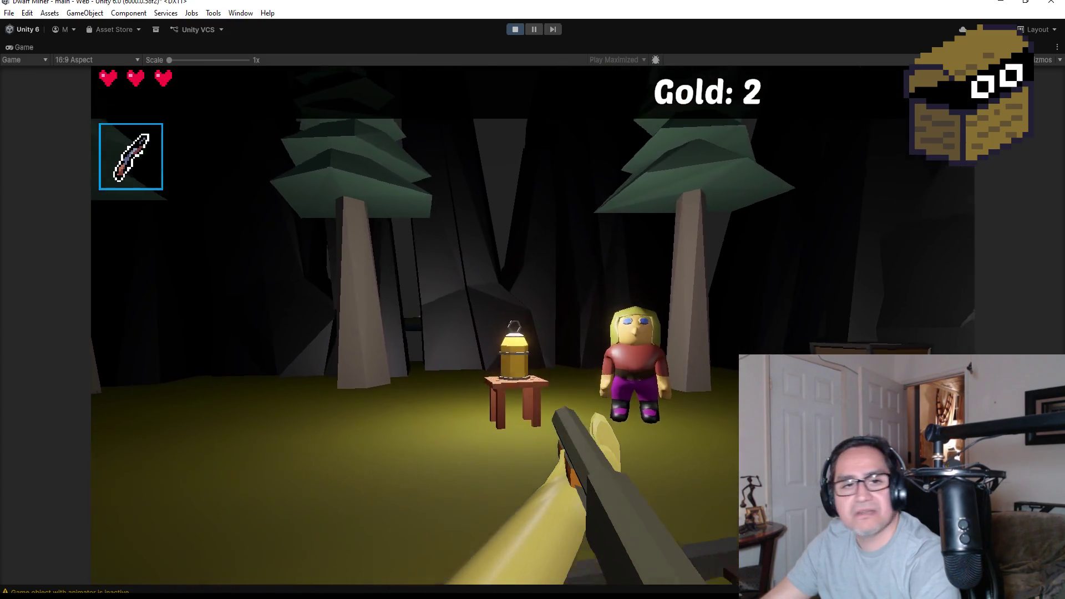
key("Escape")
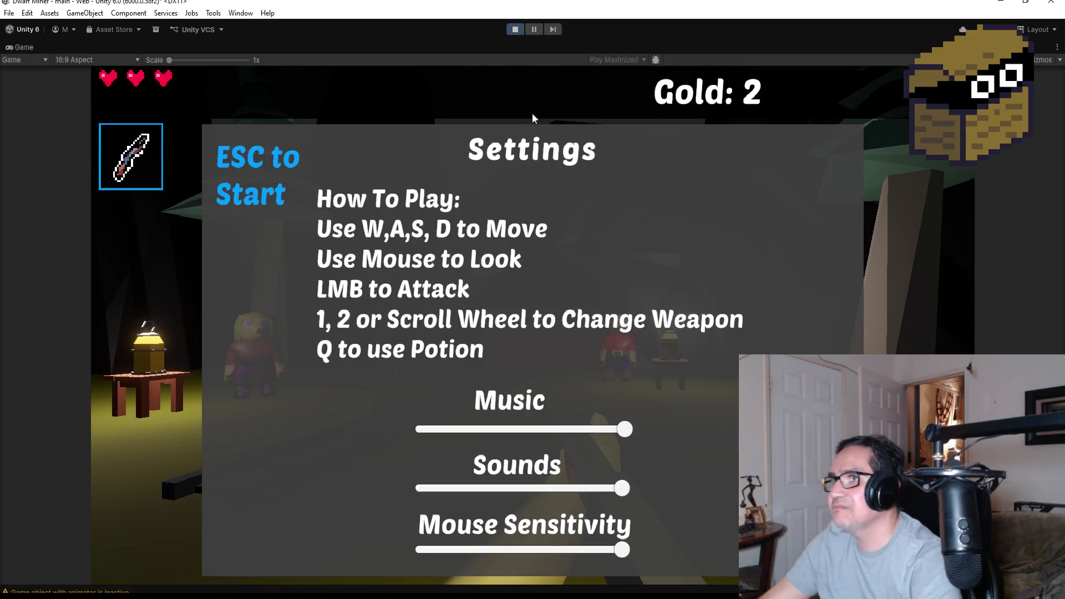
left_click(514, 30)
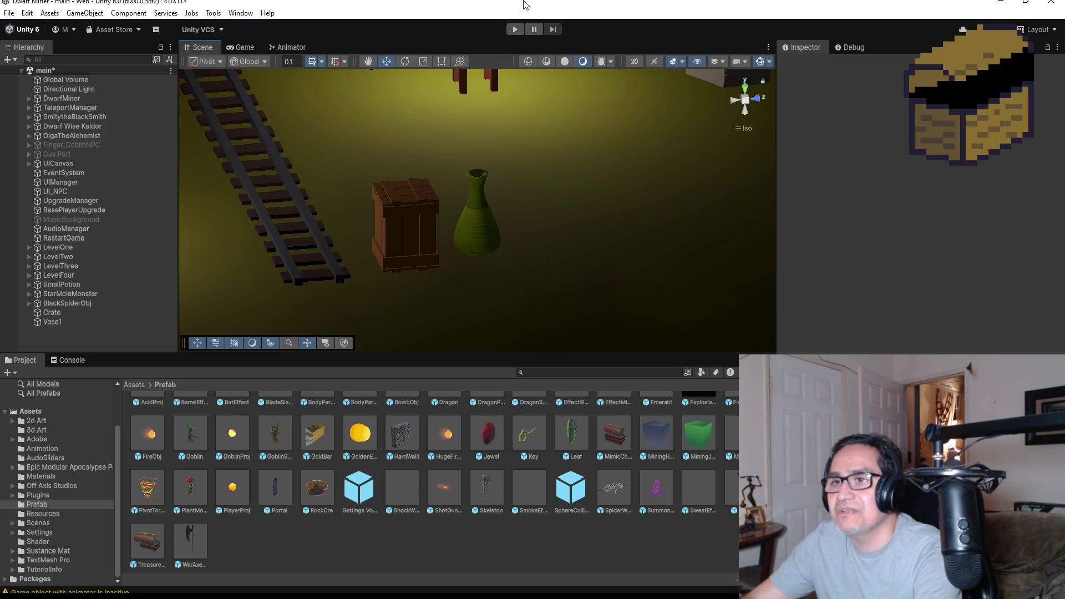
left_click(66, 323)
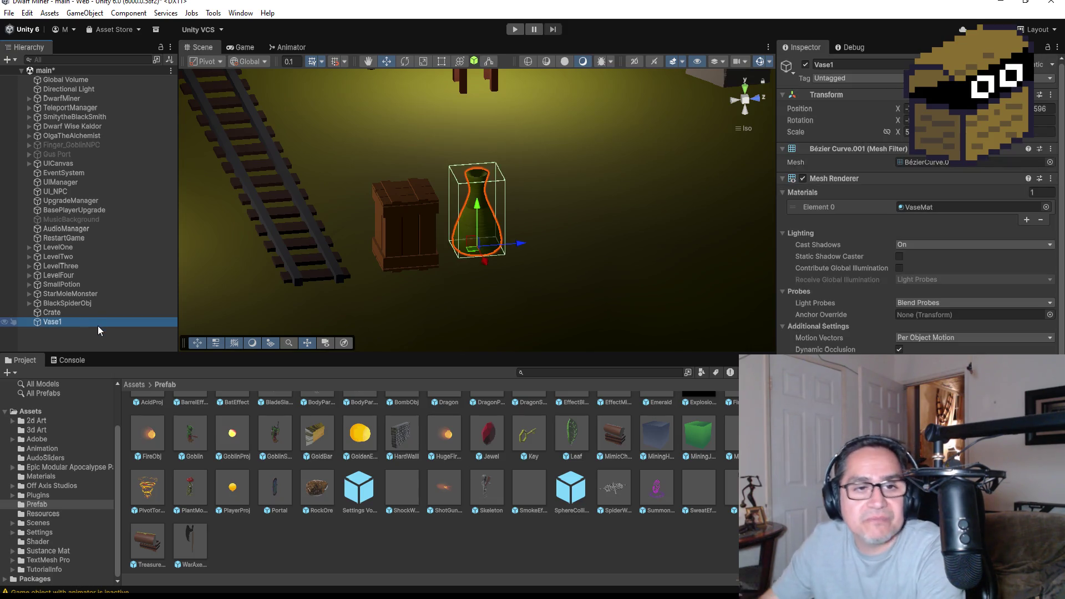
left_click(10, 14)
left_click(31, 70)
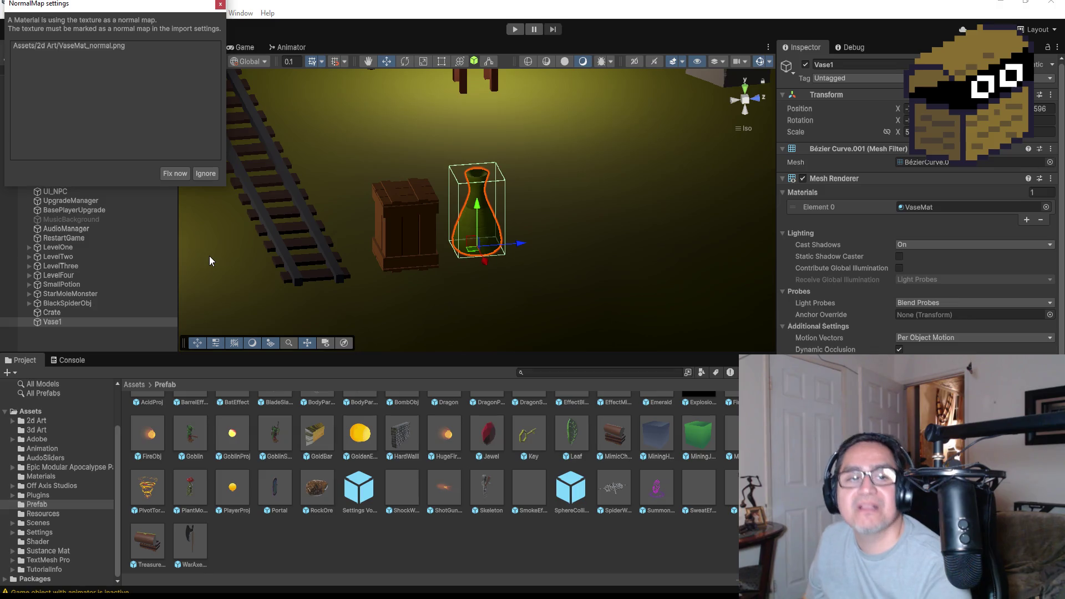
left_click(175, 174)
key("f")
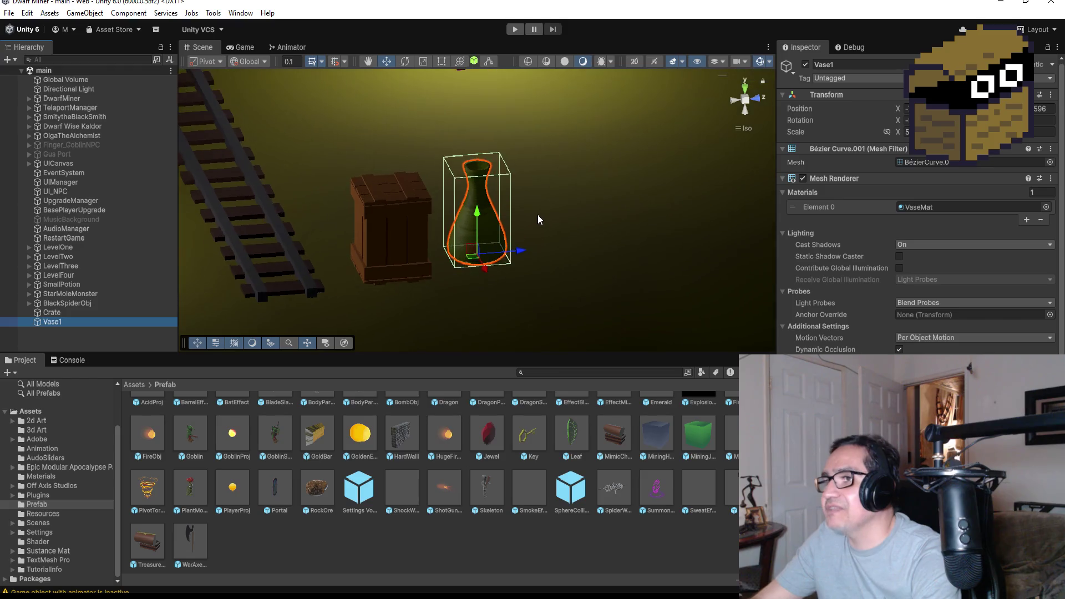
mouse_move(547, 162)
left_mouse_down()
mouse_move(643, 219)
mouse_move(608, 228)
left_mouse_up()
scroll(594, 233, "down", 2)
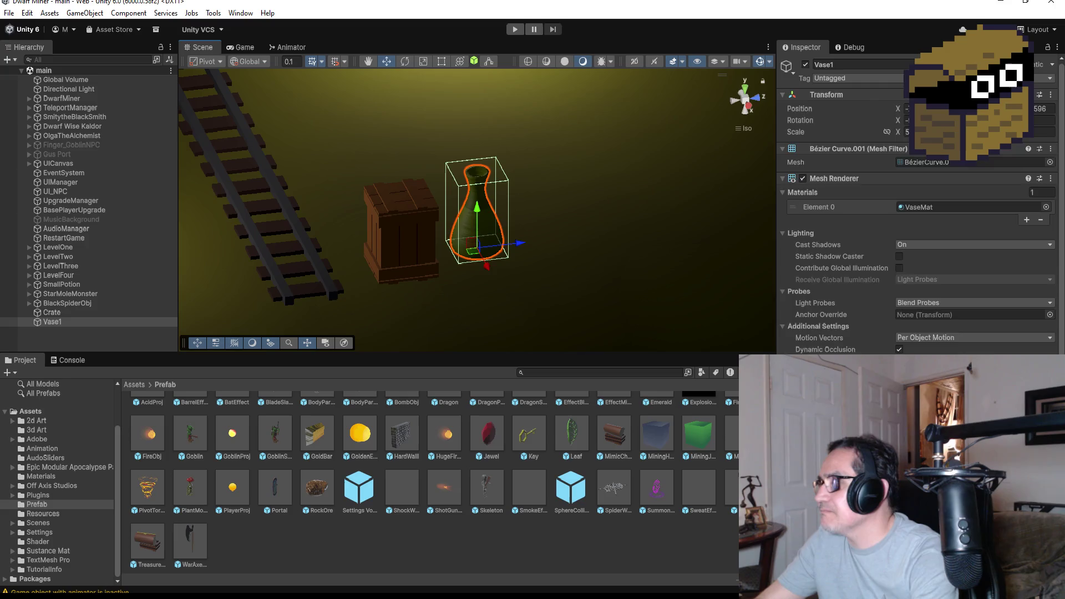
scroll(915, 221, "down", 3)
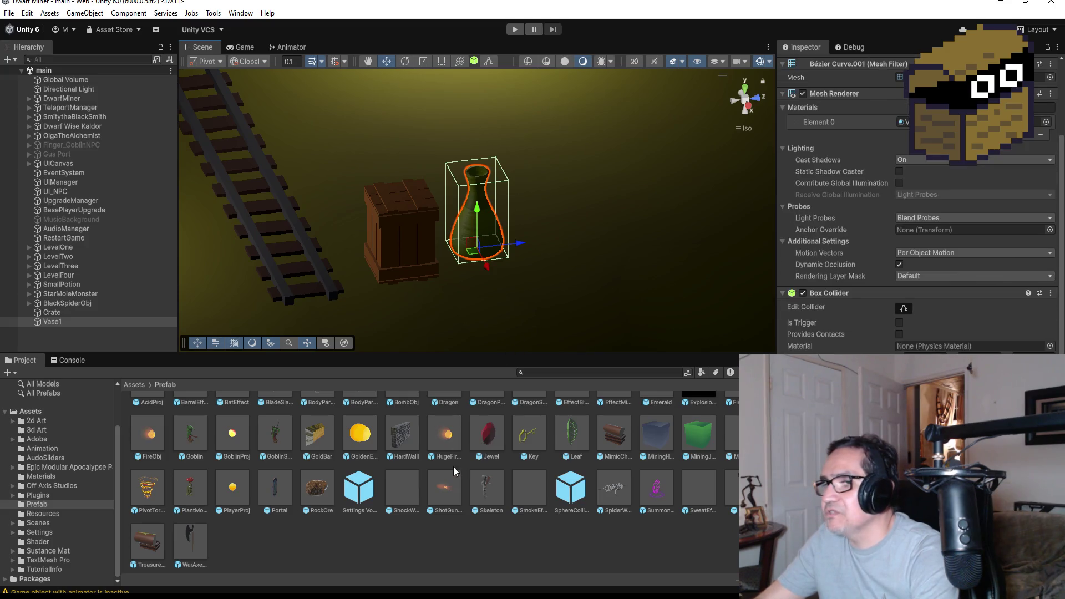
left_click(58, 314)
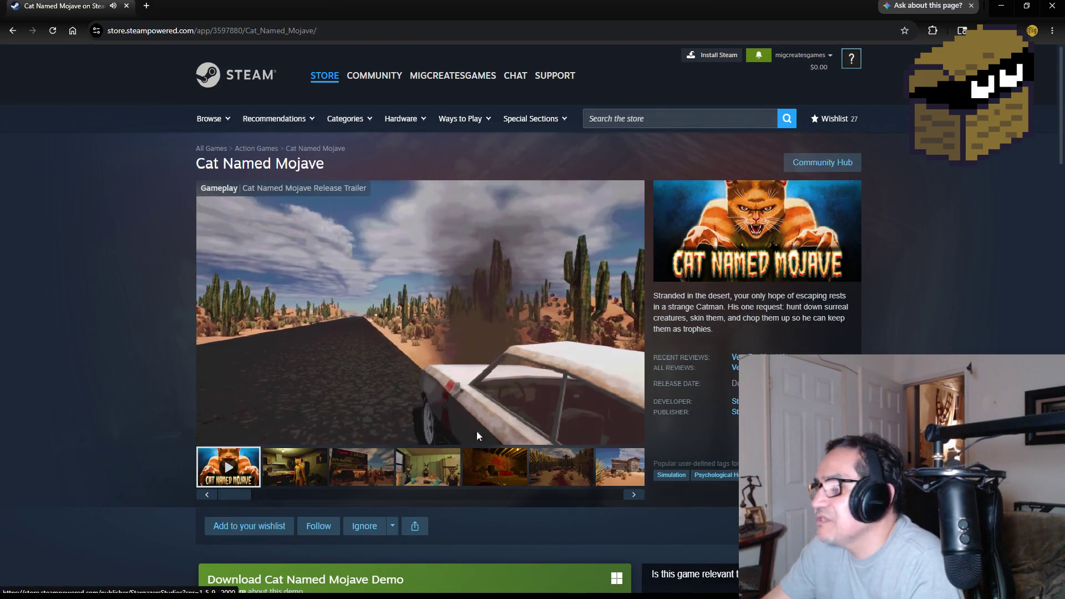
Browse the Cat Named Mojave screenshots through to the night water-tower image
left_click(291, 465)
left_click(337, 473)
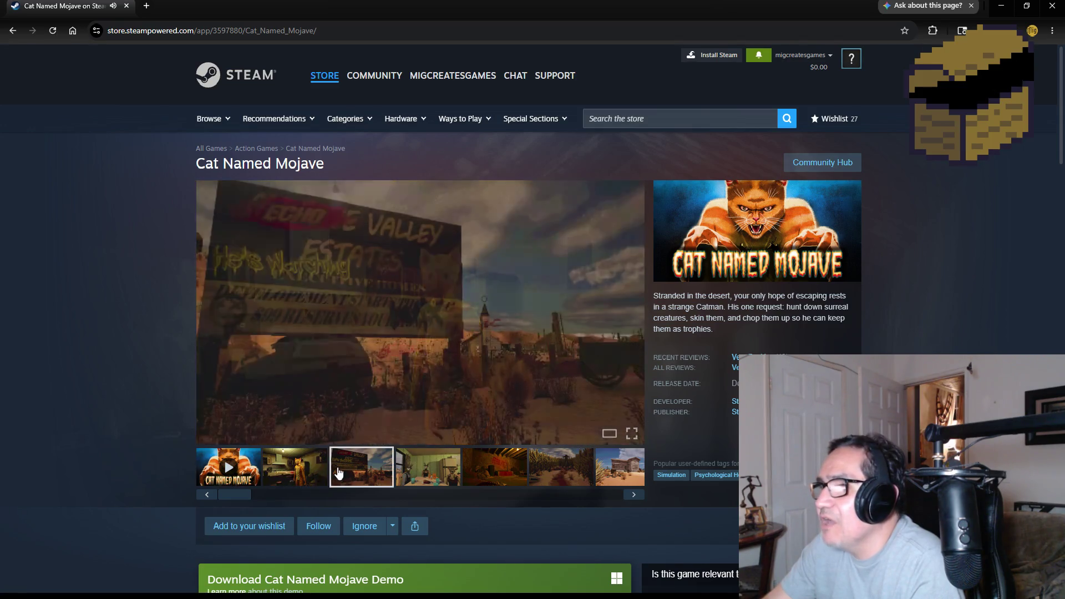
left_click(442, 473)
left_click(521, 473)
left_click(582, 468)
left_click(619, 467)
left_click(427, 477)
left_click(475, 468)
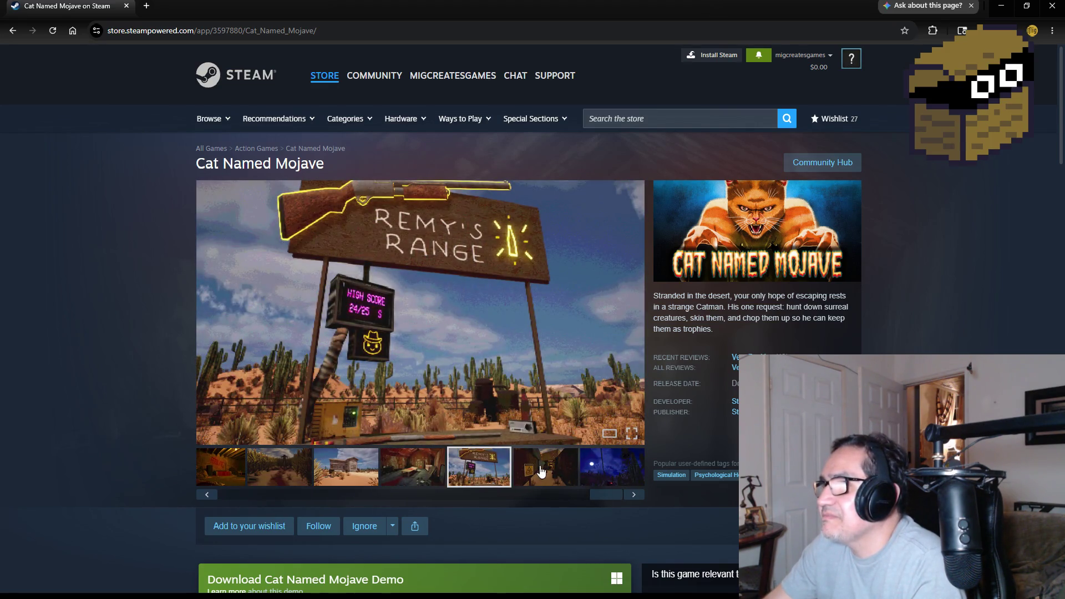
left_click(569, 474)
left_click(629, 481)
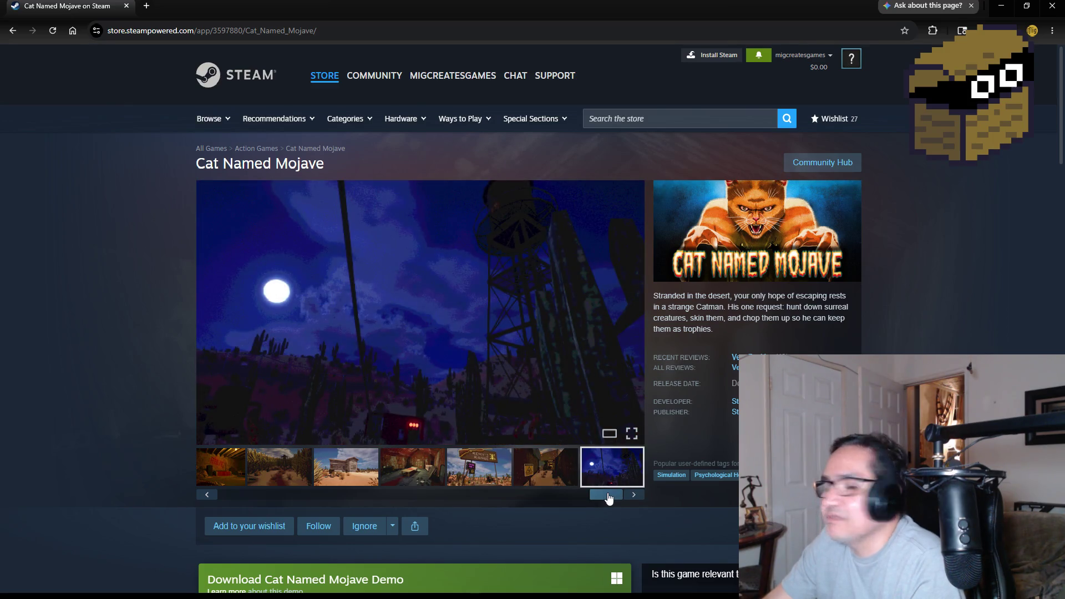
Scroll the thumbnail strip back and show the deer family dinner screenshot
left_click_drag(607, 492, 205, 490)
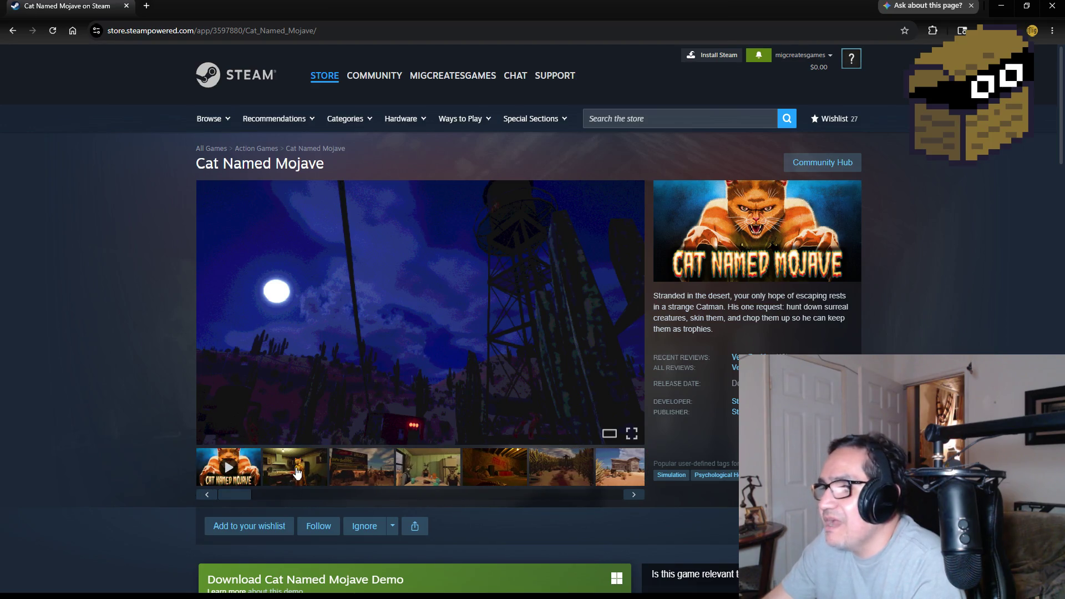
left_click(297, 473)
left_click(360, 470)
left_click(427, 470)
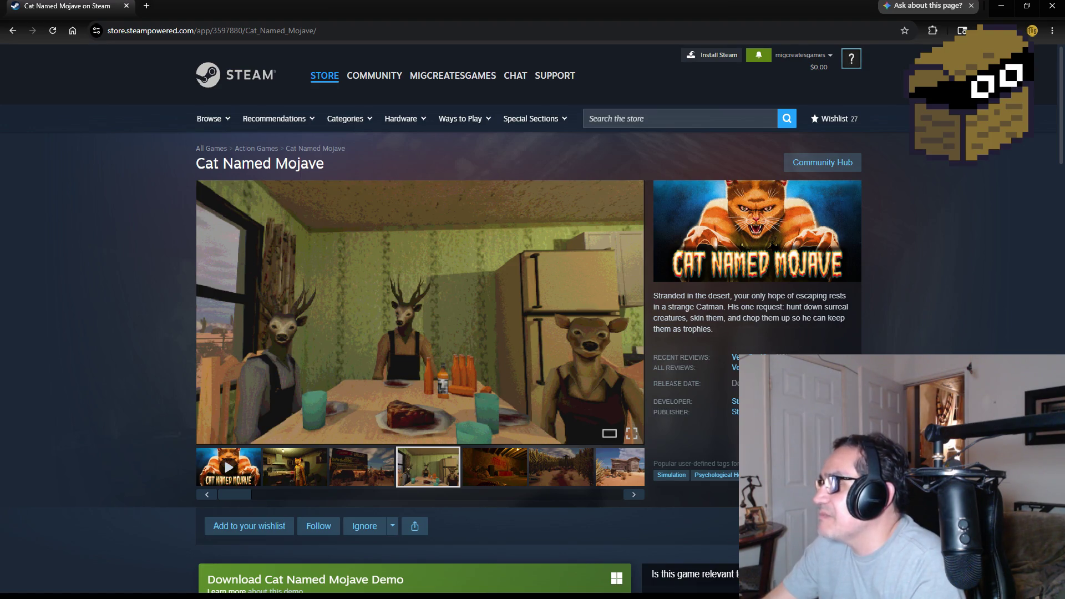
Read through the purchase options, system requirements and reviews, then close the browser
scroll(749, 316, "down", 5)
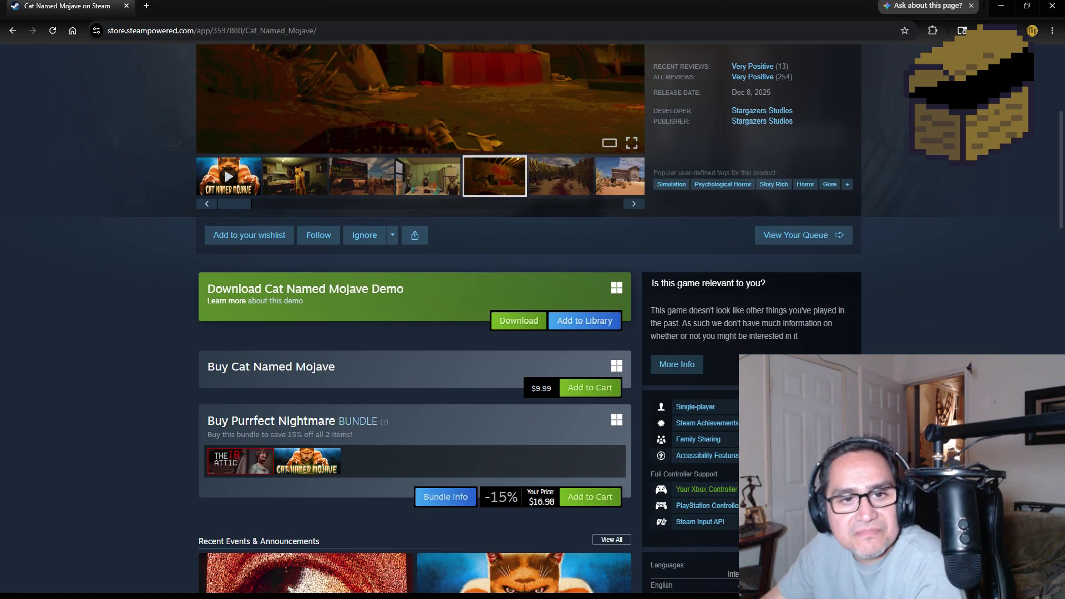
scroll(264, 378, "down", 20)
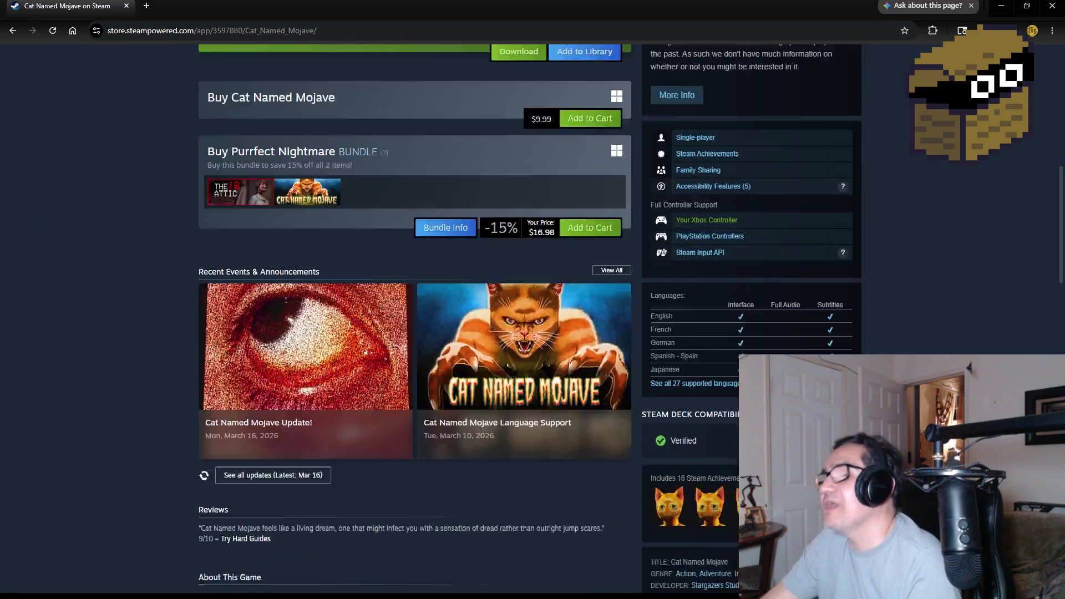
scroll(142, 361, "down", 15)
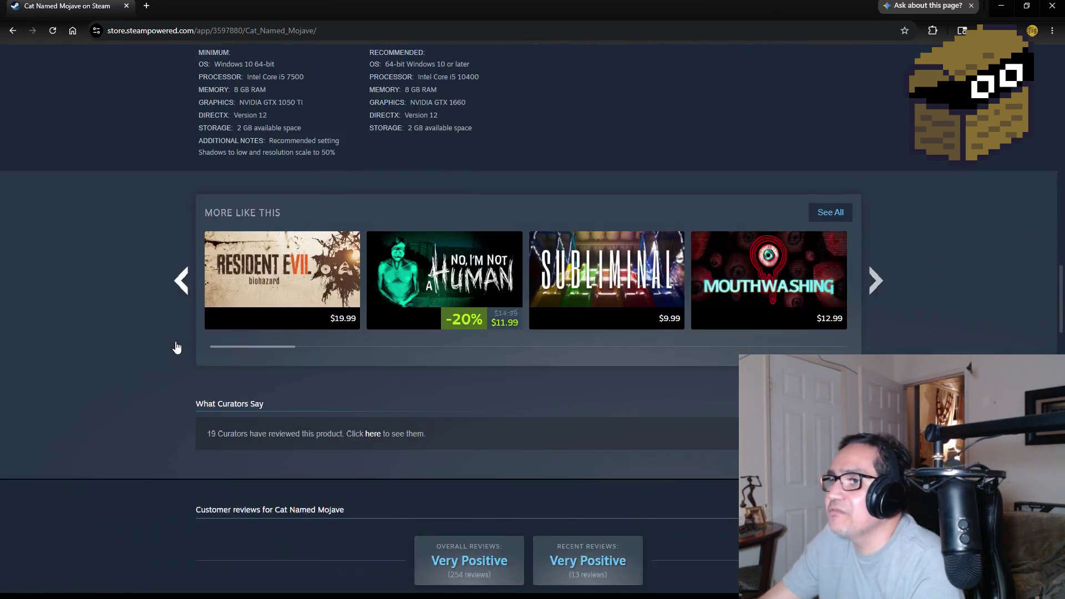
scroll(158, 345, "down", 10)
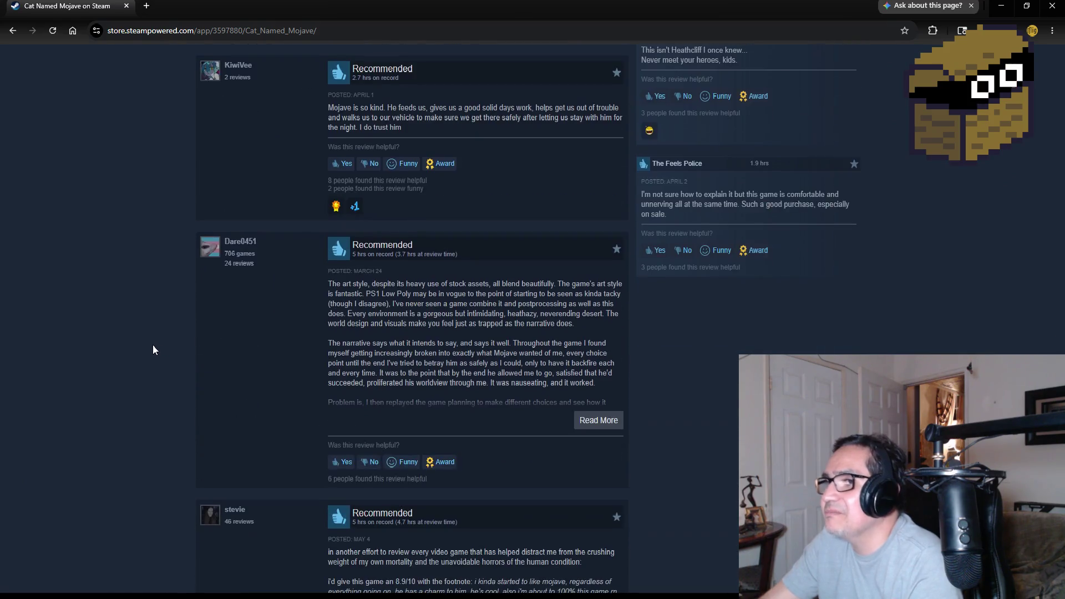
scroll(144, 336, "up", 14)
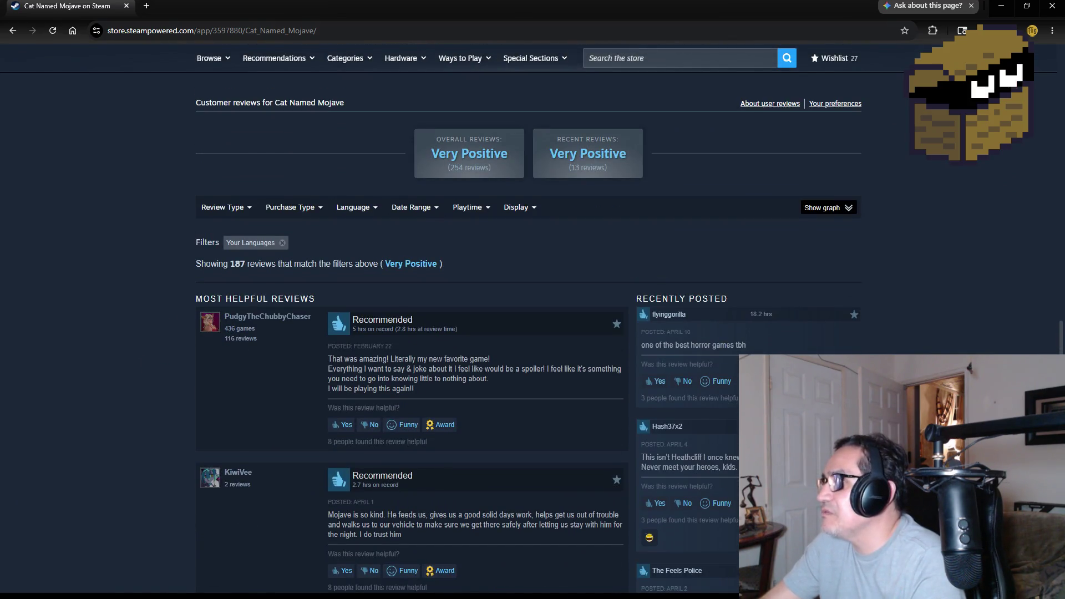
scroll(636, 381, "up", 20)
scroll(415, 333, "up", 8)
scroll(415, 333, "down", 3)
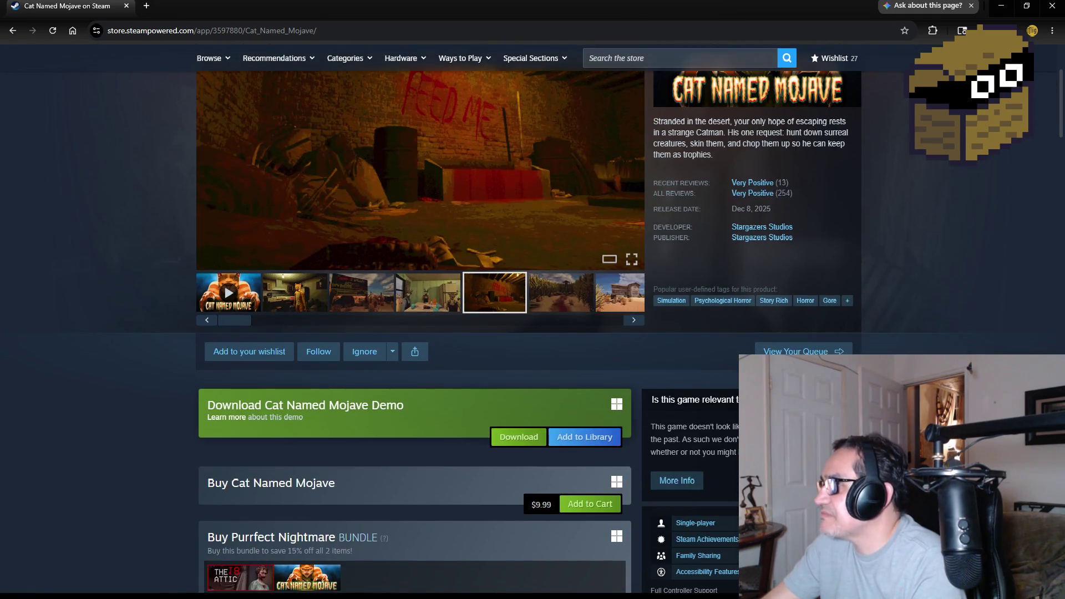
scroll(735, 361, "up", 3)
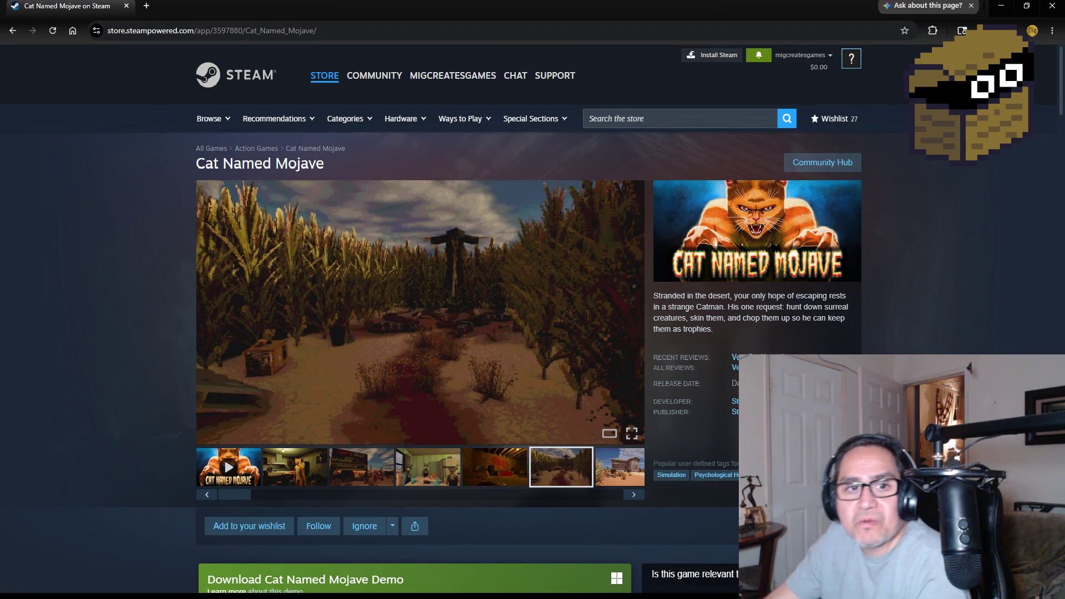
scroll(477, 318, "down", 1)
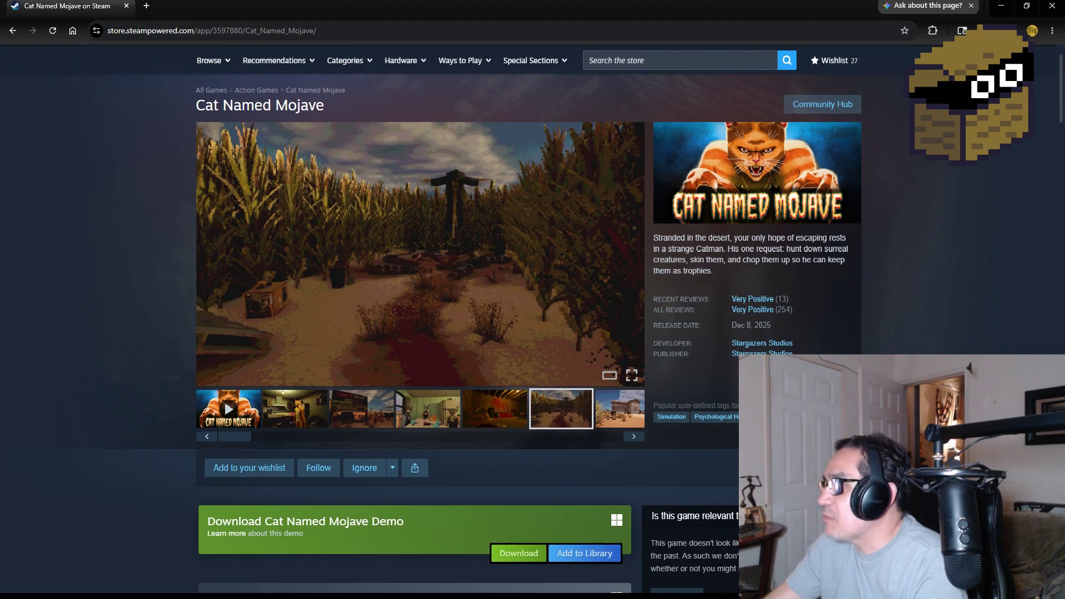
scroll(476, 319, "up", 1)
scroll(477, 319, "down", 1)
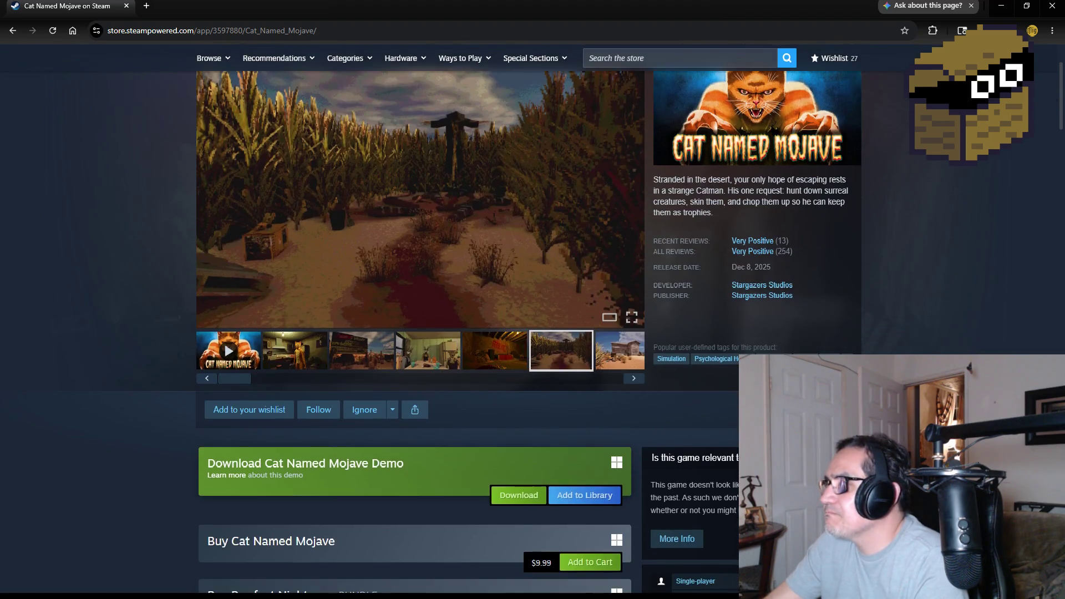
scroll(477, 319, "up", 1)
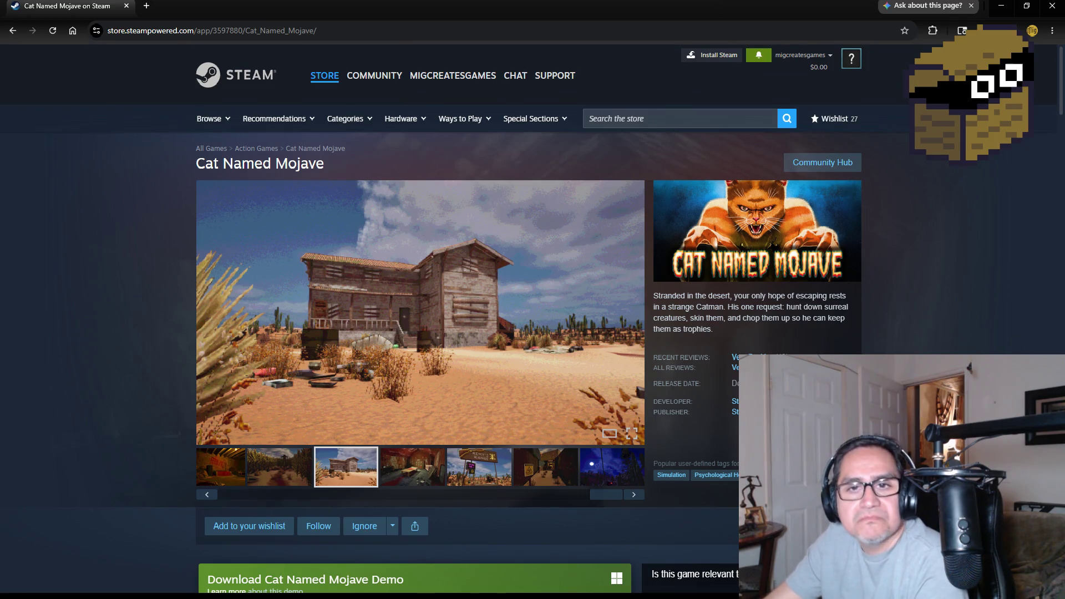
left_click(1045, 3)
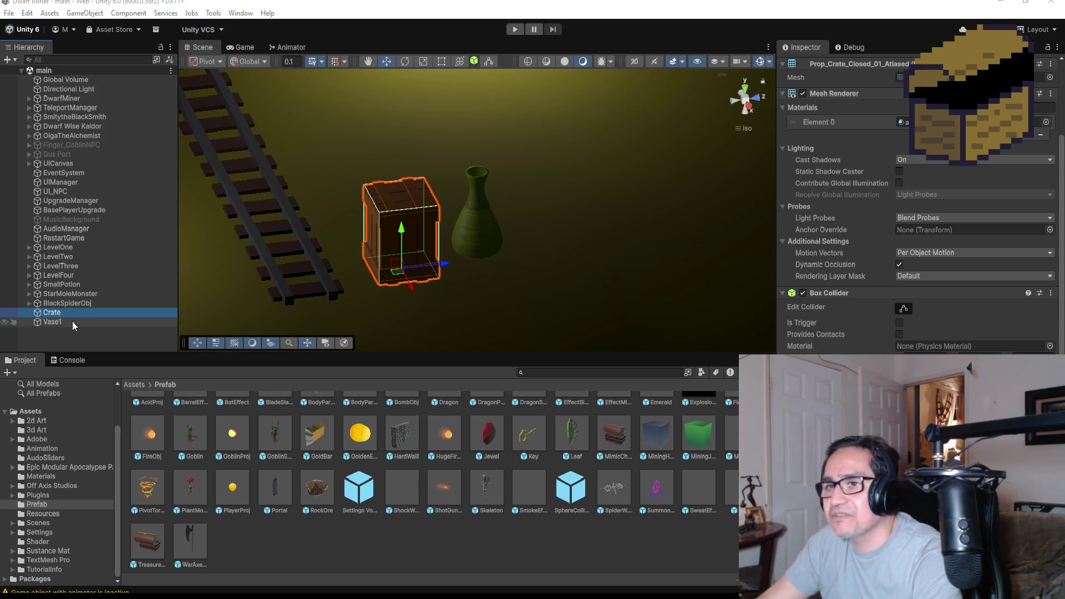
Turn the scene view to the front and create an empty GameObject at the hierarchy root
scroll(638, 258, "down", 5)
left_click_drag(608, 225, 576, 186)
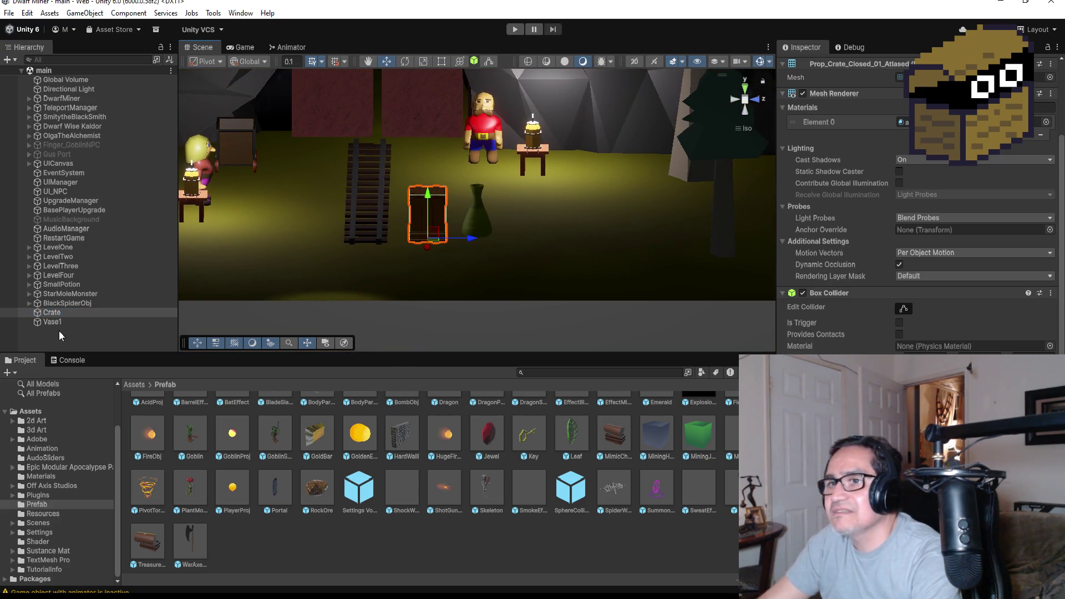
left_click(51, 314)
right_click(50, 316)
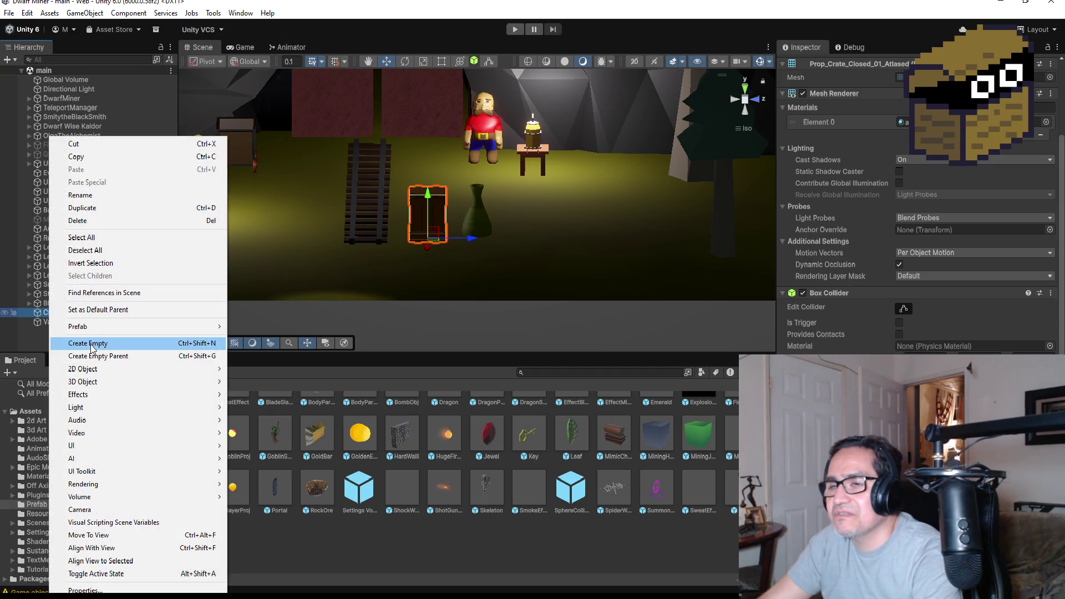
left_click(38, 337)
right_click(42, 334)
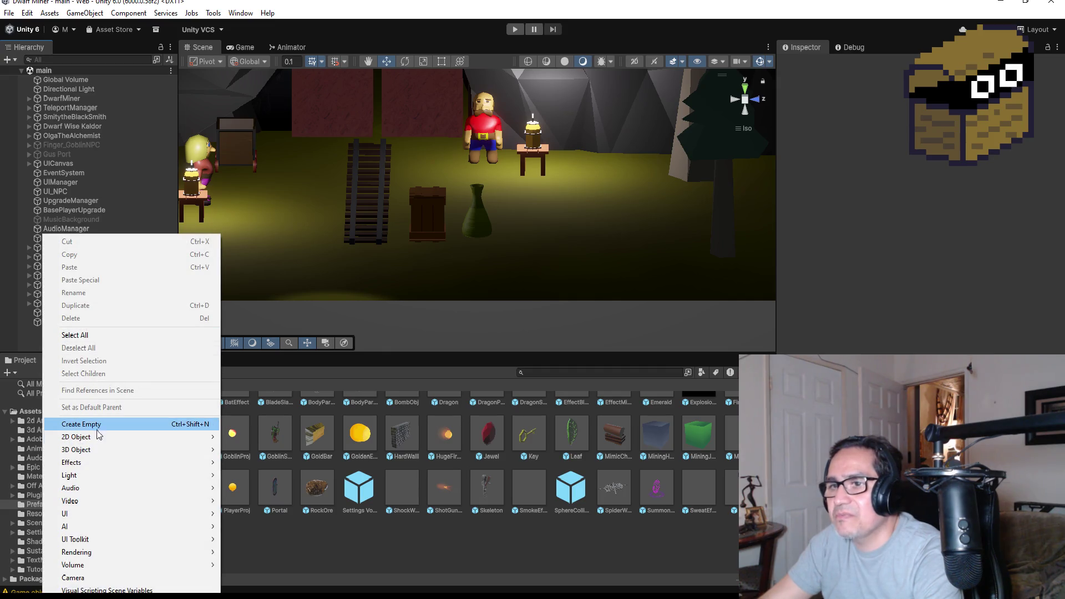
left_click(94, 425)
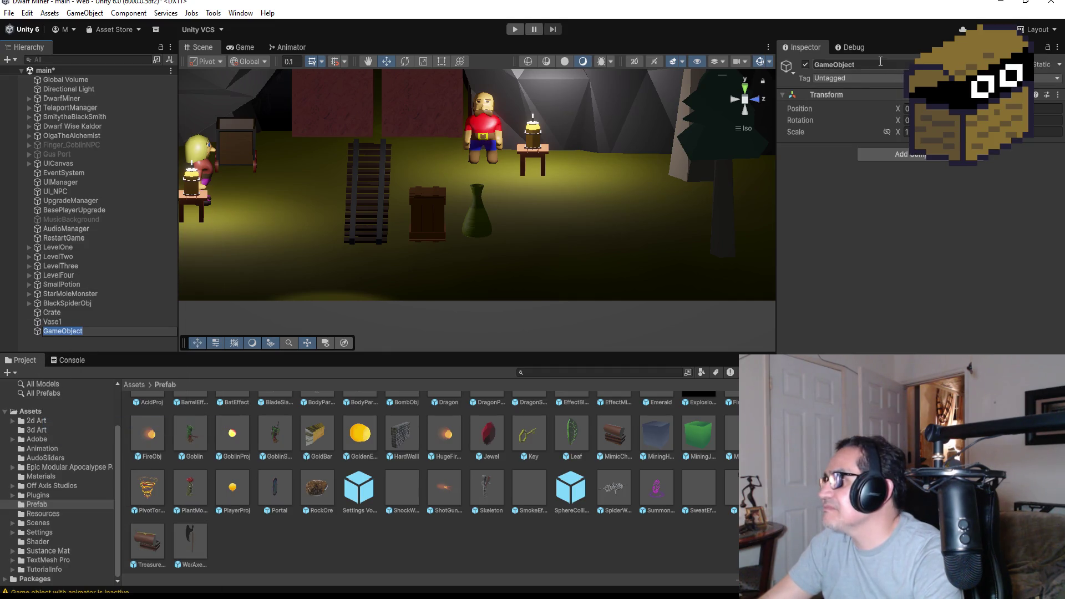
Rename the empty object to Pos and move it between Crate and Vase1
left_click(881, 64)
type("Ps")
key("BackSpace")
type("os")
key("Return")
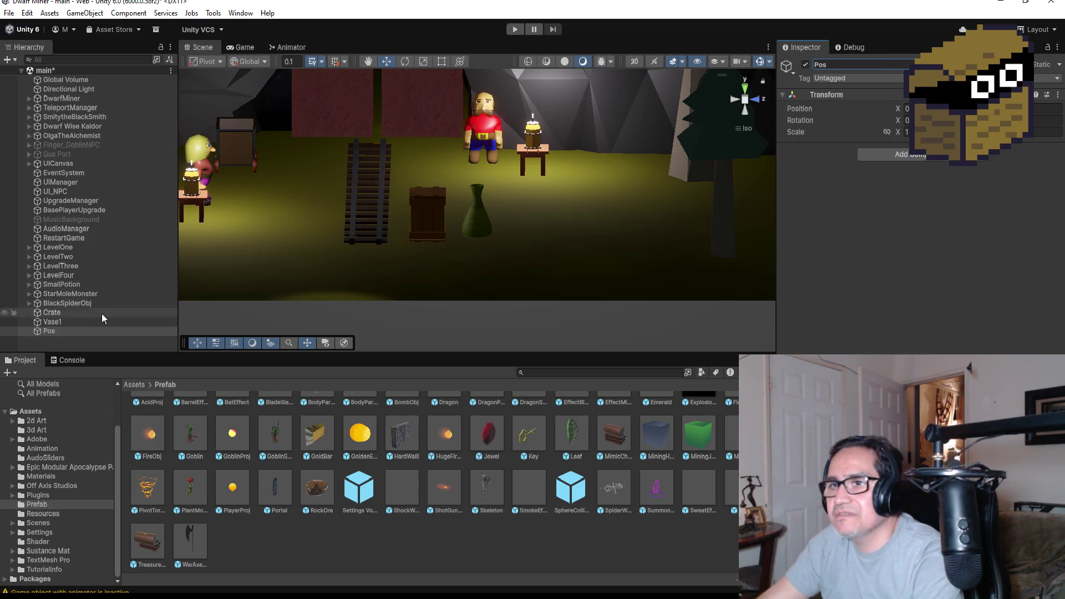
left_click_drag(71, 332, 66, 318)
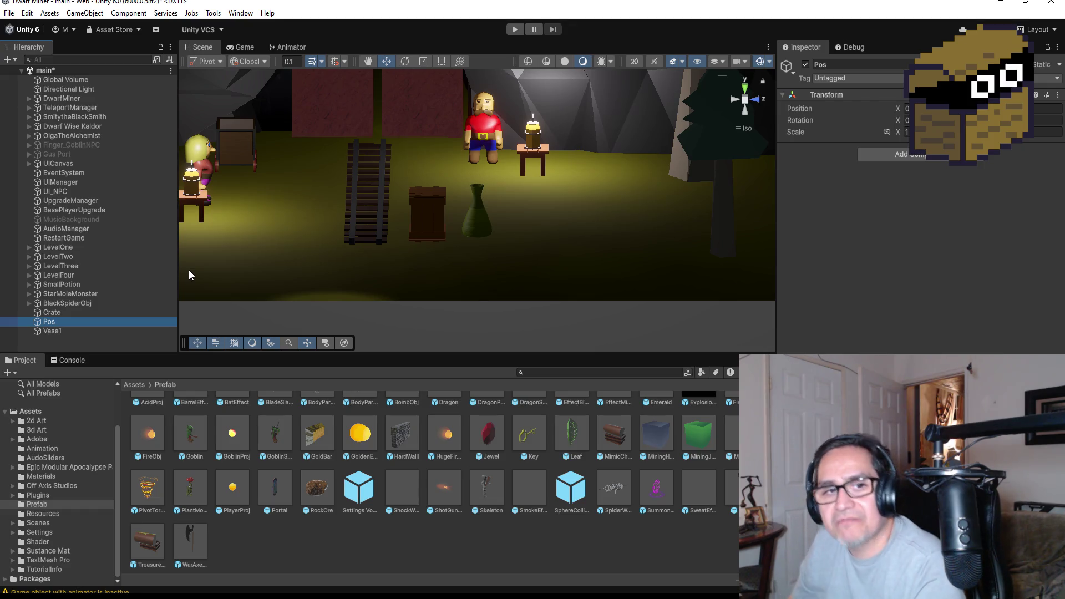
Play the scene, dismiss the settings overlay, and look around the Game view at the crate and vase
left_click(515, 32)
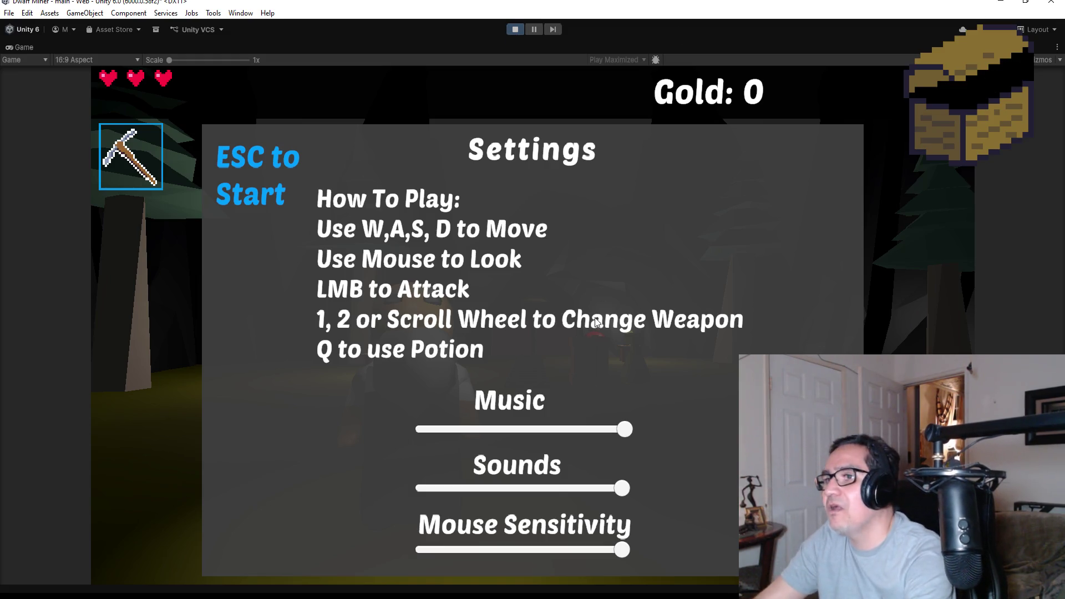
key("Escape")
left_click(511, 374)
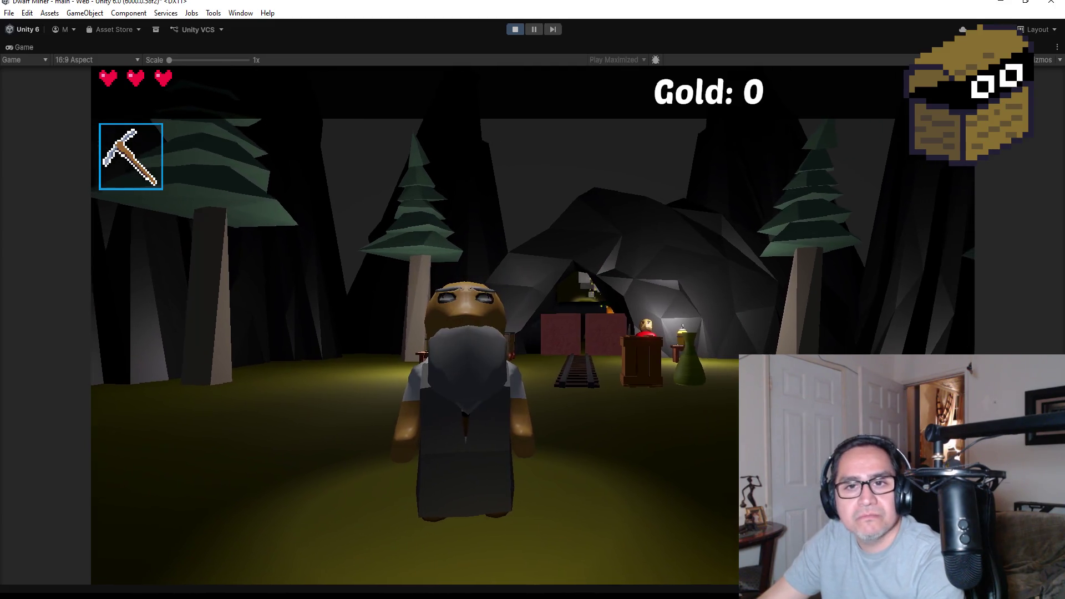
key("Escape")
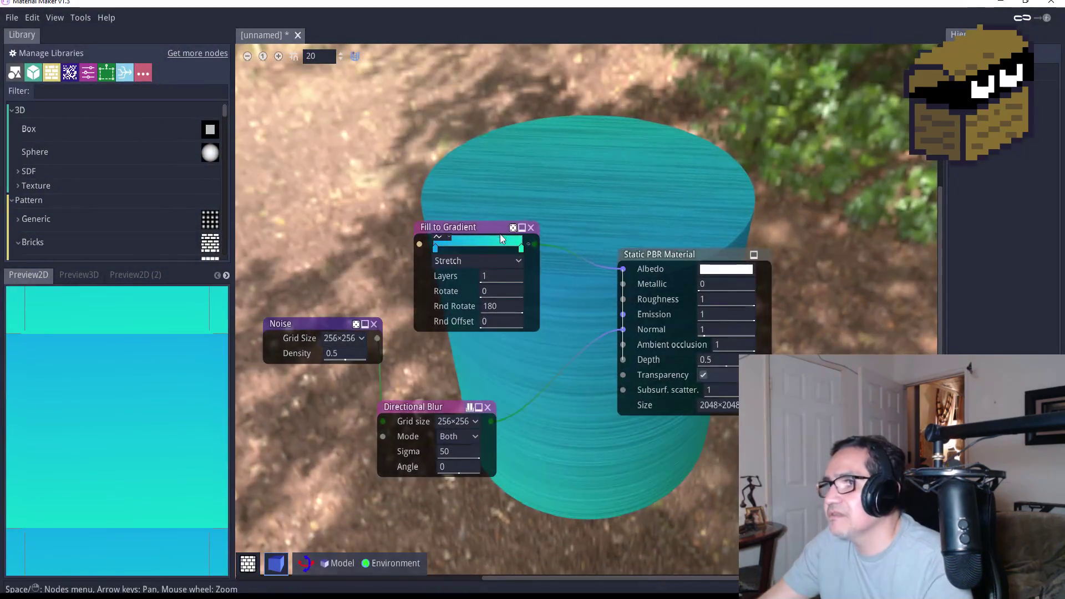
Move the Fill to Gradient node up and left in the teal cylinder graph, then zoom out
left_click_drag(520, 151, 466, 81)
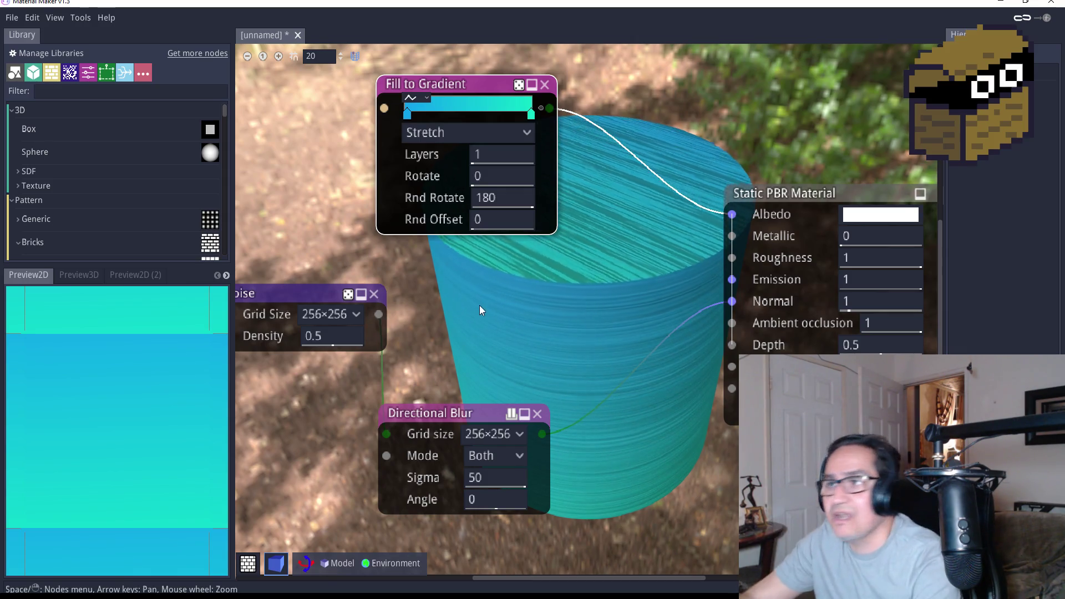
scroll(546, 307, "down", 5)
scroll(662, 261, "up", 7)
scroll(552, 312, "down", 4)
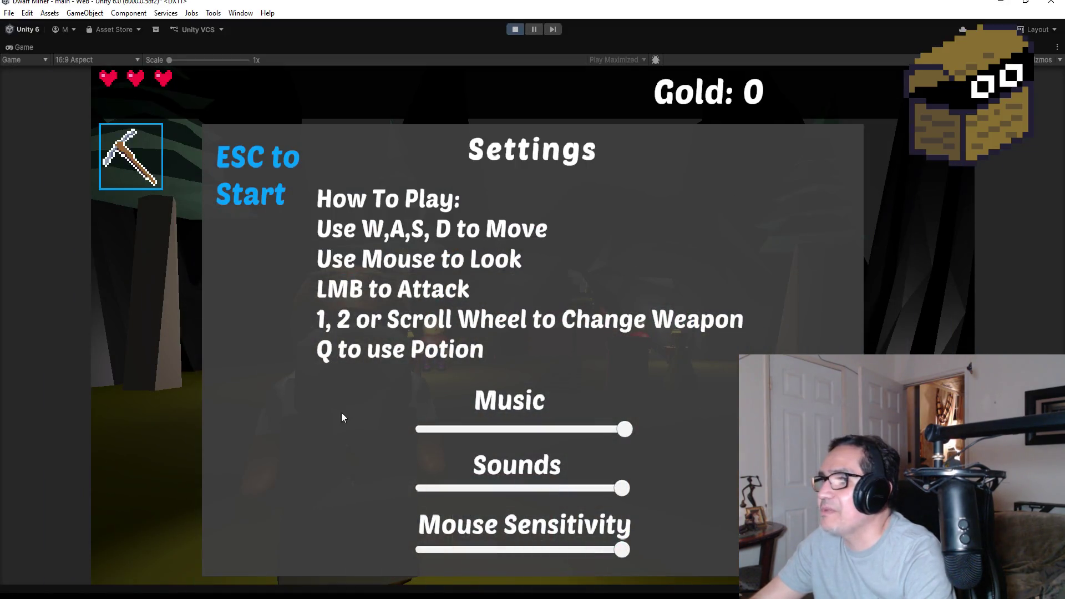
Start playing and talk to Kaldor The Wise and the BlackSmith
key("Escape")
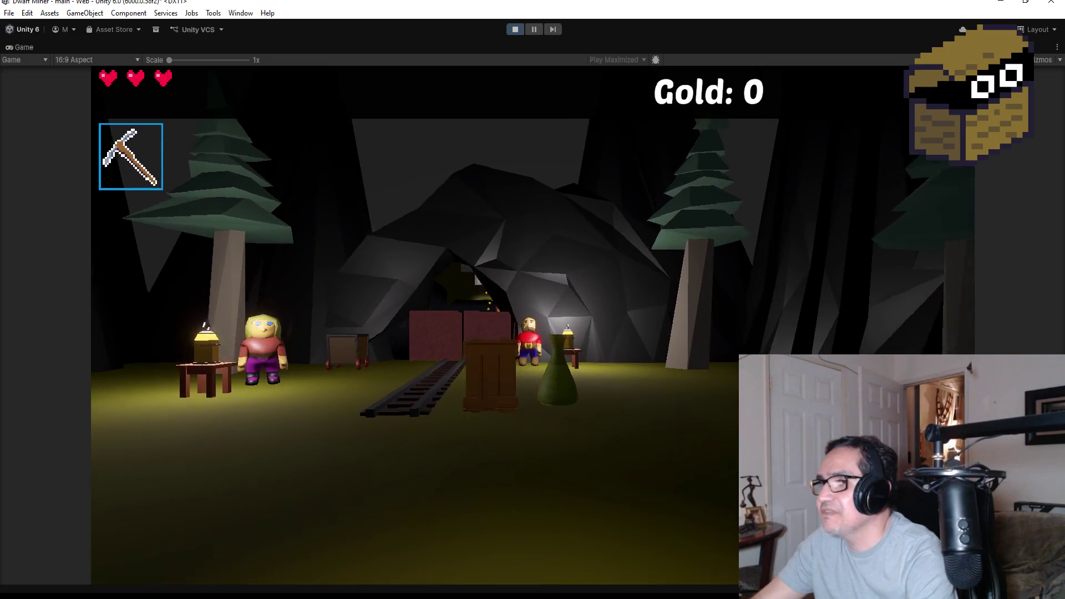
key("e")
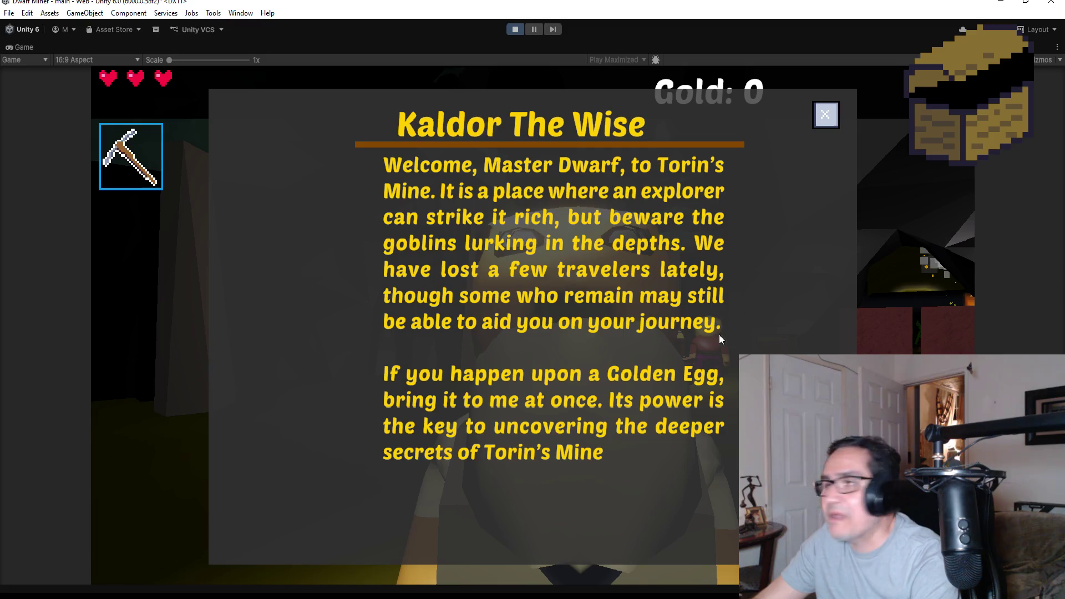
left_click(826, 116)
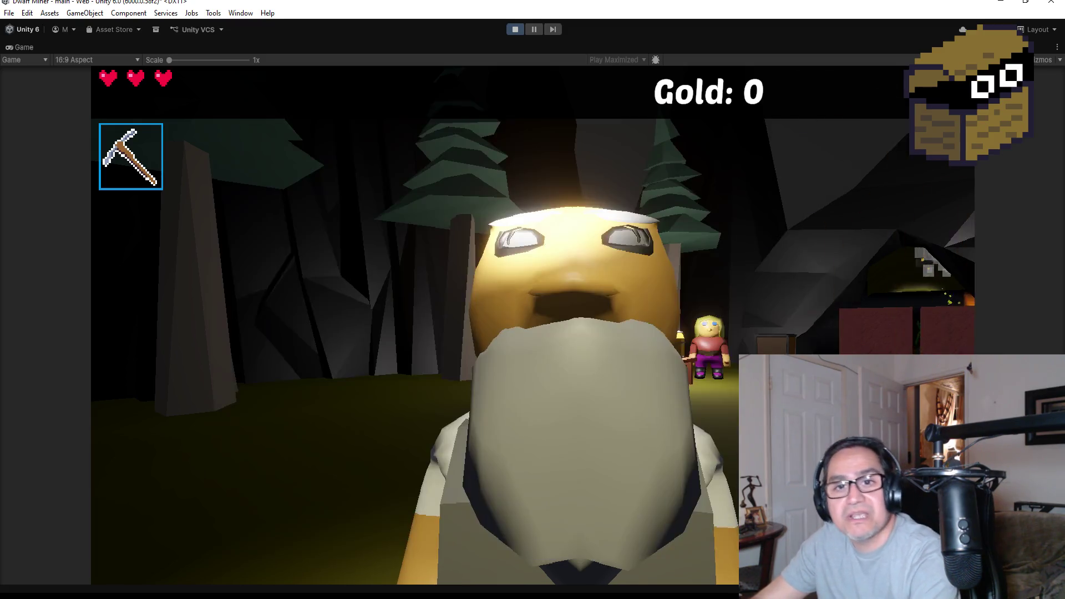
scroll(533, 300, "down", 1)
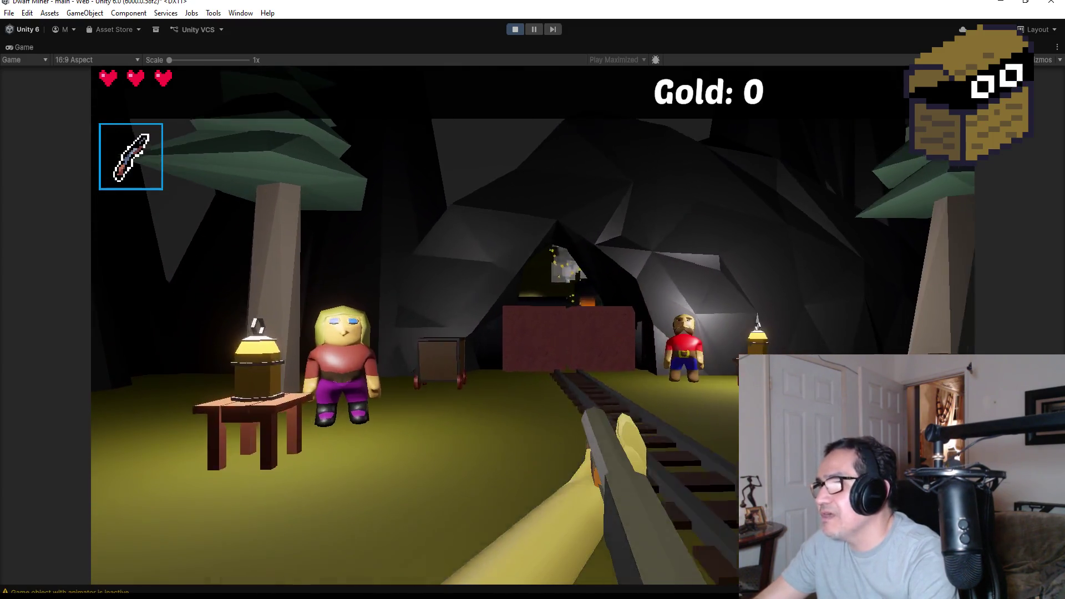
left_click(532, 300)
key("w")
scroll(532, 299, "up", 1)
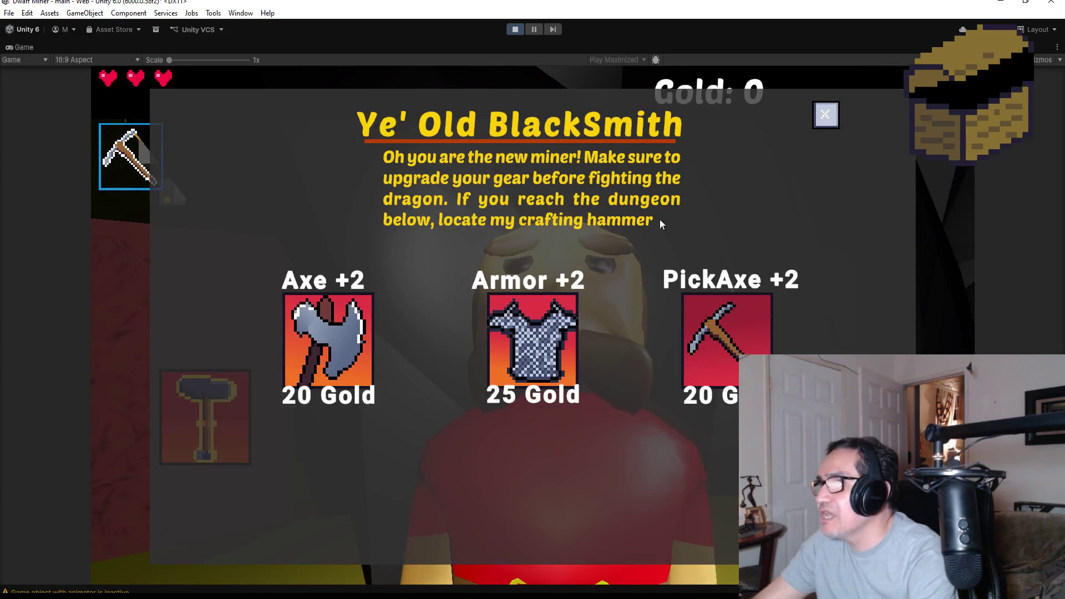
left_click(826, 116)
Walk down the corridor and defeat the goblin with three blasts
key("w")
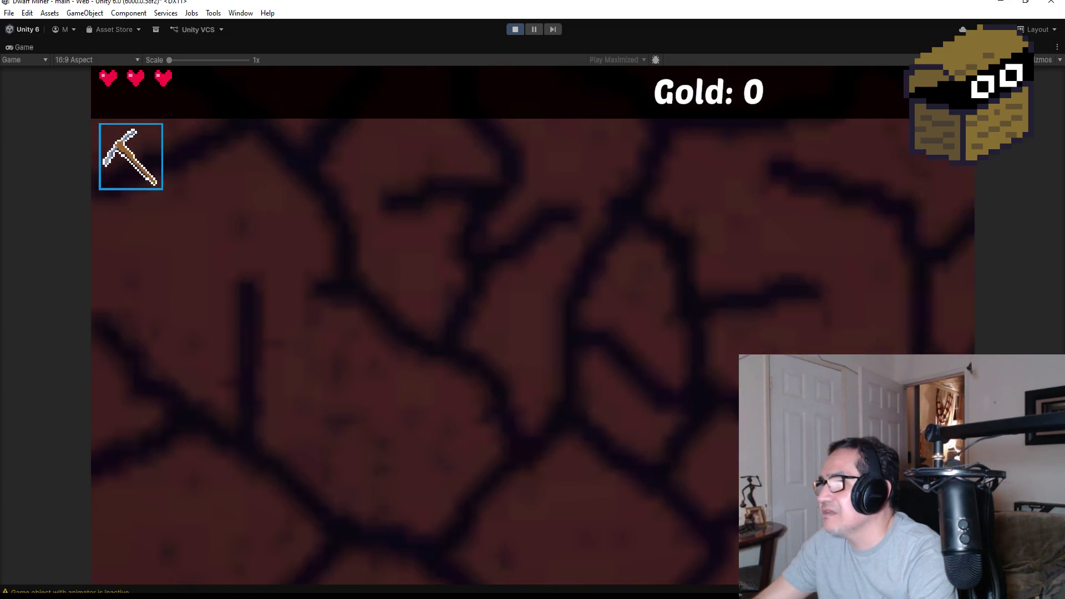
scroll(532, 300, "down", 1)
key("w")
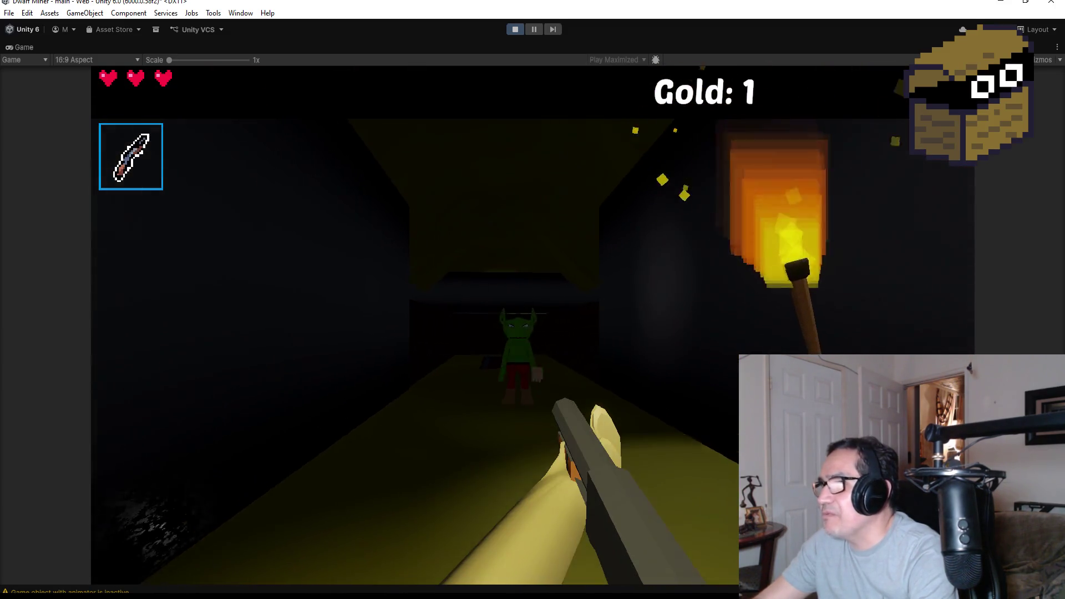
left_click(533, 300)
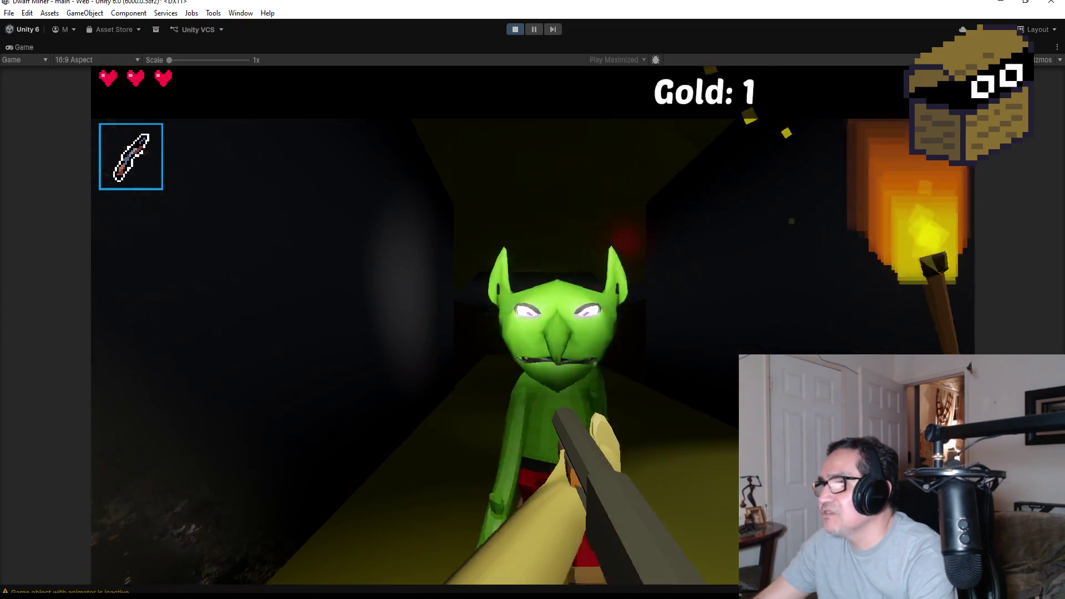
left_click(533, 300)
left_click(532, 299)
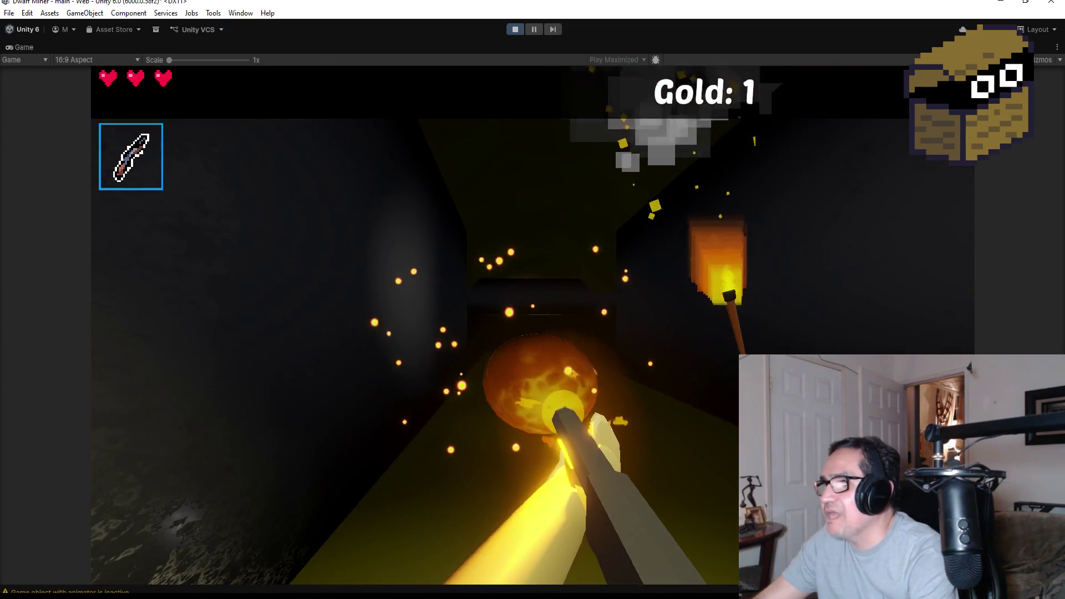
Return to the forest clearing, fire blasts near the crate and vase, then stop play mode
key("w")
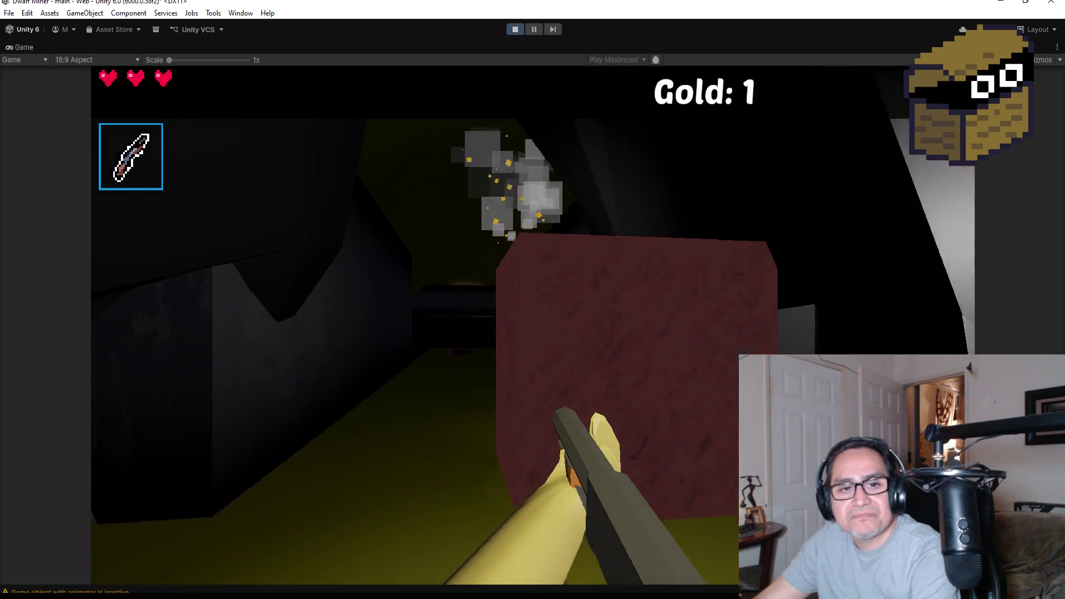
key("w")
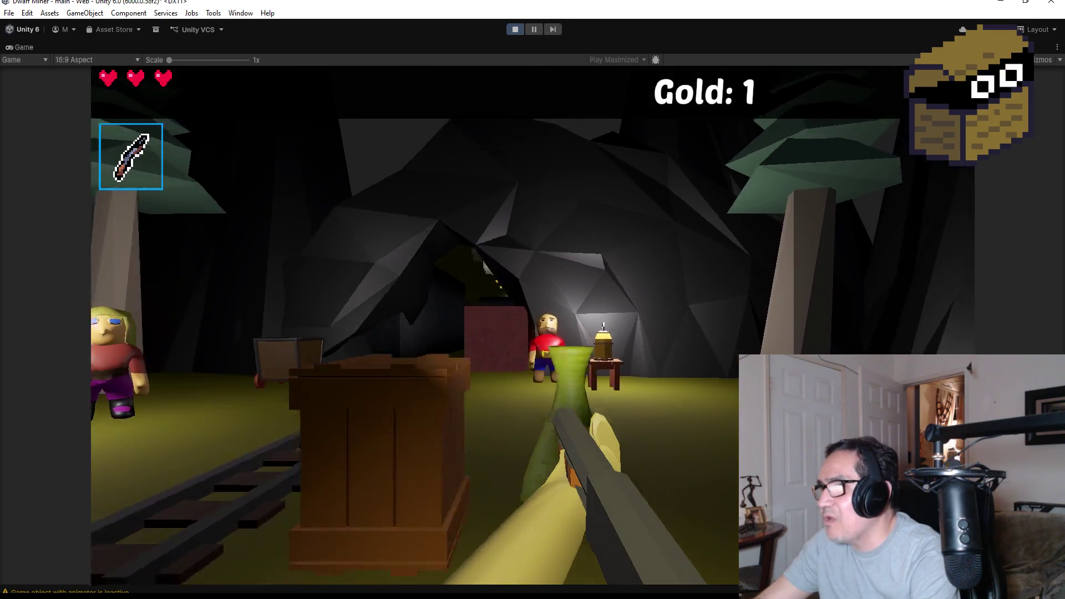
left_click(533, 299)
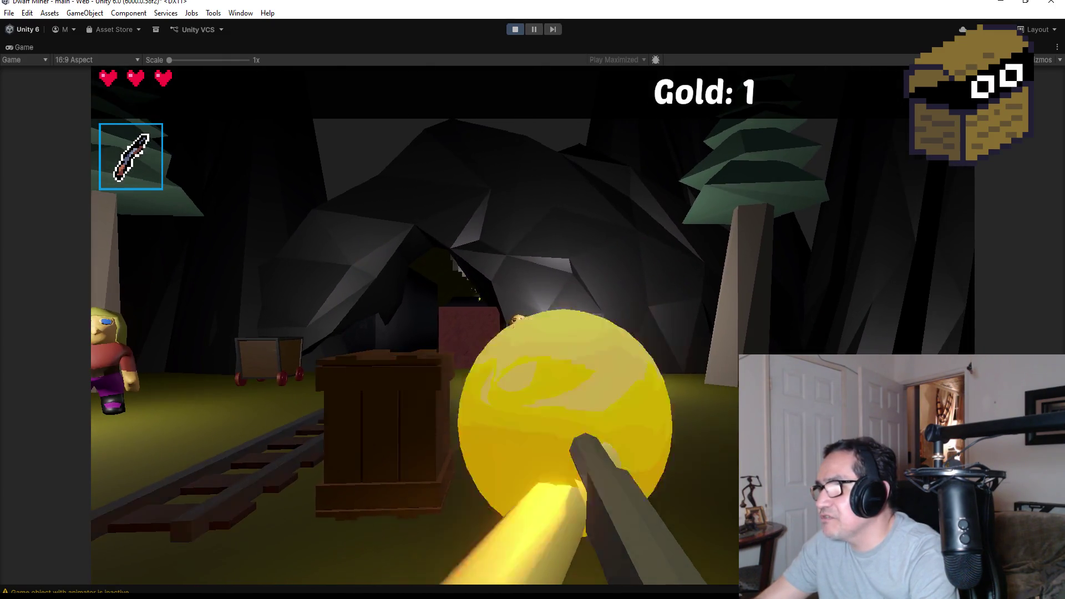
left_click(532, 300)
left_click(533, 300)
key("w")
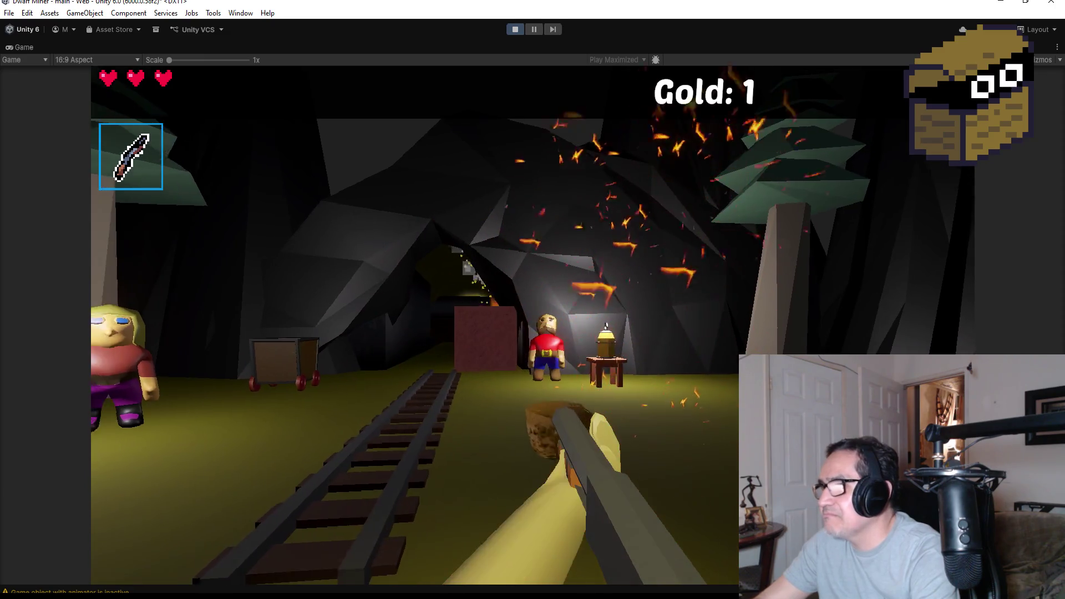
key("Escape")
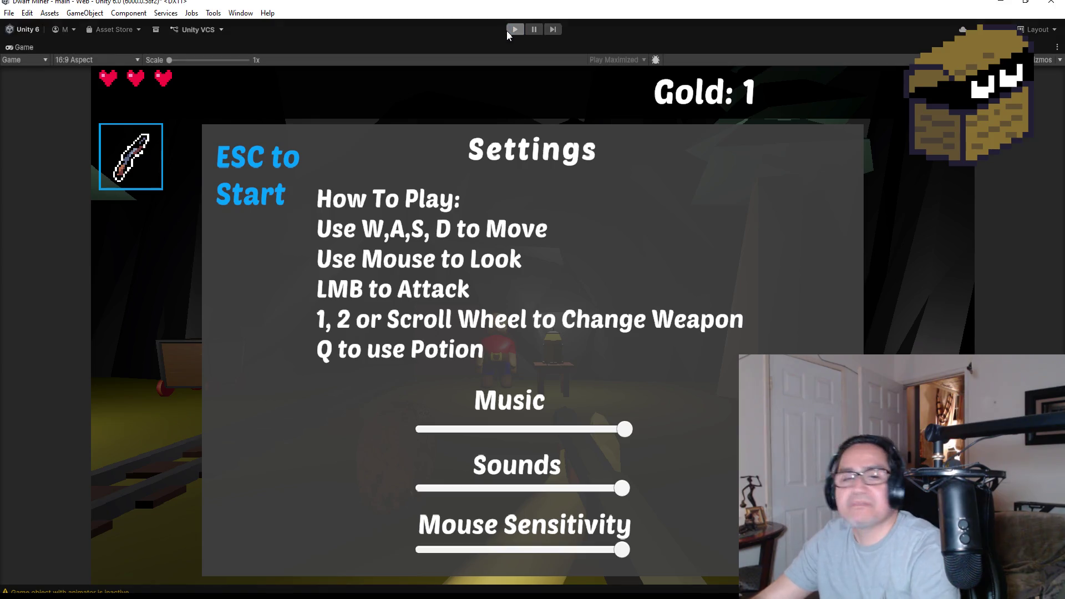
left_click(507, 31)
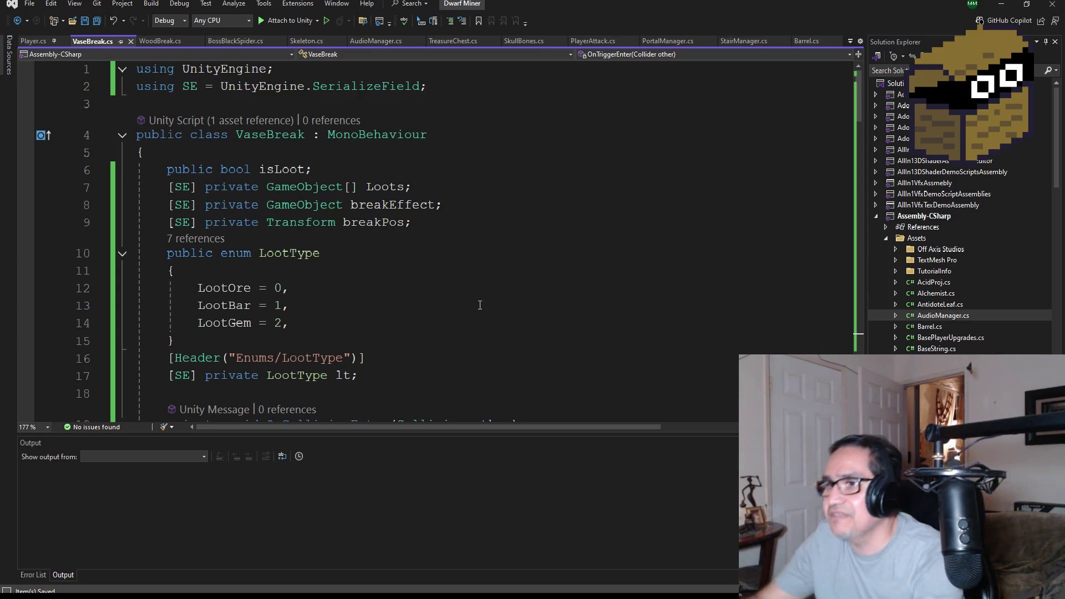
Review the VaseBreak.cs script and save it
scroll(392, 233, "down", 4)
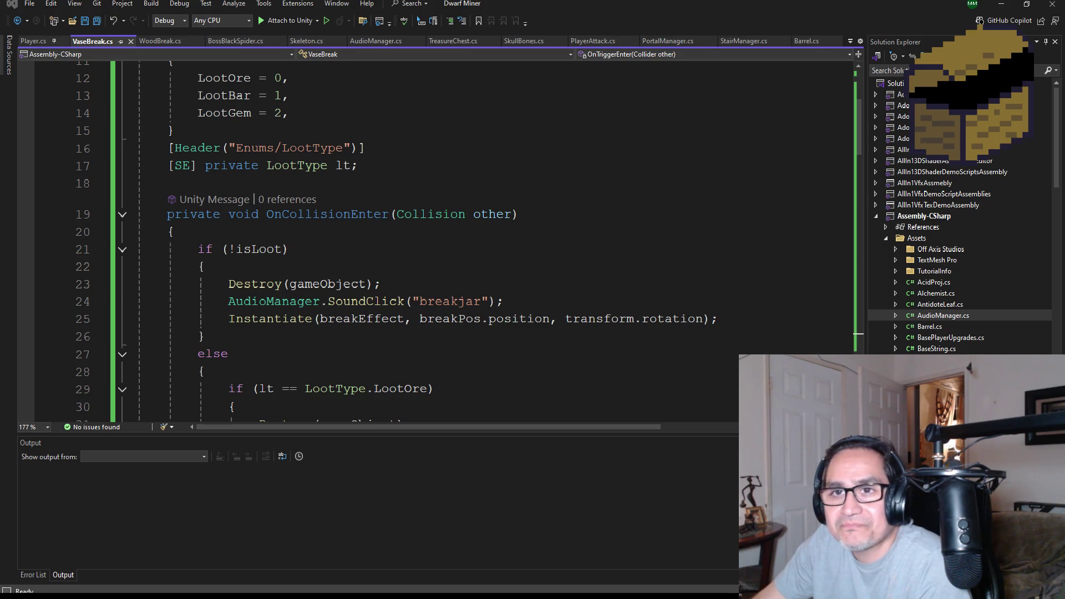
key("alt+Tab")
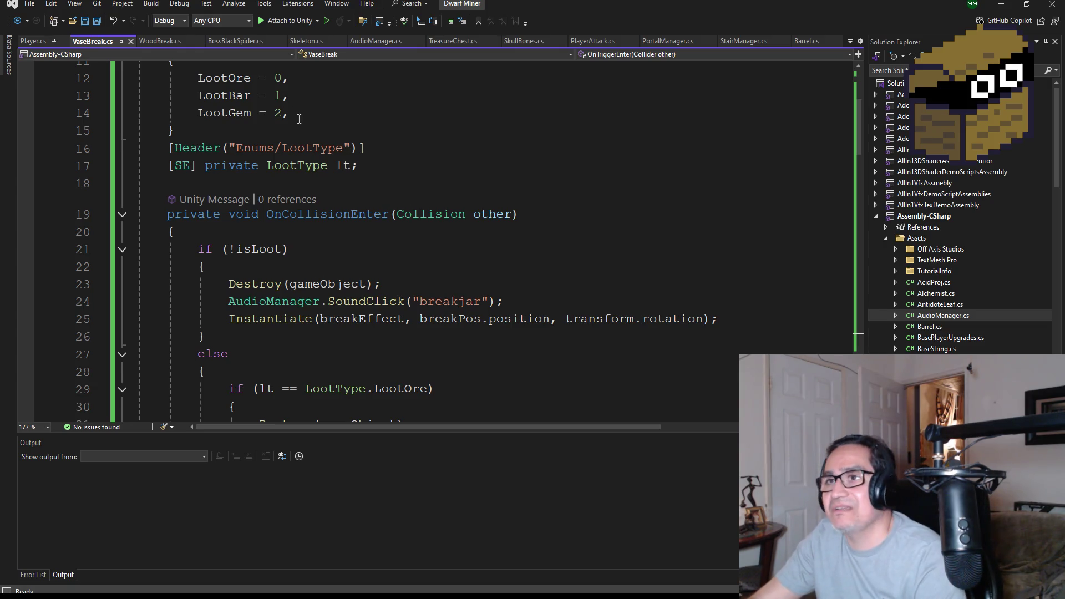
left_click(30, 4)
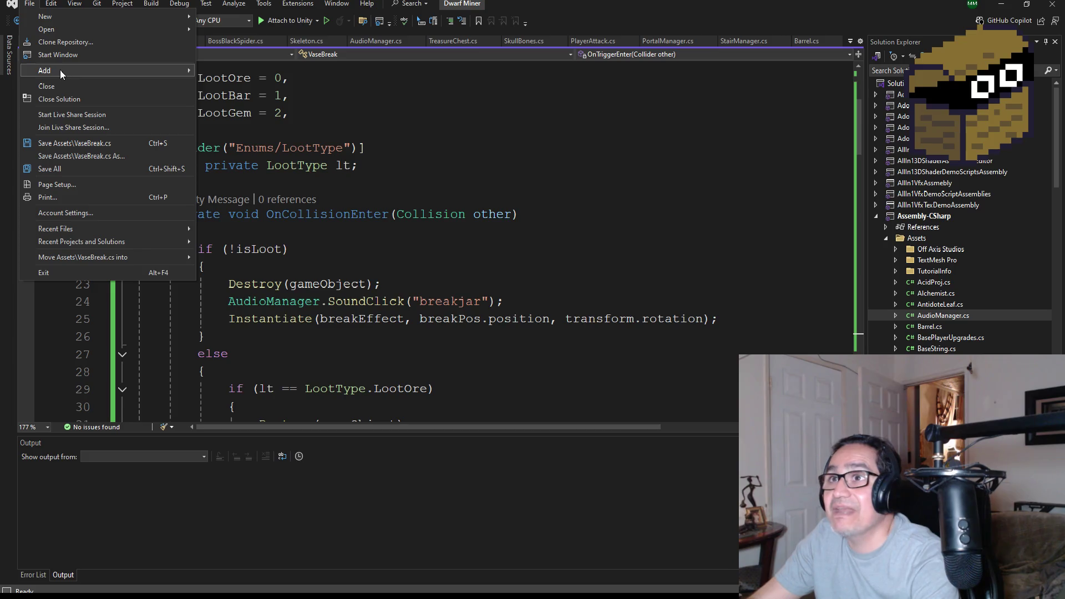
left_click(485, 160)
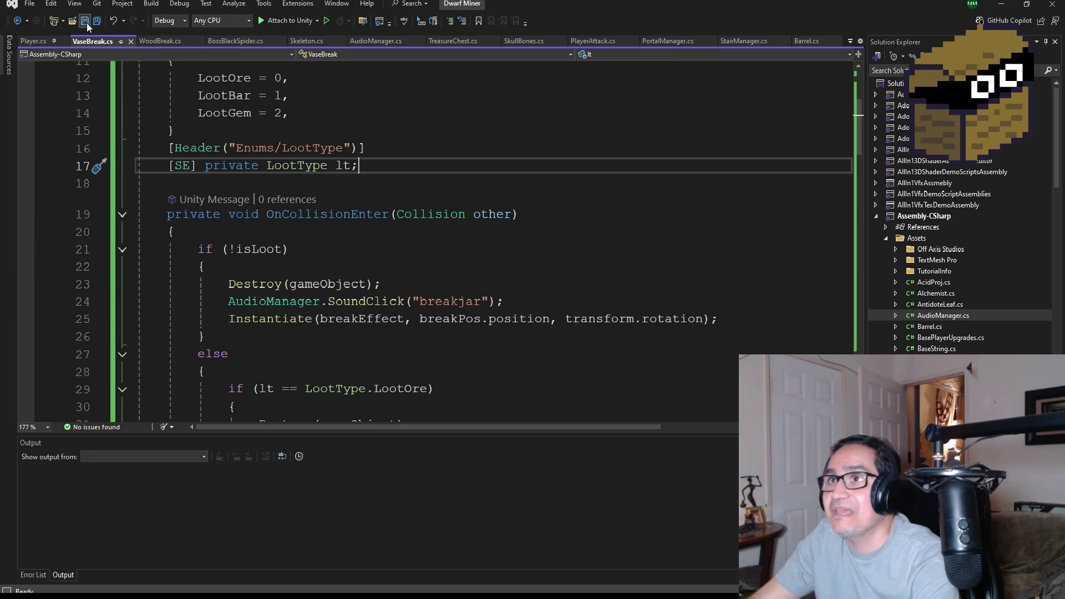
Scroll through the saved VaseBreak.cs once more and minimize Visual Studio to return to Unity
scroll(448, 321, "down", 2)
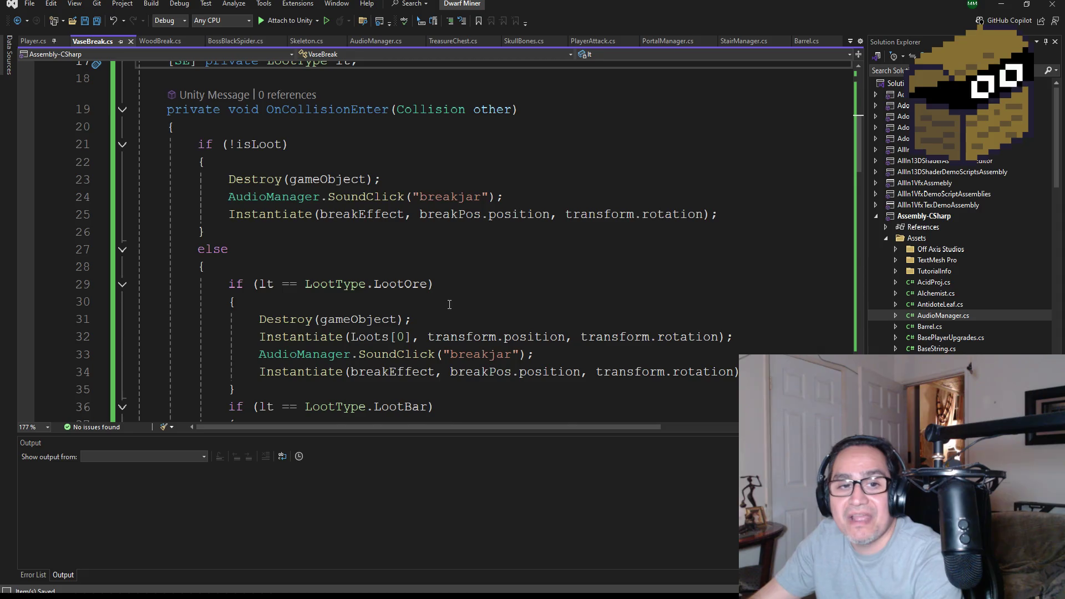
scroll(449, 304, "up", 6)
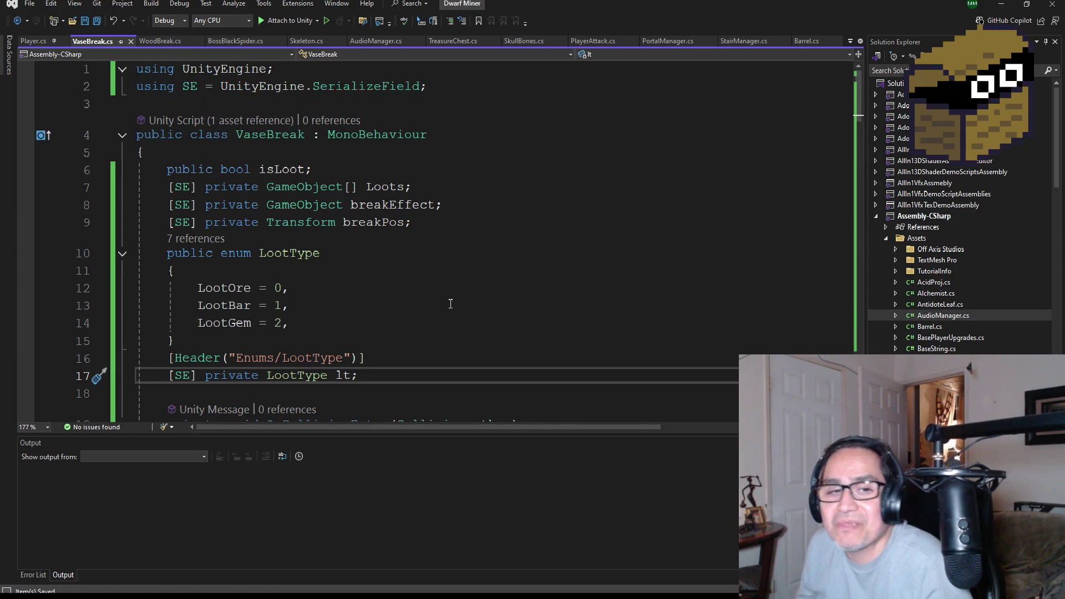
scroll(454, 287, "down", 3)
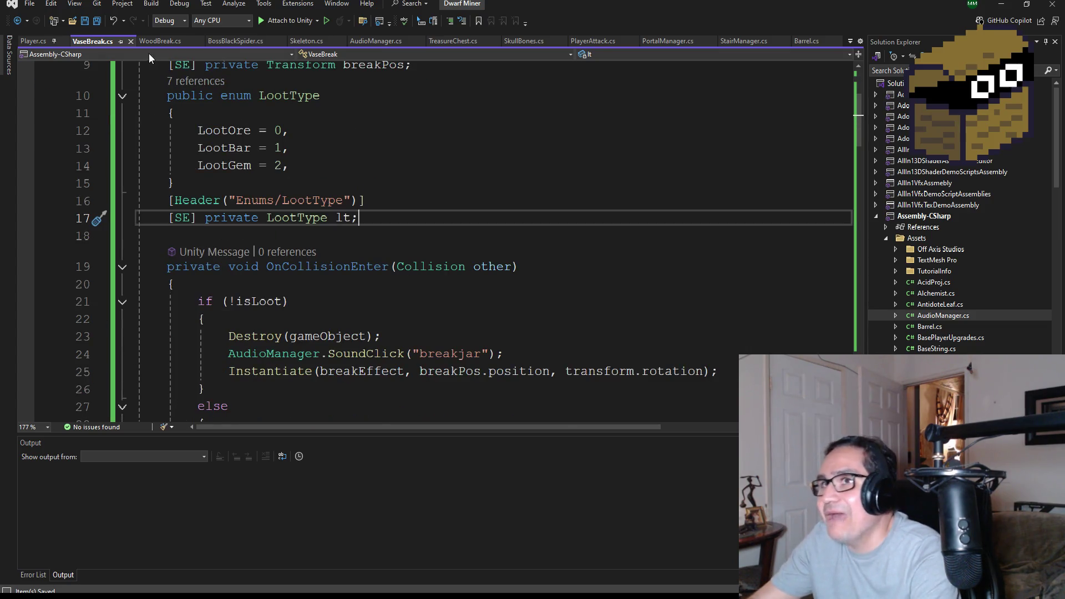
left_click(1000, 7)
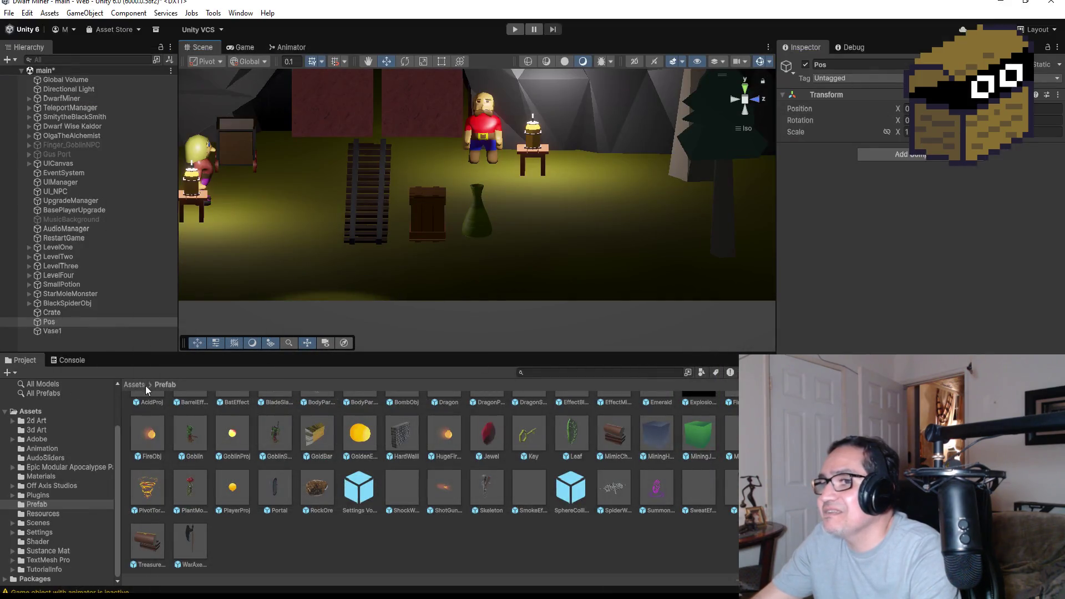